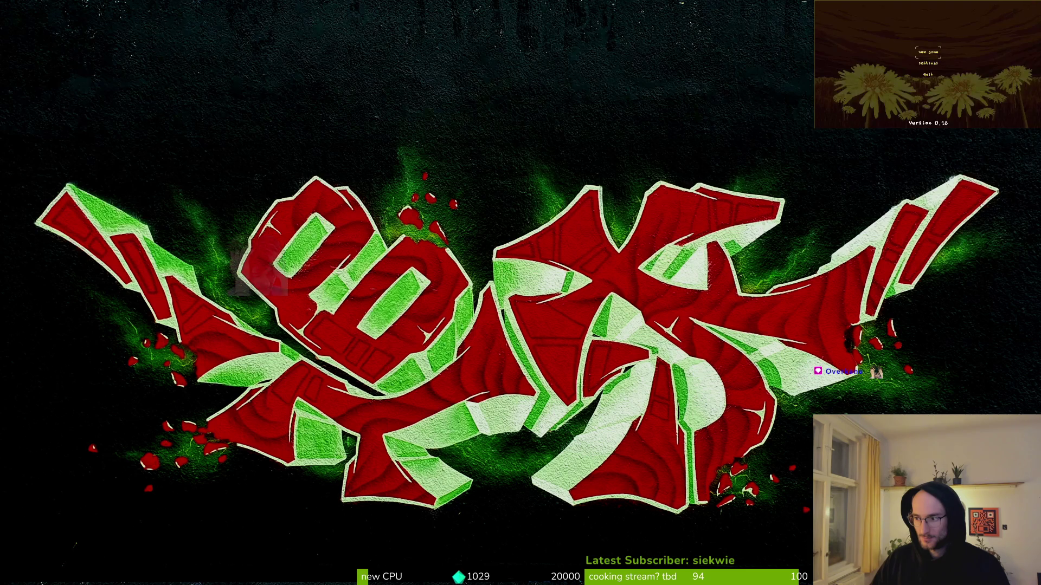
# Dismiss the stream intro graffiti screen so the terminal appears at an empty prompt
pyautogui.press('Return')
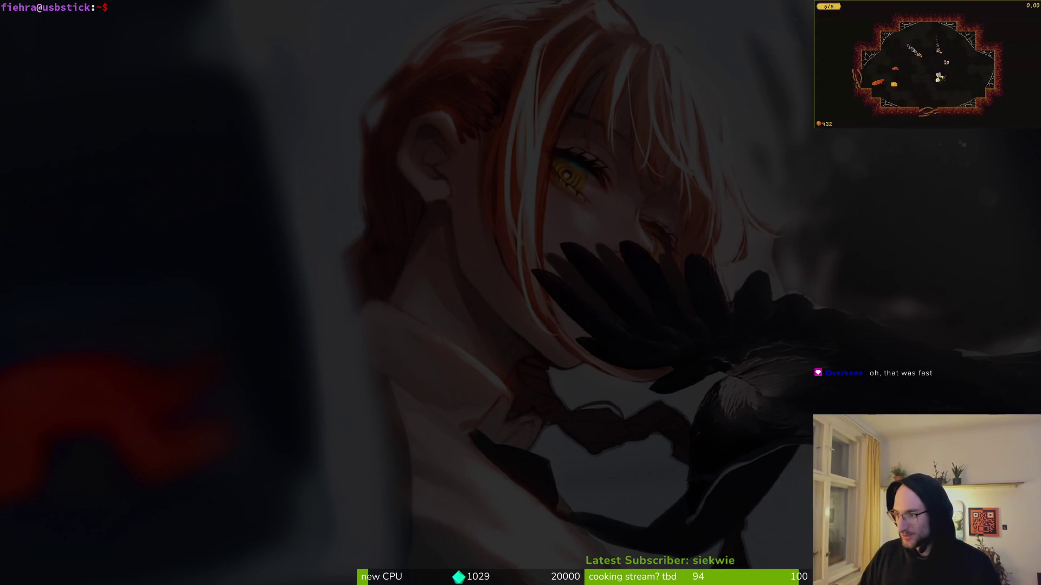
# Run 'reboot' in the terminal, then start a new game from the main menu
pyautogui.write('reboot')
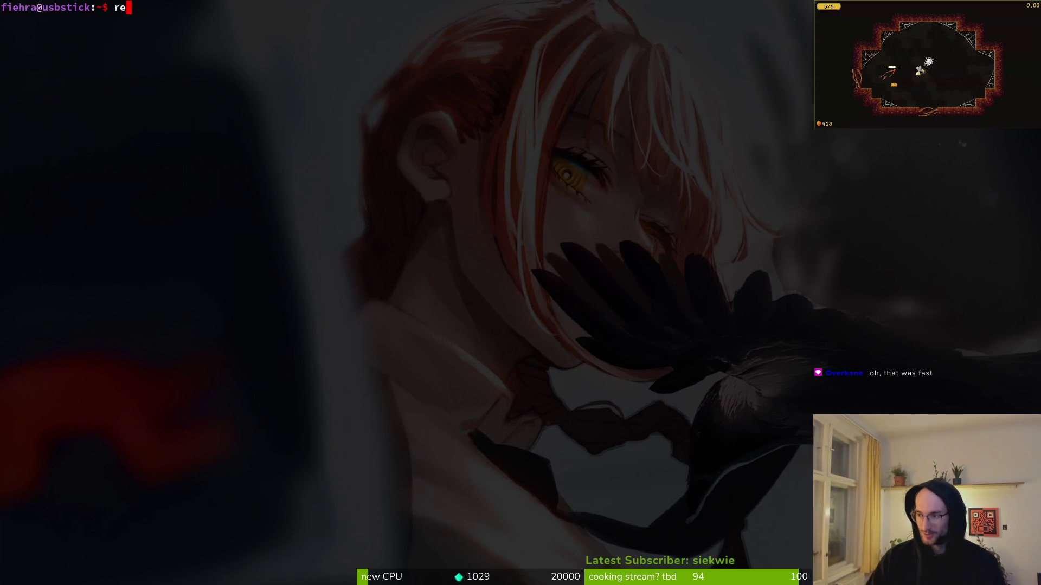
pyautogui.press('Return')
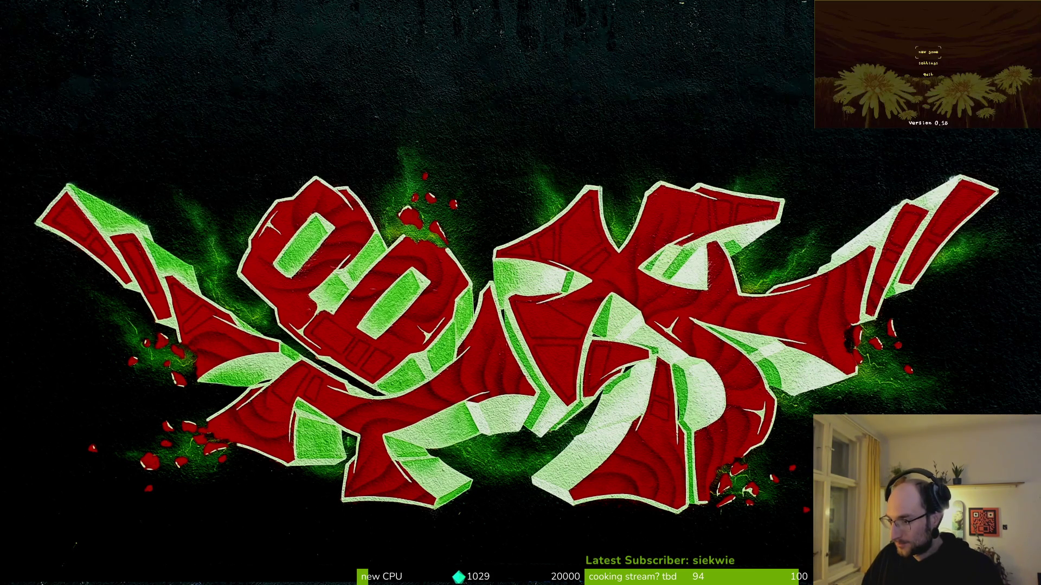
pyautogui.press('Return')
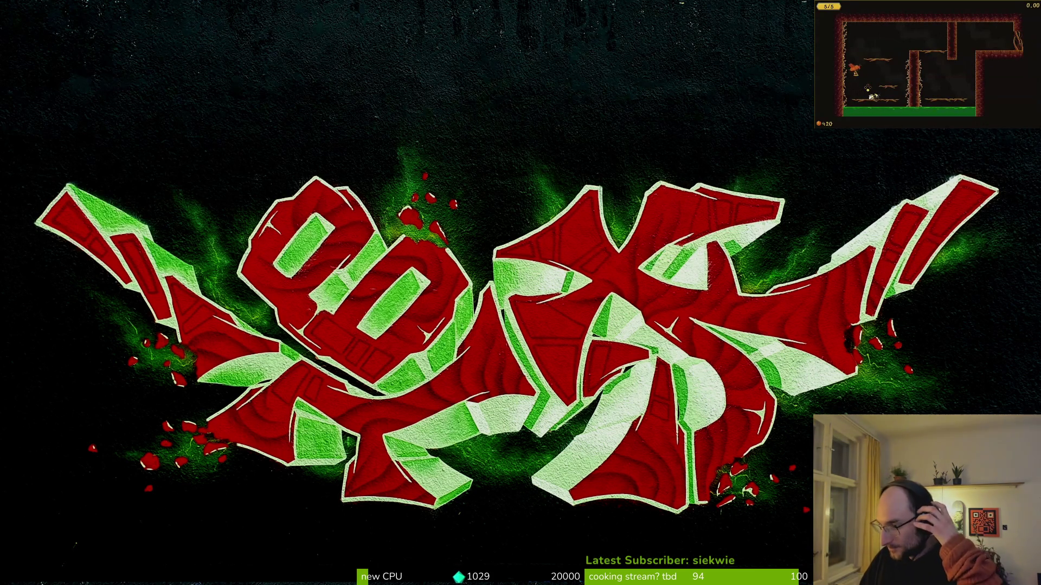
# Play through the tutorial flower room into the oval cave level, then reopen the stream page
pyautogui.press('space')
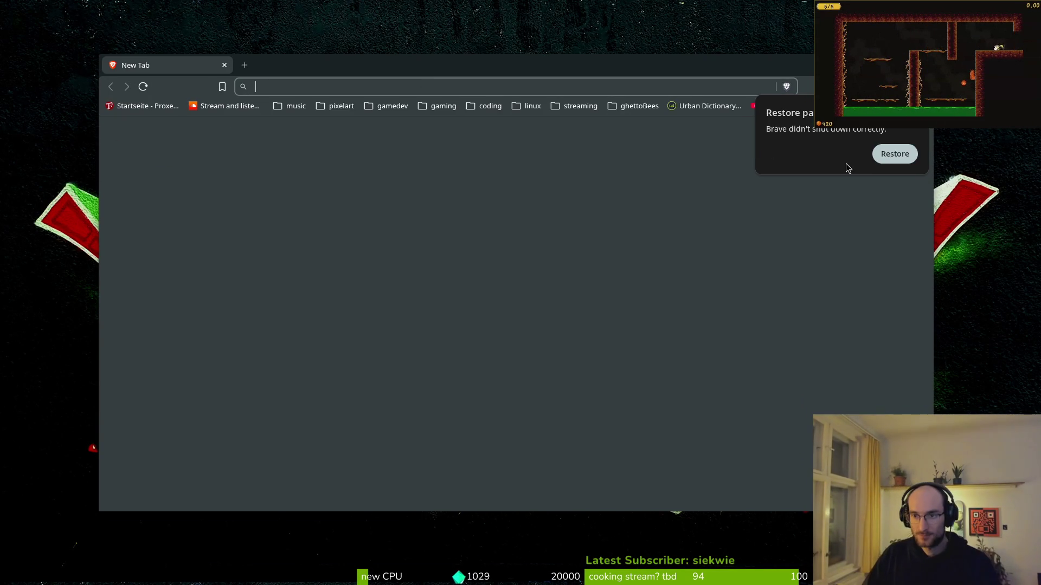
pyautogui.click(892, 155)
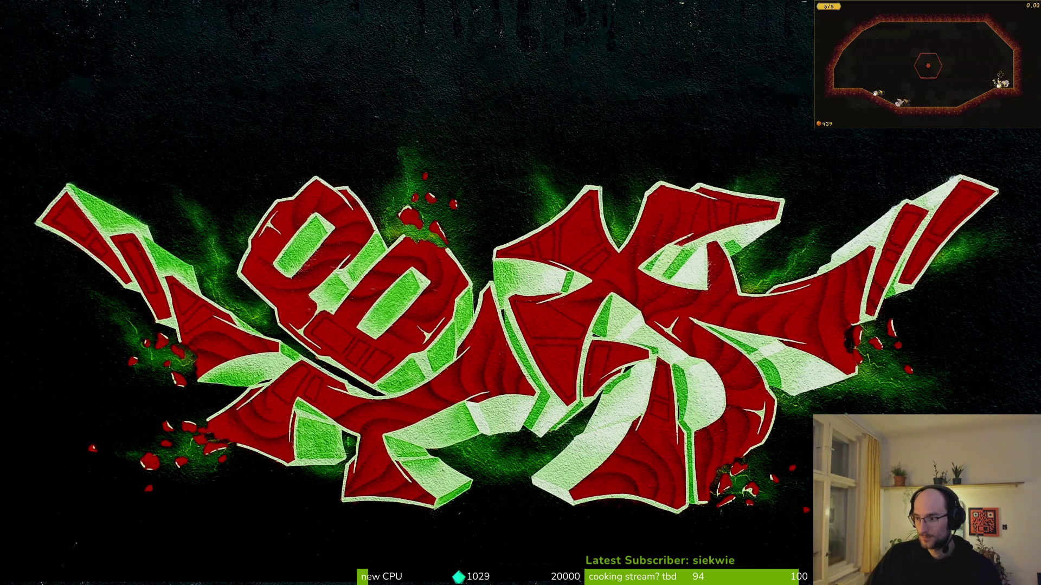
# Buy the combobar upgrade, look over shockwave and stun duration, then close the shop
pyautogui.press('Right')
pyautogui.press('Return')
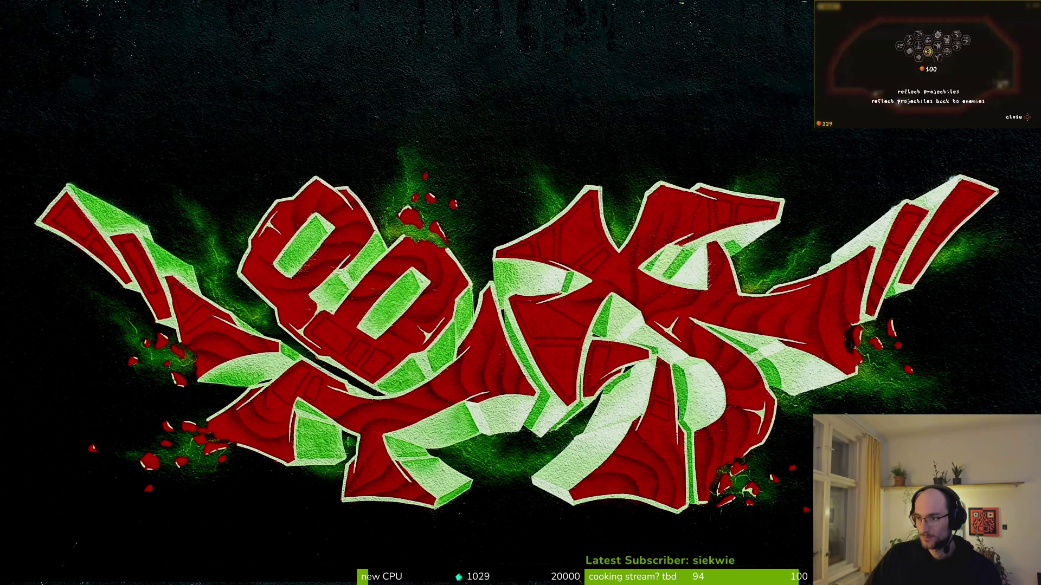
pyautogui.press('Left')
pyautogui.press('Right')
pyautogui.press('Right')
pyautogui.press('Right')
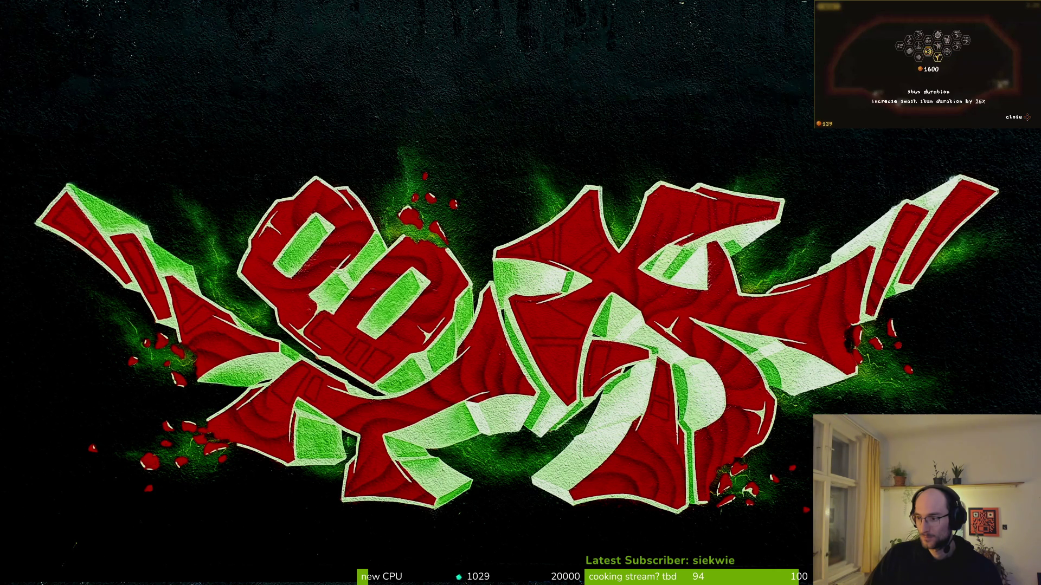
pyautogui.press('Escape')
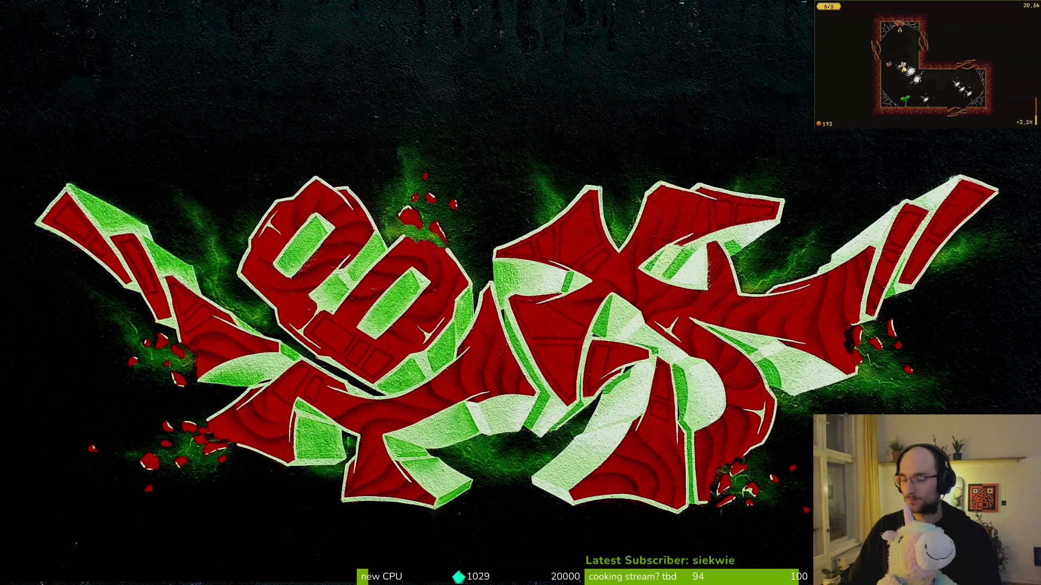
# Pause and resume twice while clearing the L-shaped cave, then pause at the dandelion room
pyautogui.press('Escape')
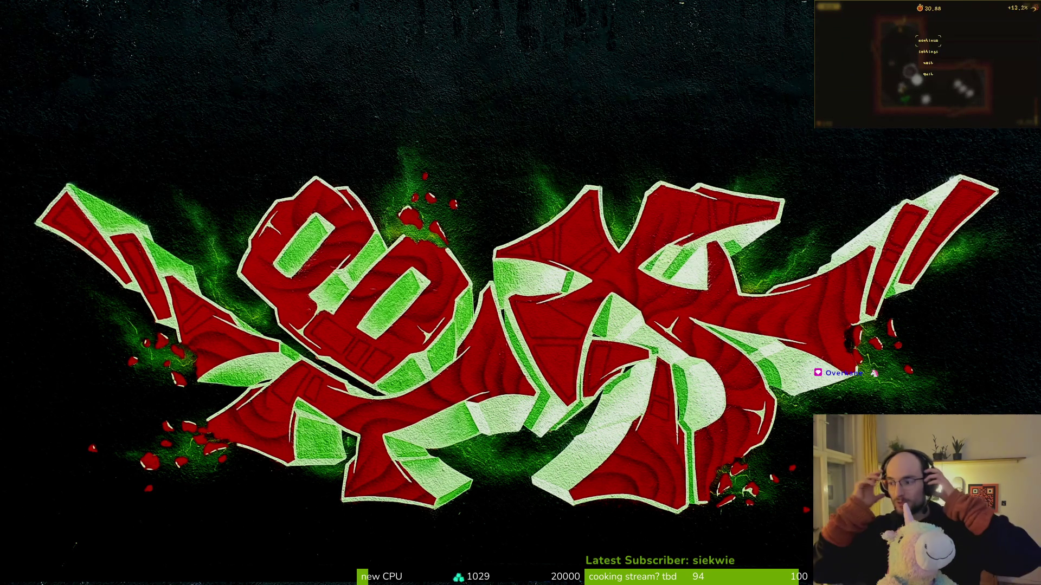
pyautogui.press('Escape')
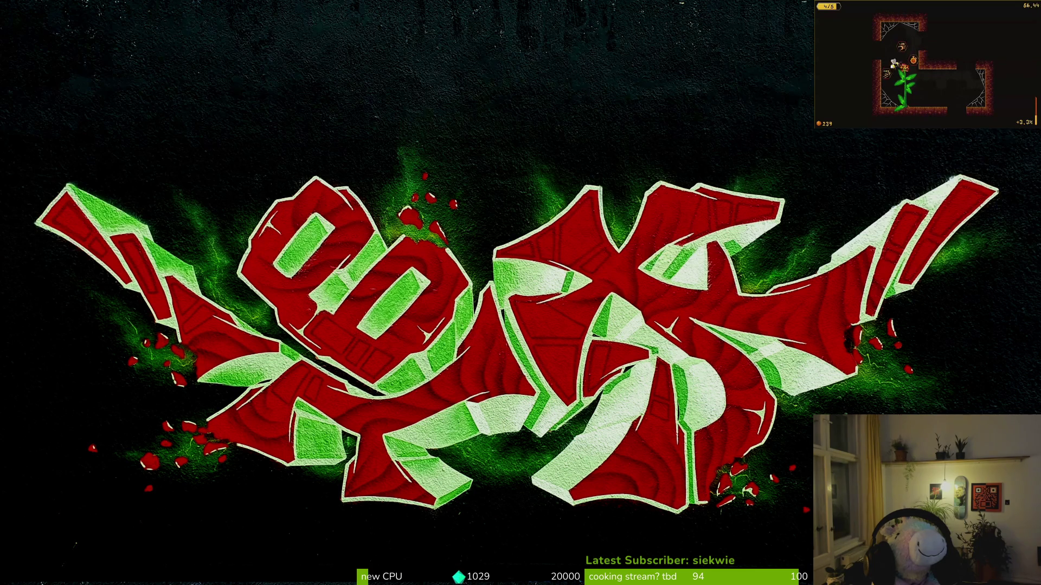
pyautogui.press('Escape')
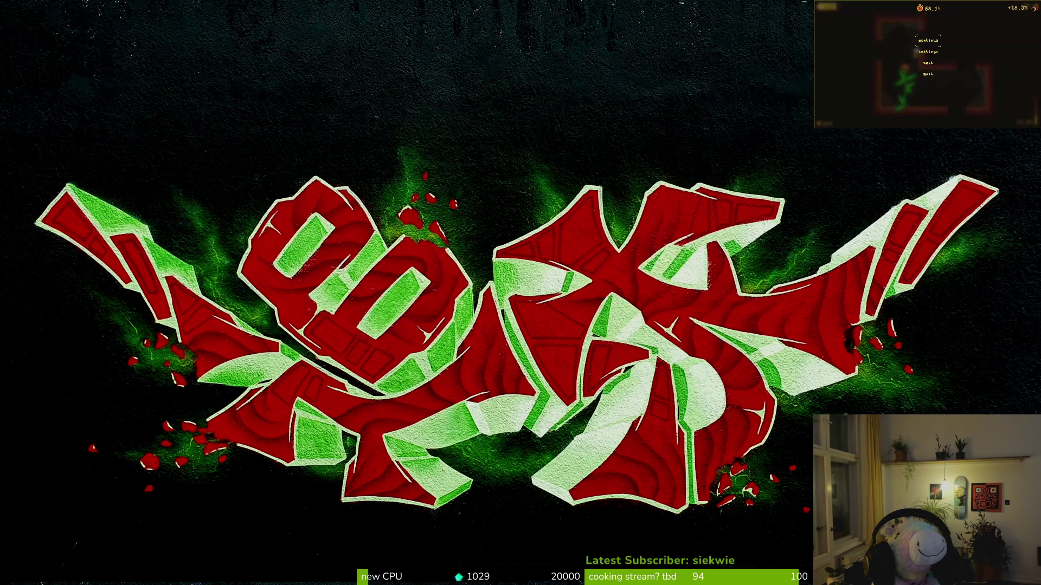
pyautogui.press('Escape')
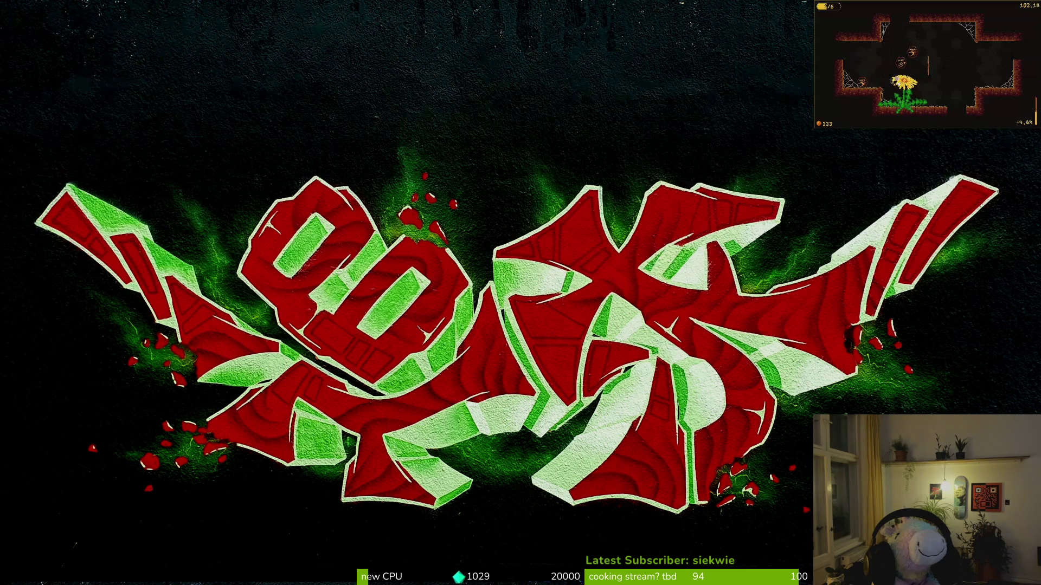
pyautogui.press('Escape')
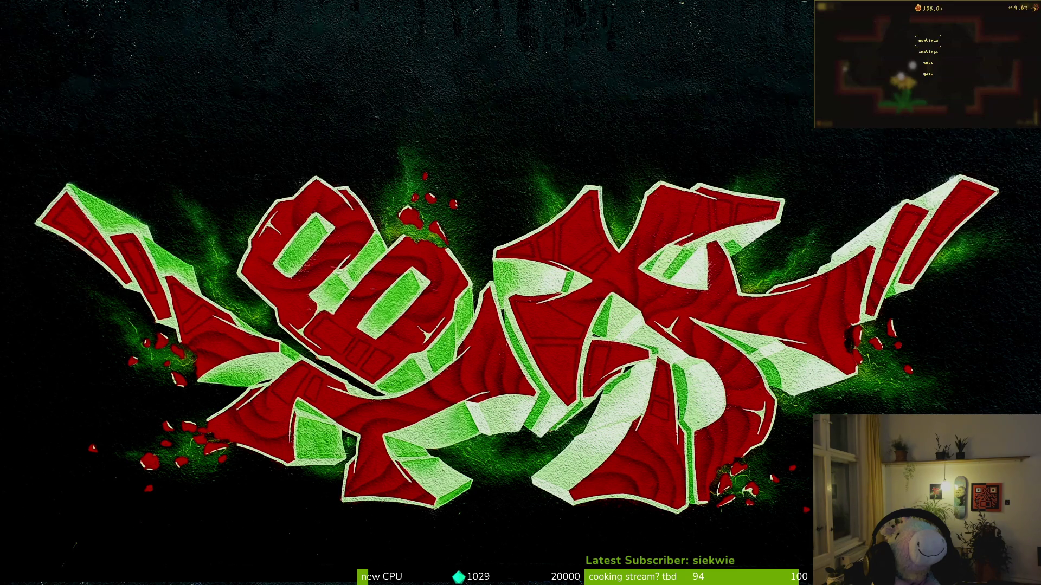
# Resume and play on in the spider-web arena until the Attempt 1 death summary appears
pyautogui.press('Escape')
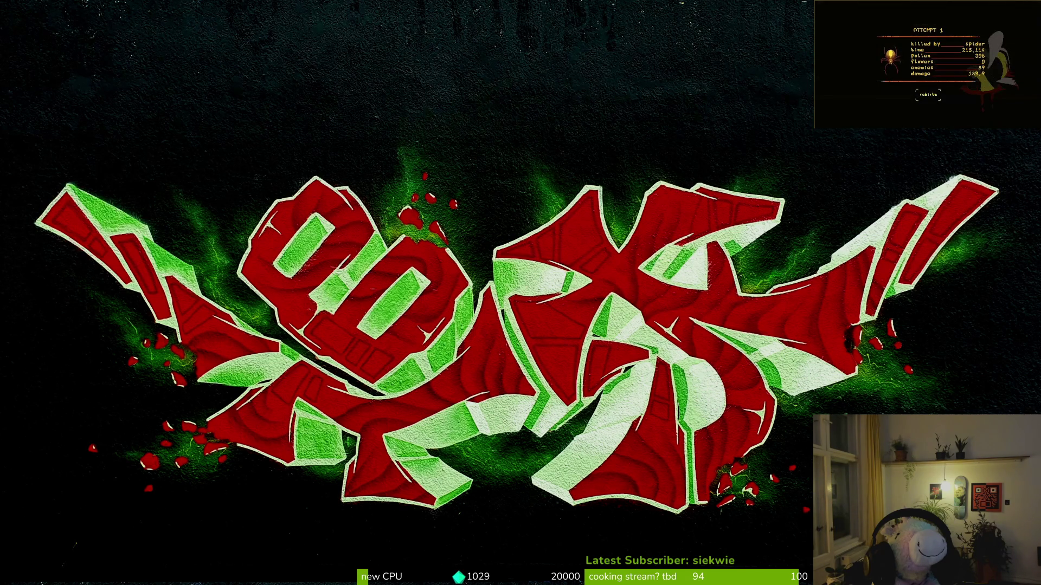
# Dismiss the Attempt 1 results, open and close Settings, and choose New game
pyautogui.press('Return')
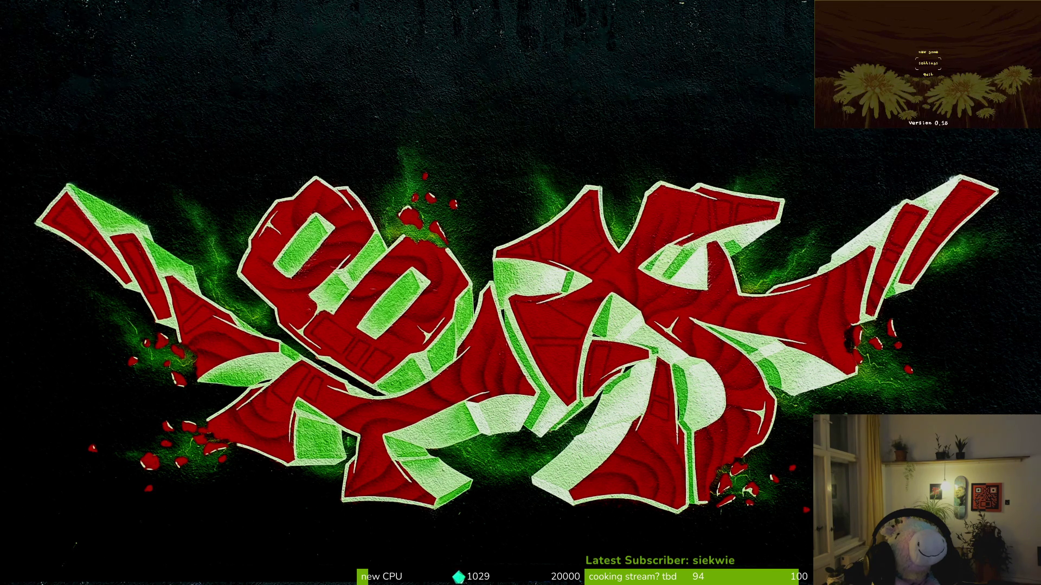
pyautogui.press('Return')
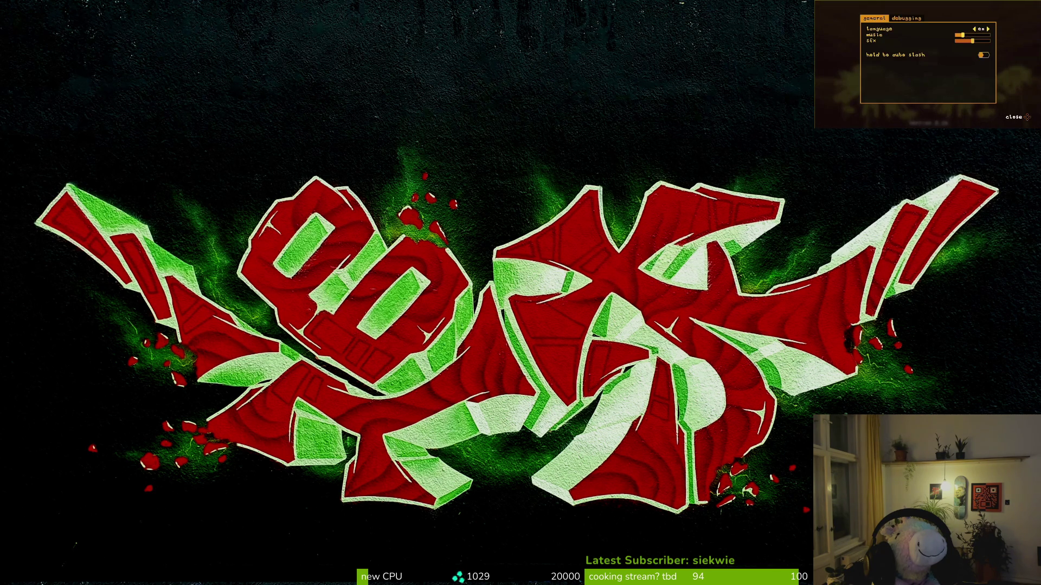
pyautogui.press('Escape')
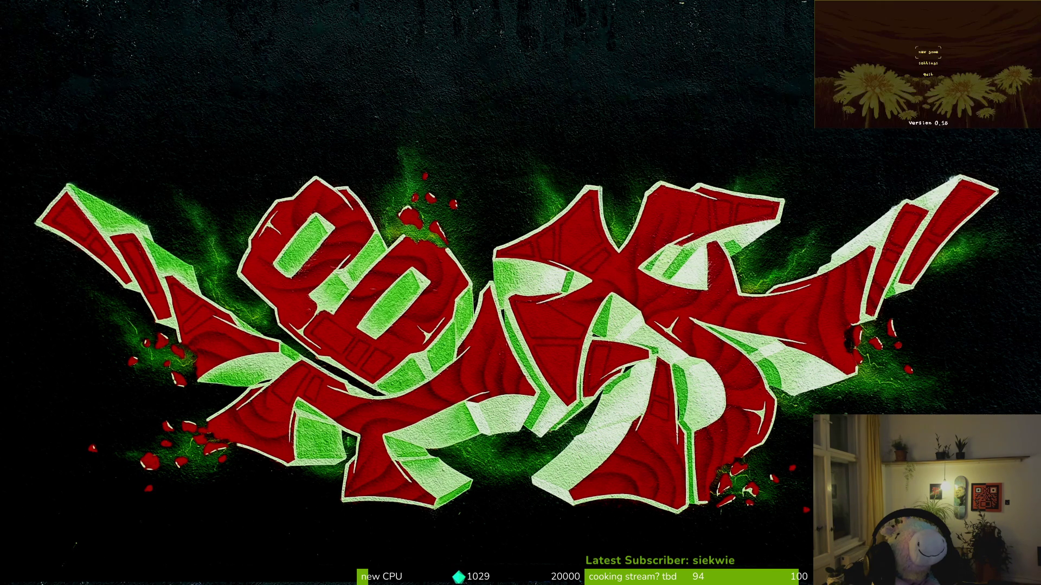
pyautogui.press('Return')
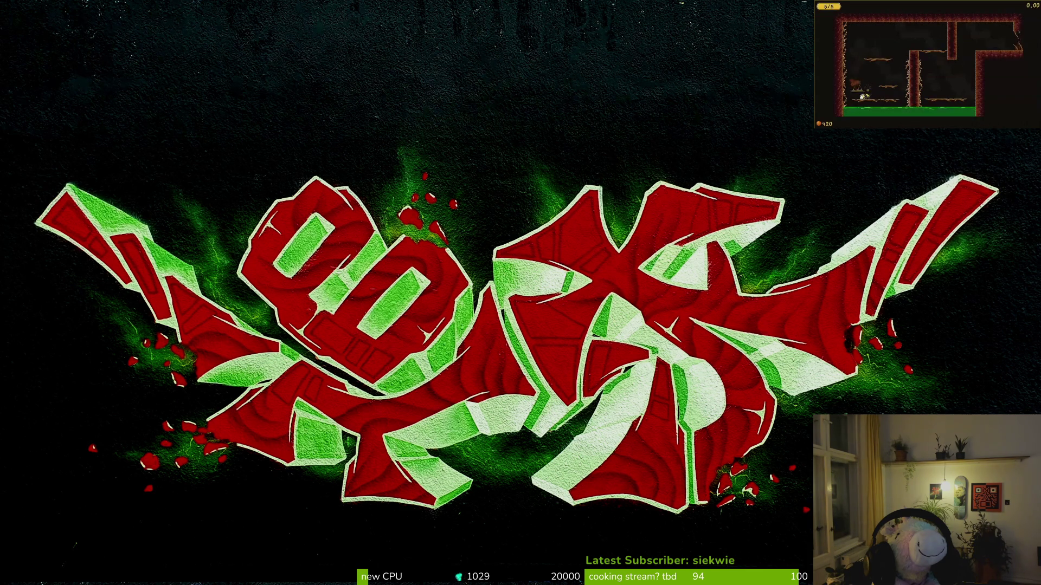
# Climb the tutorial room's pillar onto the upper ledge and jump out the top-right exit
pyautogui.press('space')
pyautogui.press('d')
pyautogui.press('space')
pyautogui.press('space')
pyautogui.press('d')
pyautogui.press('space')
pyautogui.press('d')
pyautogui.press('space')
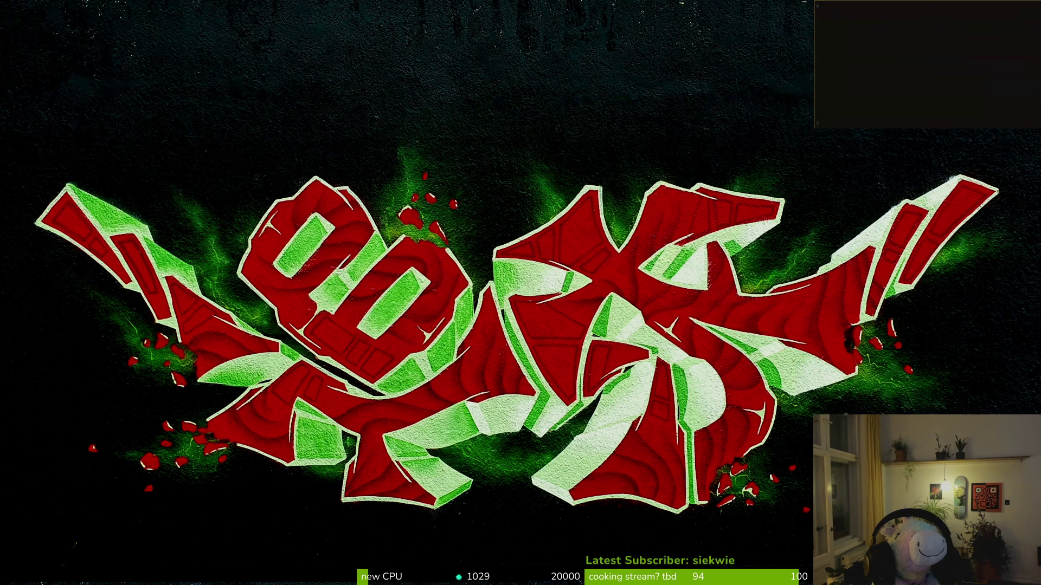
pyautogui.press('space')
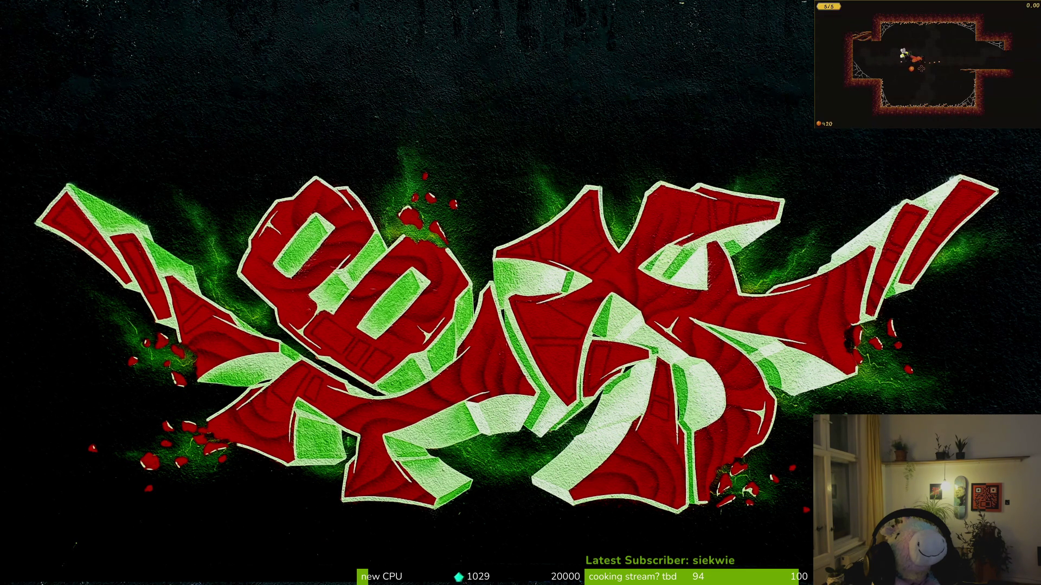
# Fight the orange creatures in the cave room, collect coins to 428, and exit right
pyautogui.press('d')
pyautogui.press('d')
pyautogui.press('d')
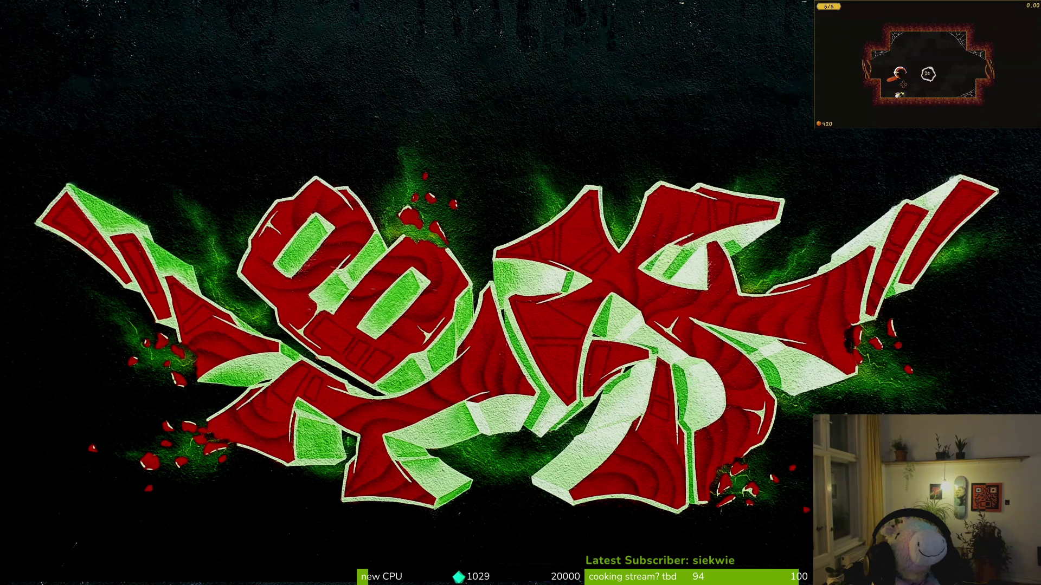
pyautogui.press('a')
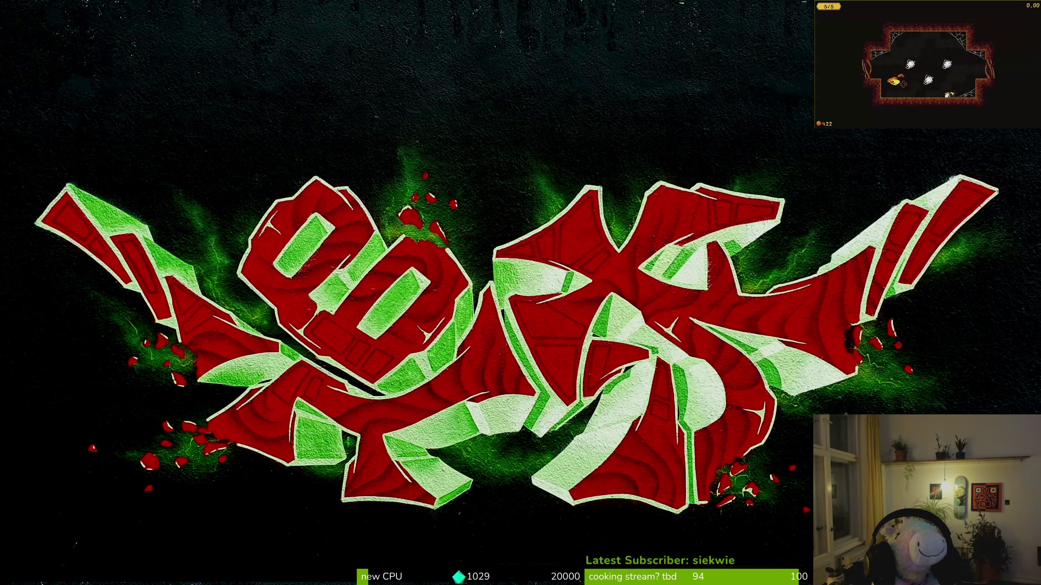
pyautogui.press('a')
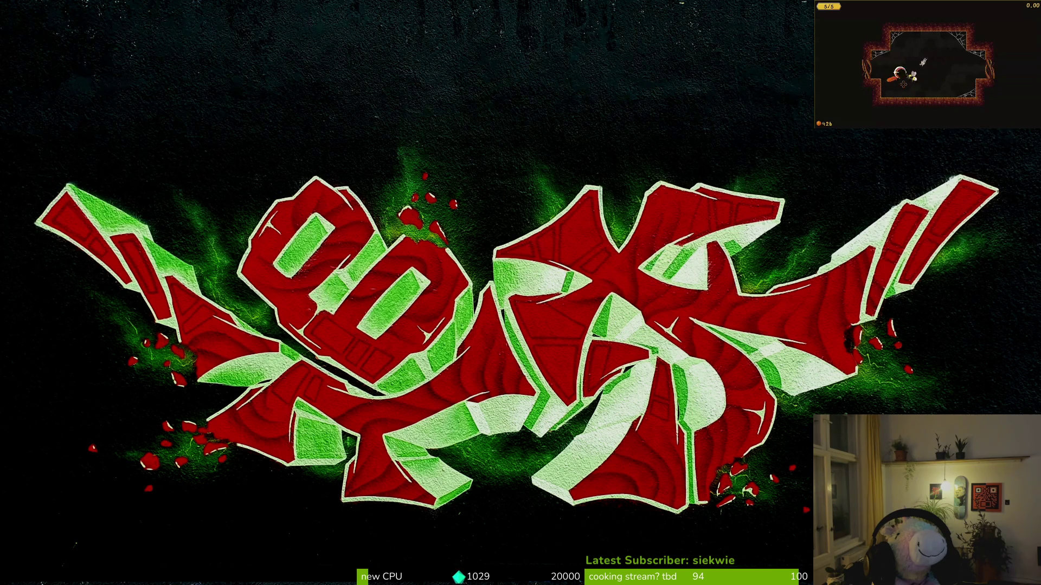
pyautogui.press('d')
pyautogui.press('space')
pyautogui.press('d')
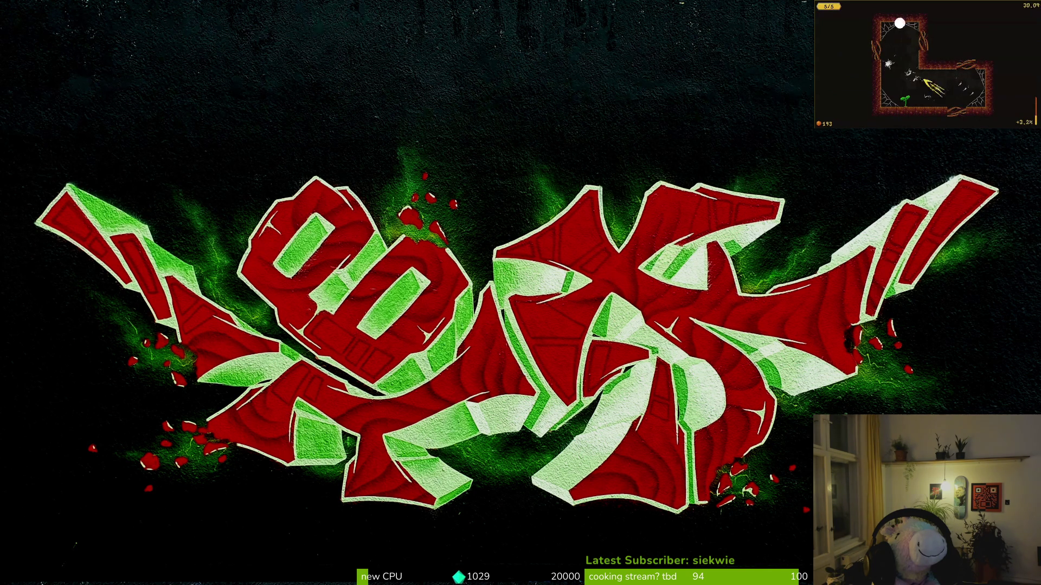
# Play through the L-shaped room and pause in the new dark cave level
pyautogui.press('Escape')
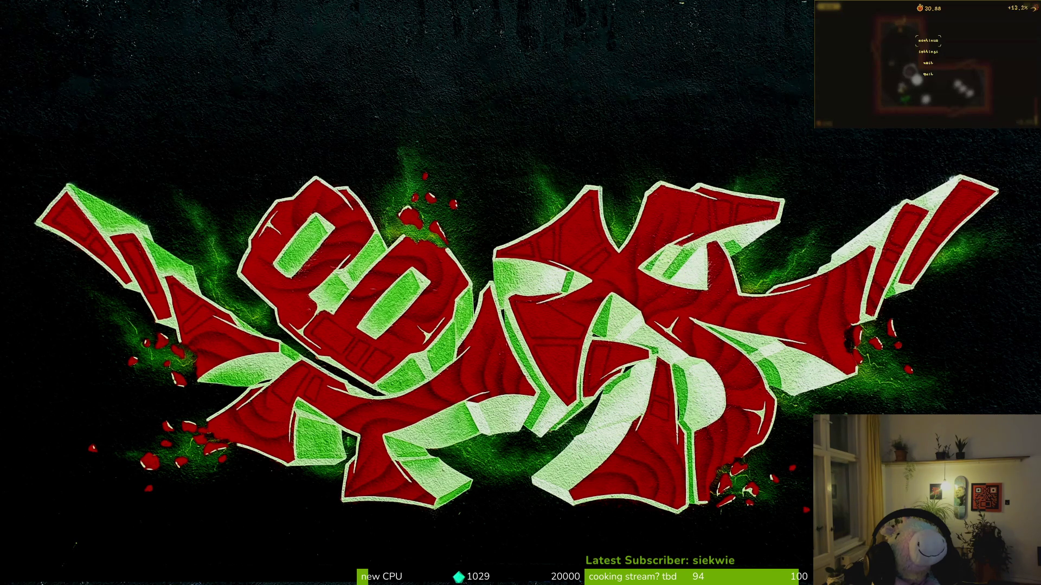
# Resume, clear the cross-shaped cave room's creatures with coins at 333, pause, and resume again
pyautogui.press('Escape')
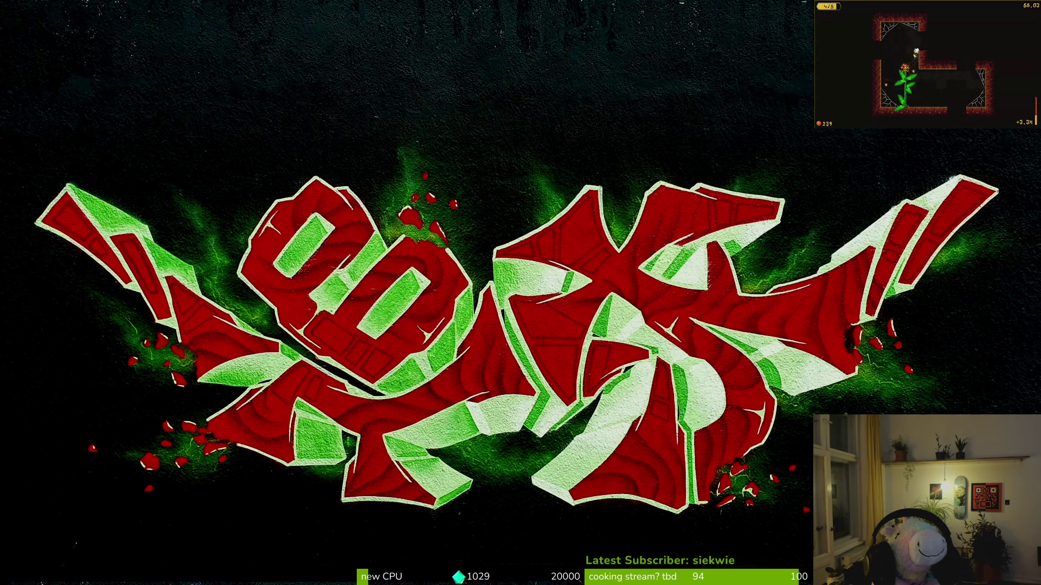
pyautogui.press('Escape')
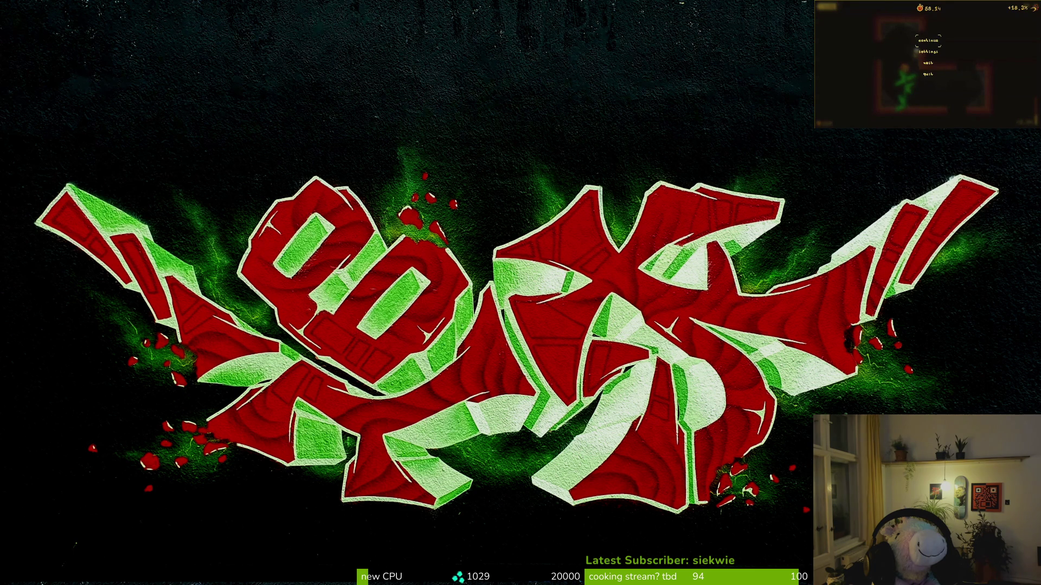
pyautogui.press('Escape')
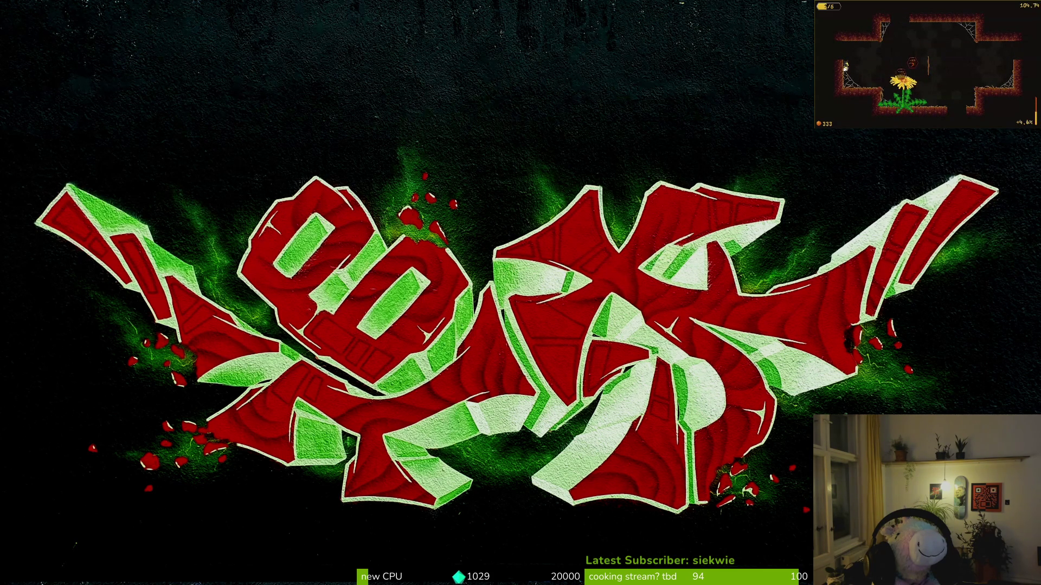
# Pause briefly, play on until the character dies, then start a new attempt
pyautogui.press('Escape')
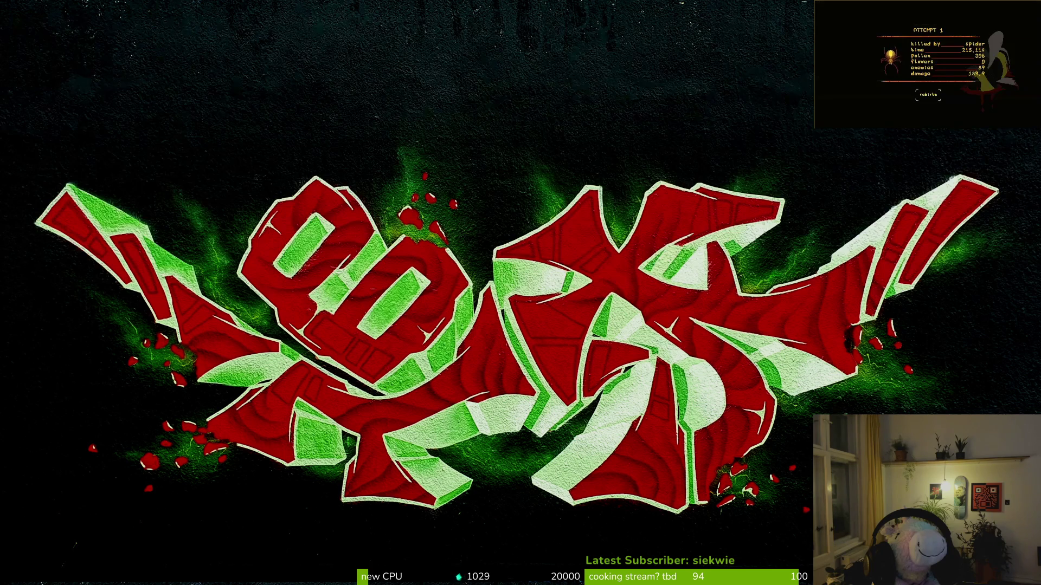
pyautogui.press('Return')
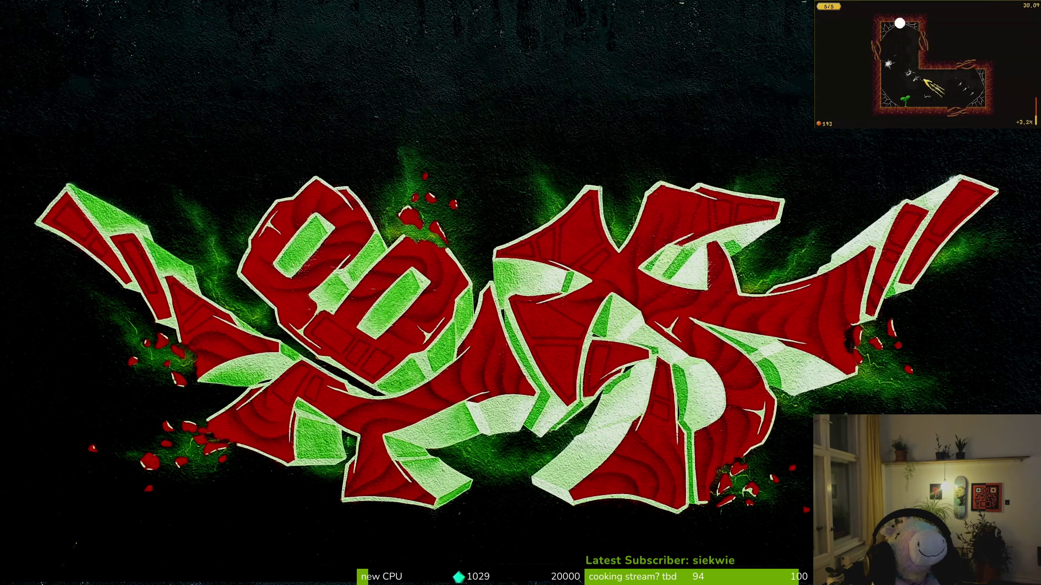
# Pause the game in the L-shaped cave level, then resume play
pyautogui.press('Escape')
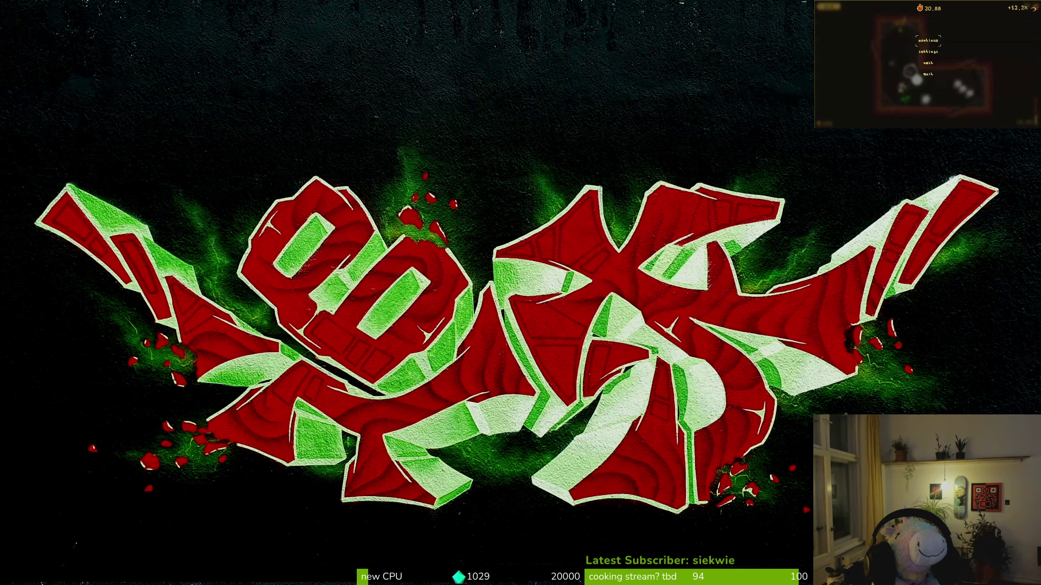
pyautogui.press('Return')
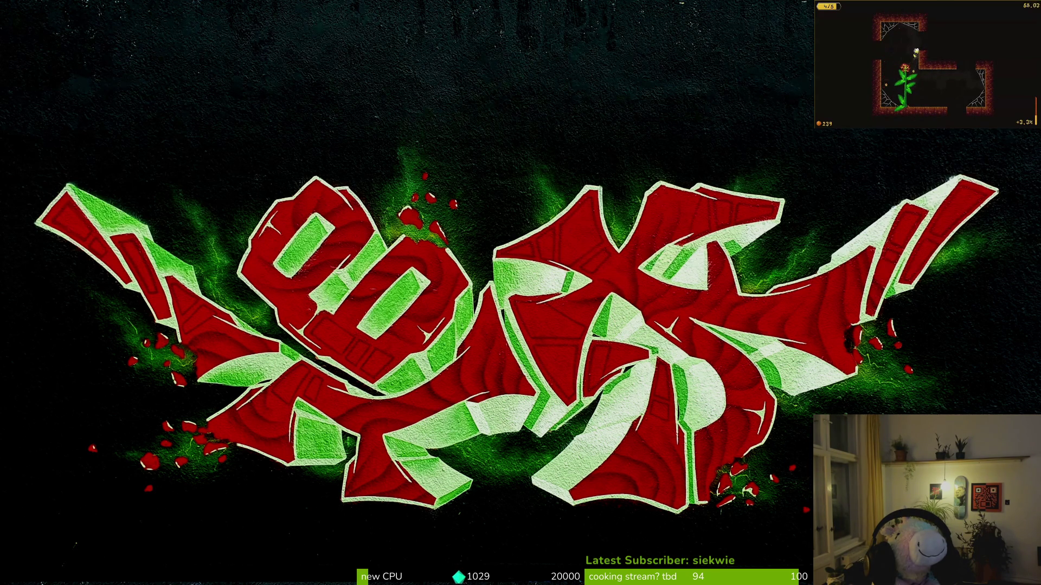
# Pause and resume the run, pause again, then take the graffiti image out of fullscreen
pyautogui.press('Escape')
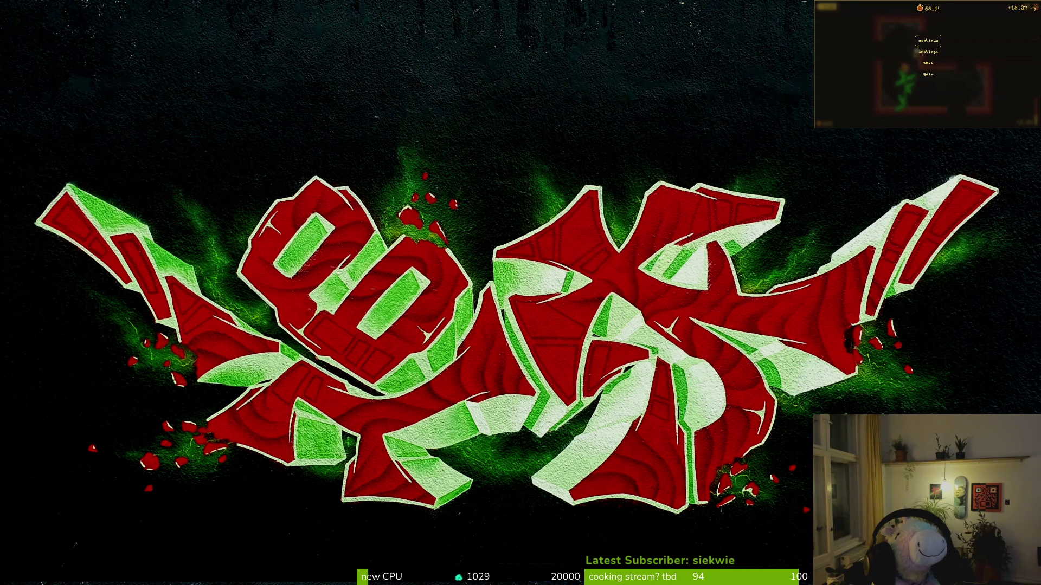
pyautogui.press('Escape')
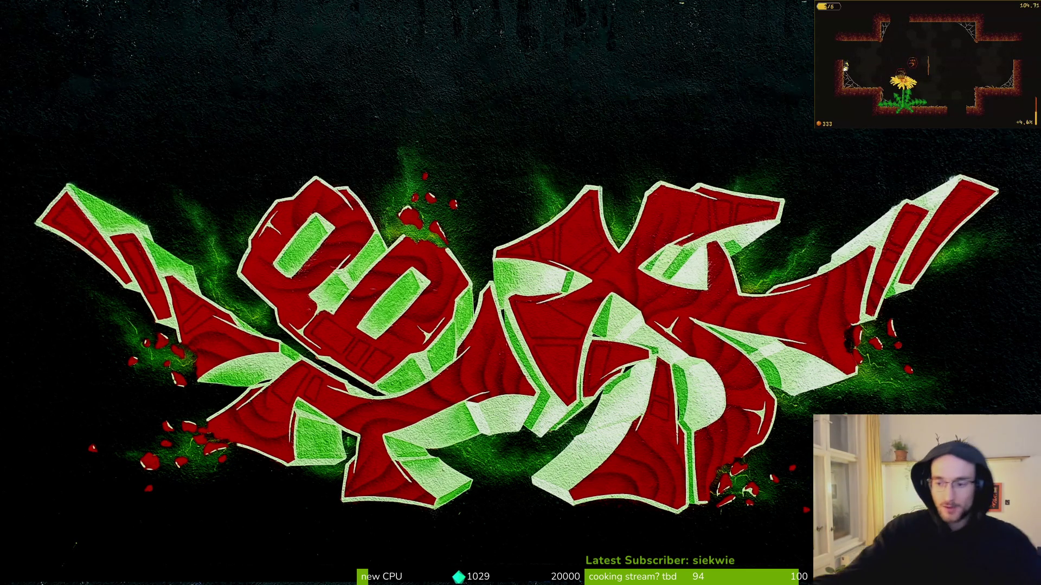
pyautogui.press('Escape')
pyautogui.press('Escape')
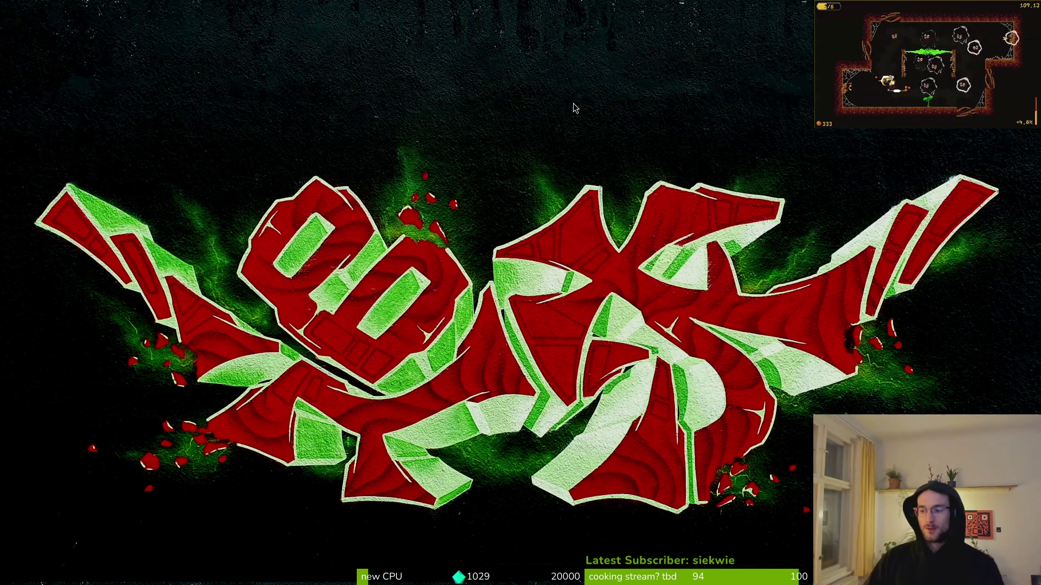
pyautogui.press('Escape')
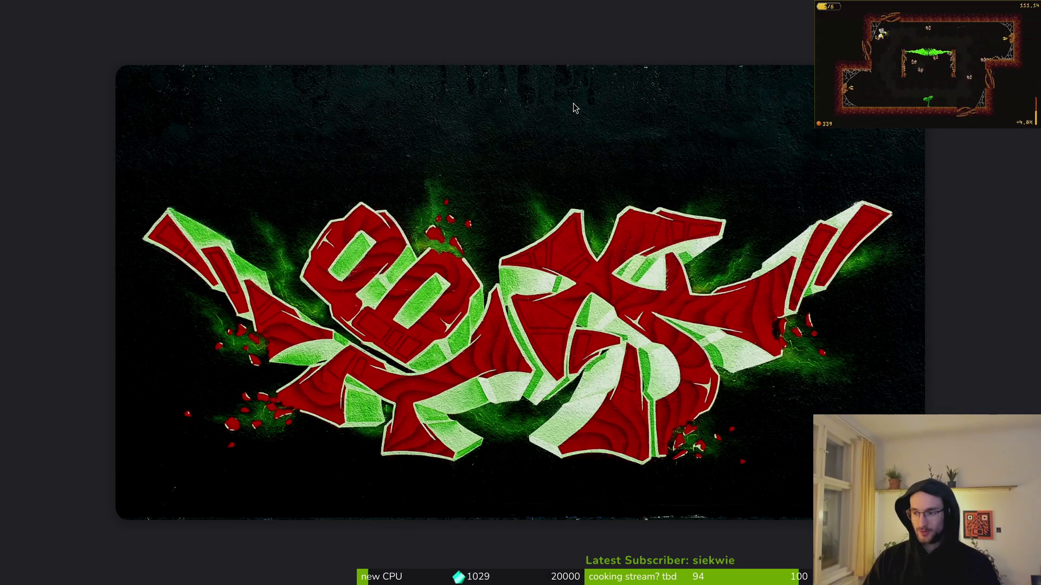
# Close the graffiti image and open bumblebeeHiveNest.aseprite from Recent files
pyautogui.hotkey('ctrl', 'w')
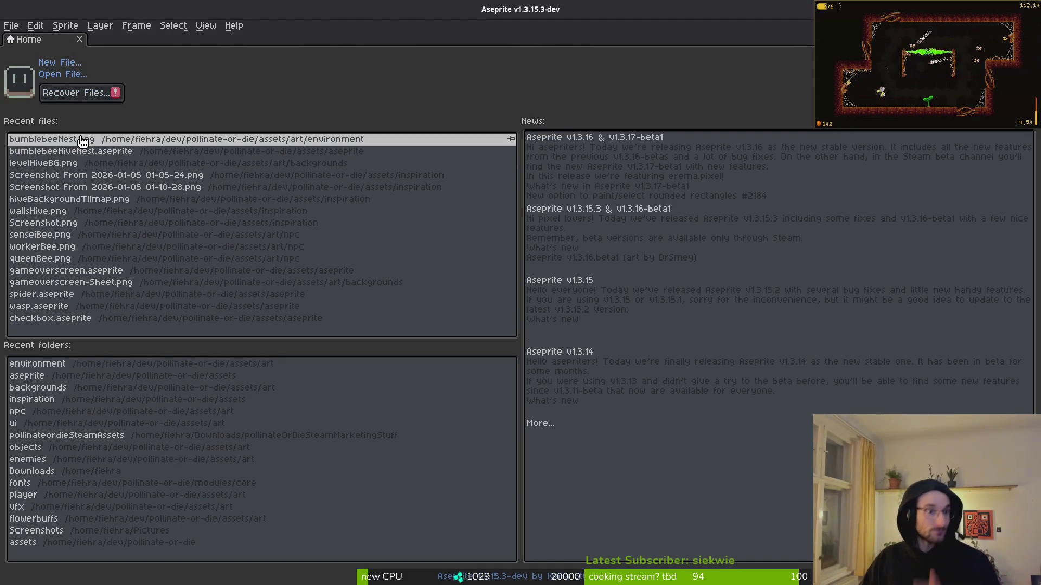
pyautogui.click(81, 151)
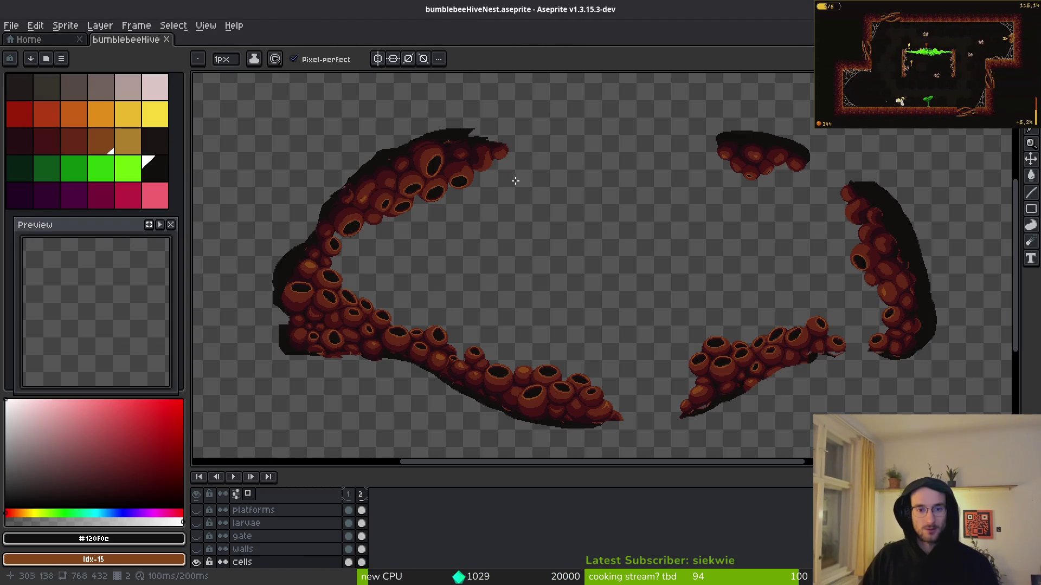
pyautogui.moveTo(558, 278); pyautogui.dragTo(532, 232)
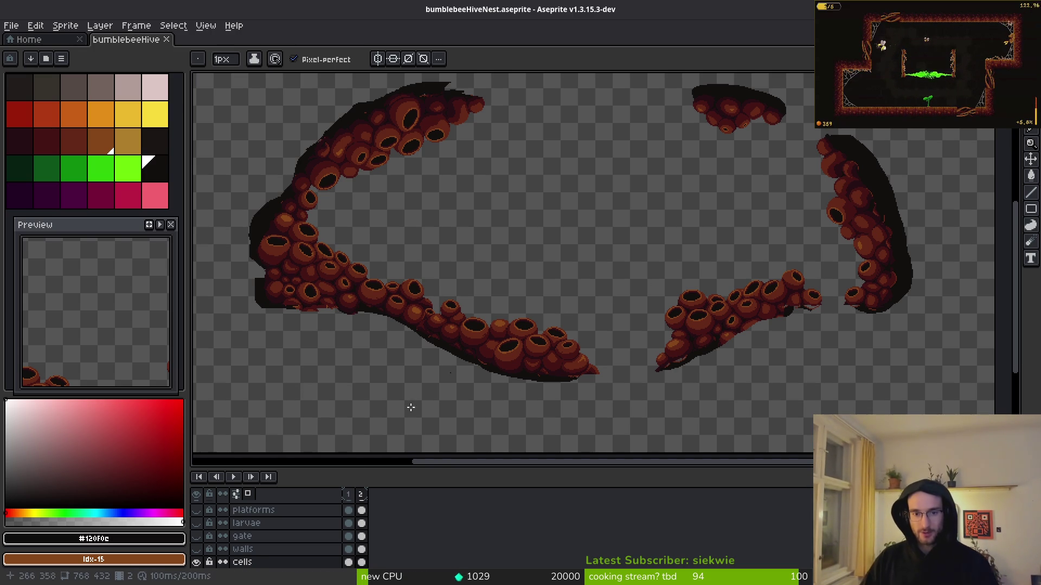
# Make the gate and walls layers visible with the whole hive in view
pyautogui.click(196, 536)
pyautogui.moveTo(598, 222); pyautogui.dragTo(642, 280)
pyautogui.click(197, 549)
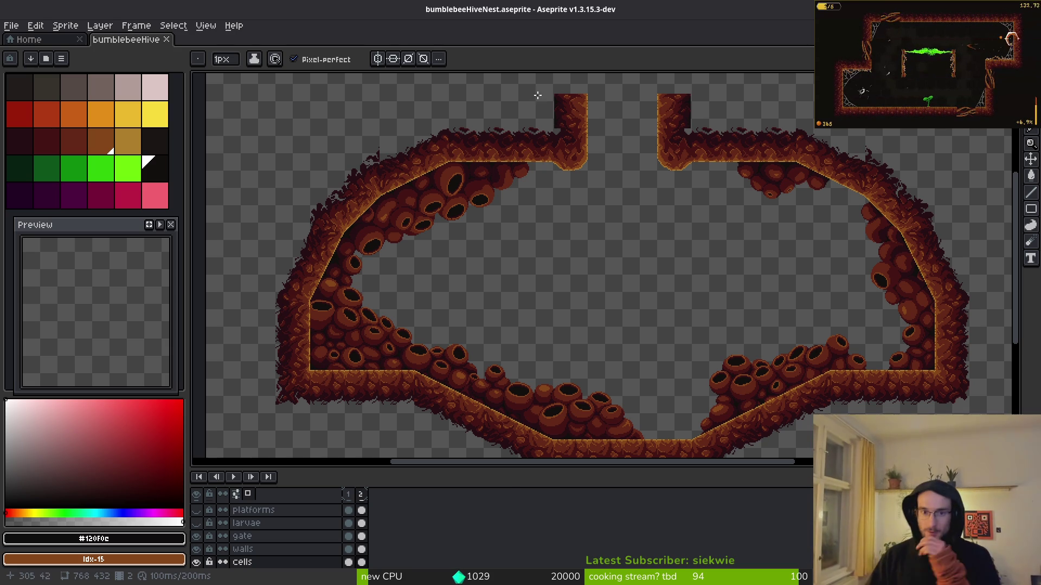
pyautogui.scroll(-2, 205, 537)
pyautogui.scroll(-1, 213, 550)
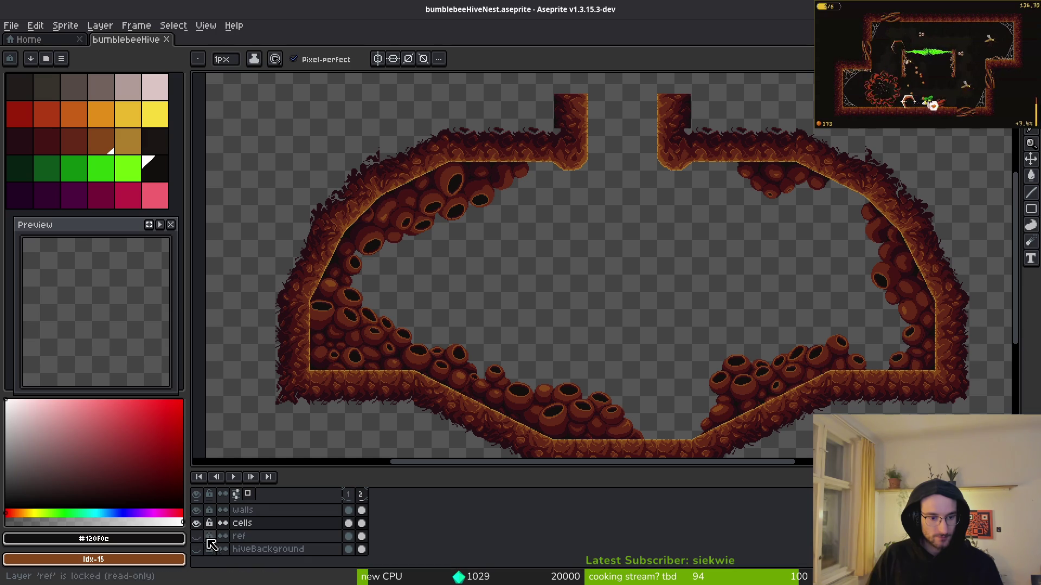
# Hide the cells layer, frame the two gate pillars and save the sprite
pyautogui.click(196, 524)
pyautogui.scroll(3, 617, 181)
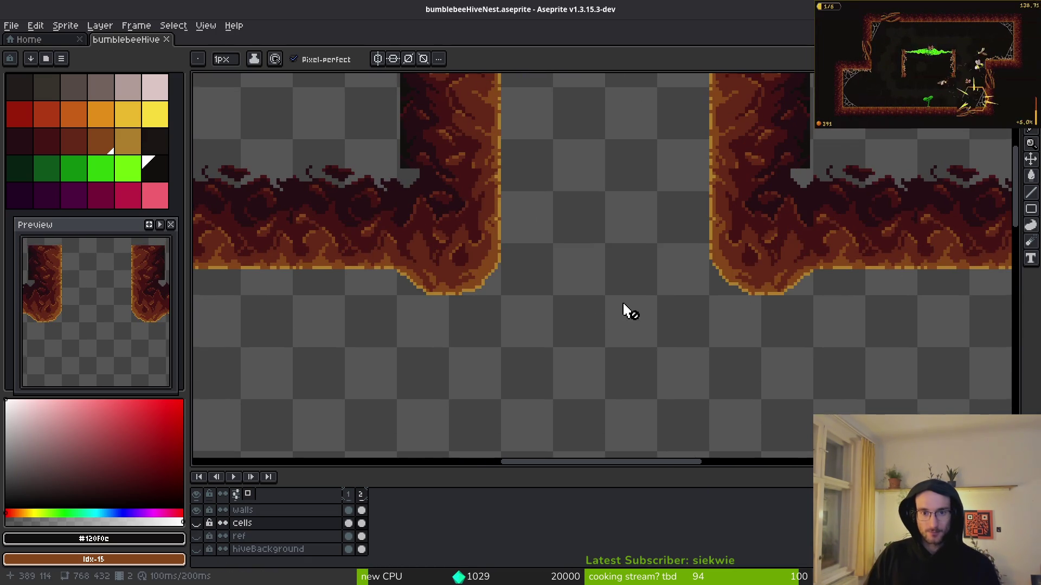
pyautogui.moveTo(517, 285); pyautogui.dragTo(567, 353)
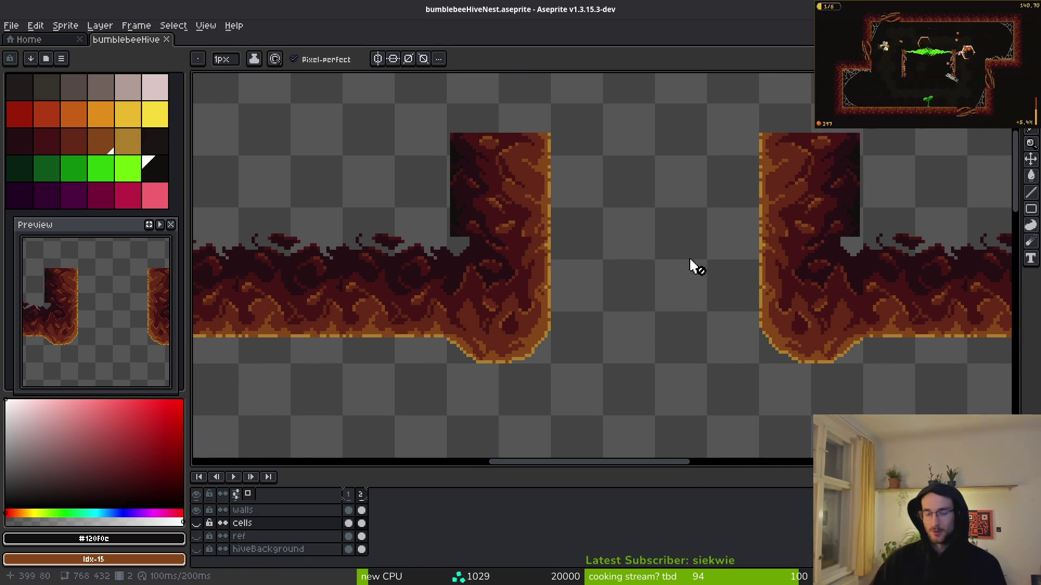
pyautogui.scroll(2, 465, 268)
pyautogui.press('alt')
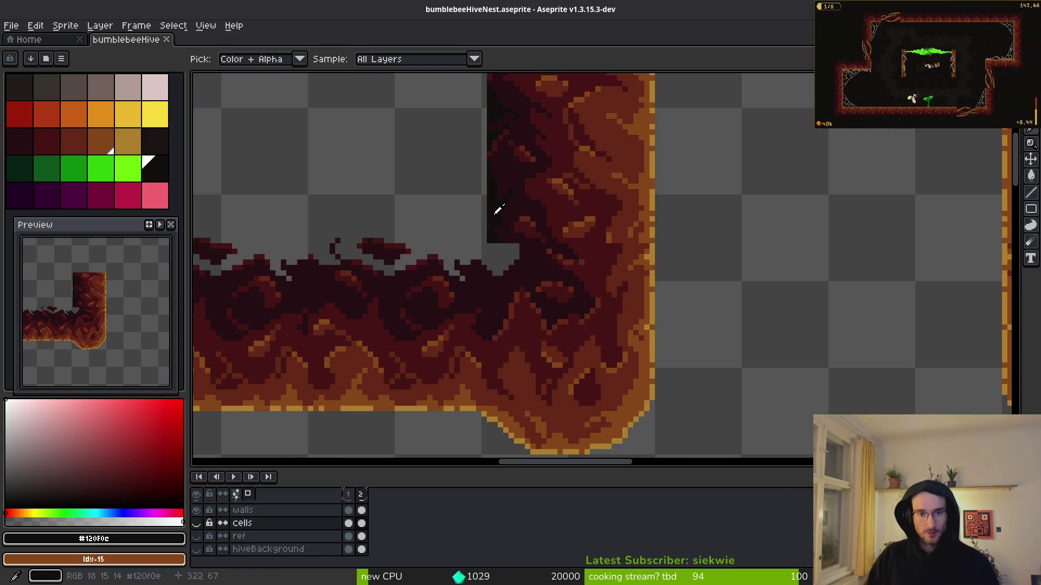
pyautogui.scroll(3, 486, 239)
pyautogui.scroll(-3, 511, 249)
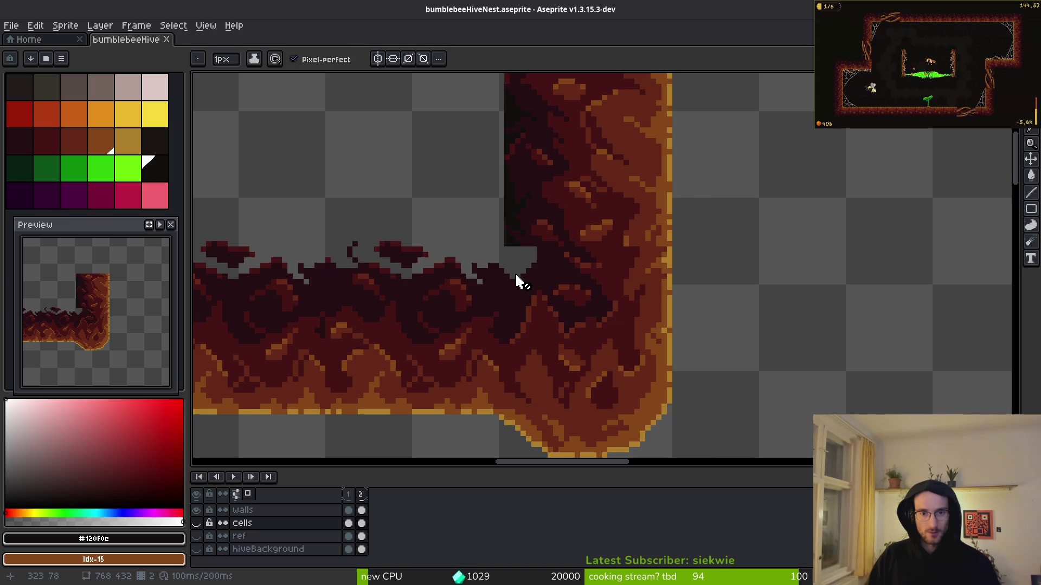
pyautogui.hotkey('ctrl', 's')
# Select the gate layer's frame-2 cel in the timeline
pyautogui.scroll(-3, 518, 283)
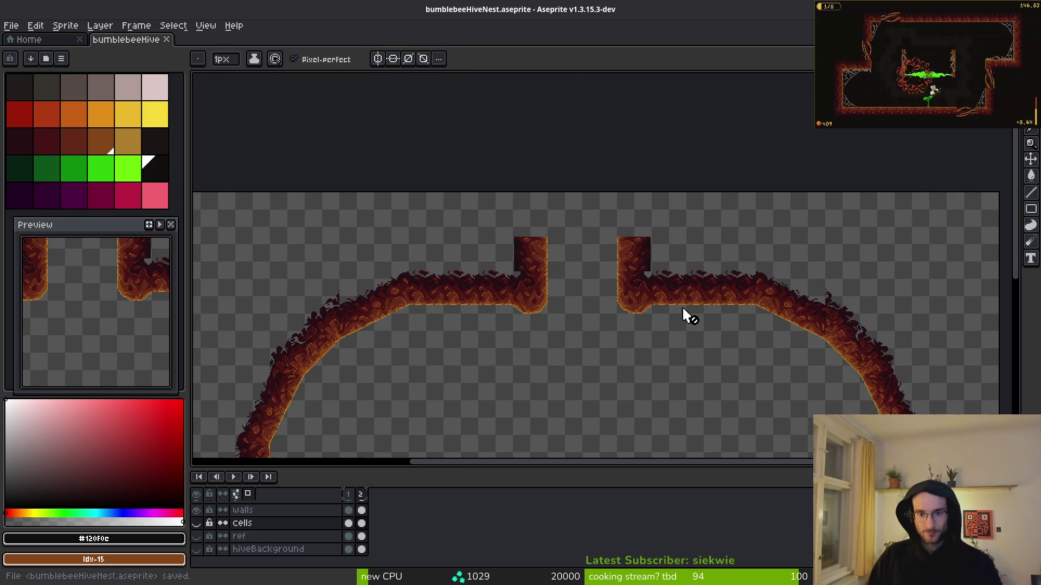
pyautogui.scroll(1, 643, 276)
pyautogui.hscroll(2, 618, 298)
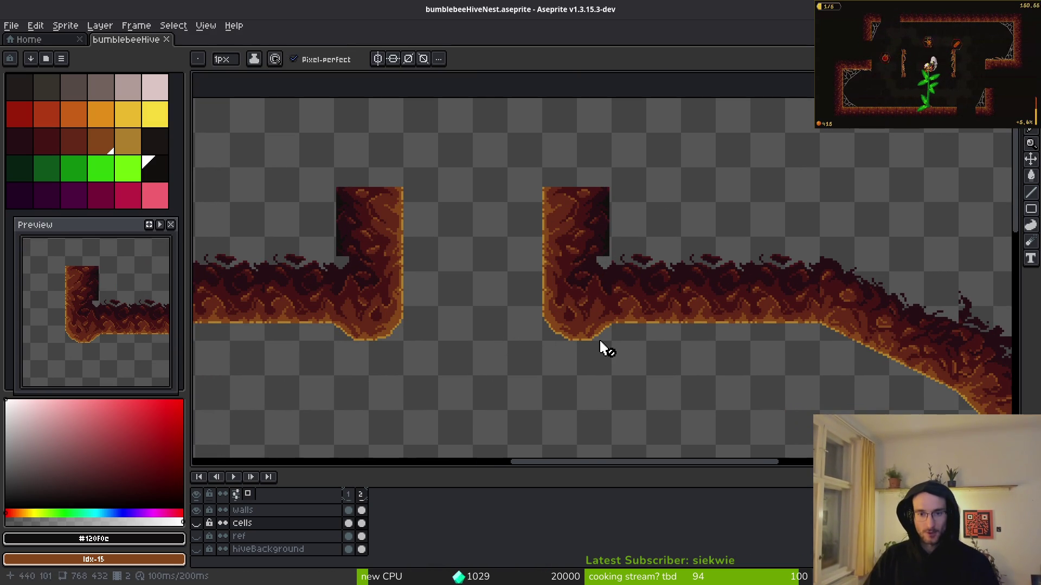
pyautogui.hscroll(-1, 564, 293)
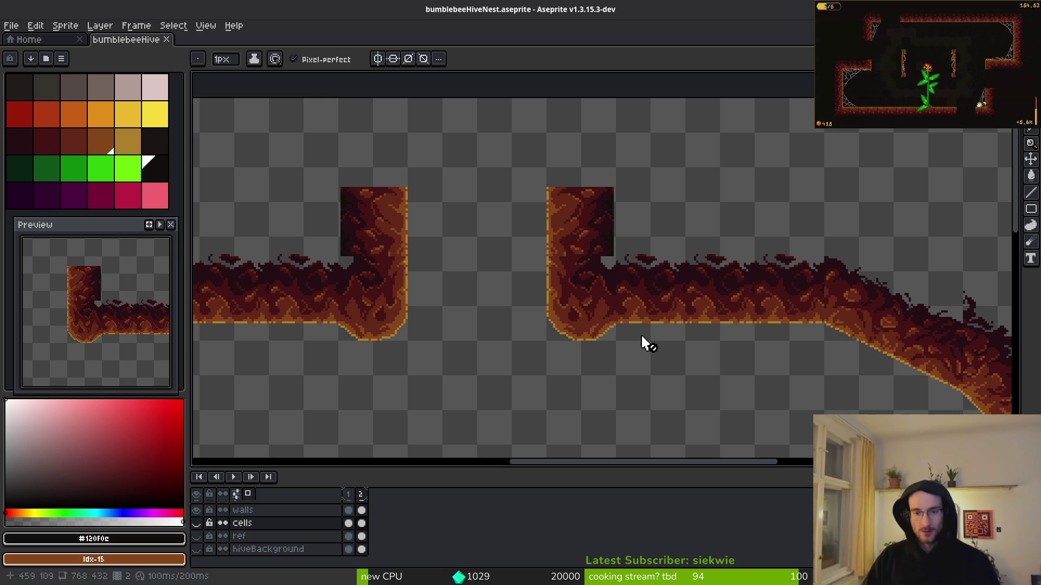
pyautogui.hscroll(3, 604, 344)
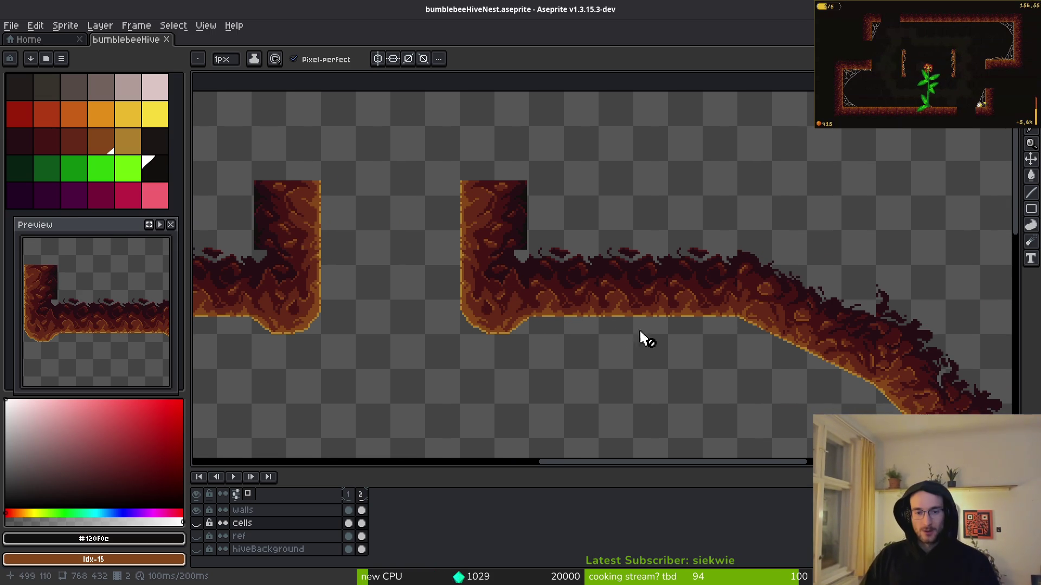
pyautogui.scroll(3, 549, 320)
pyautogui.hscroll(-3, 537, 271)
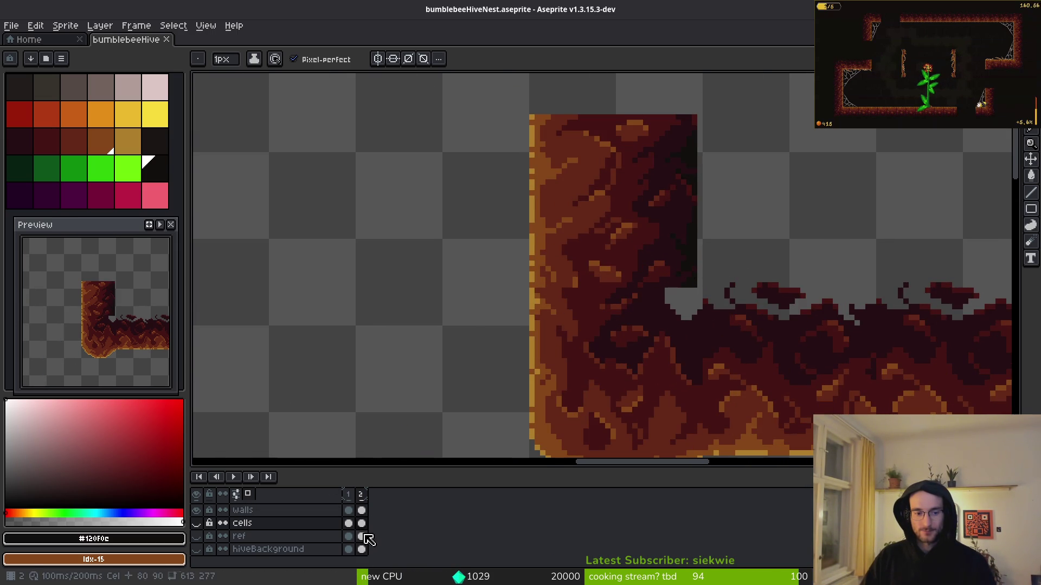
pyautogui.scroll(2, 303, 539)
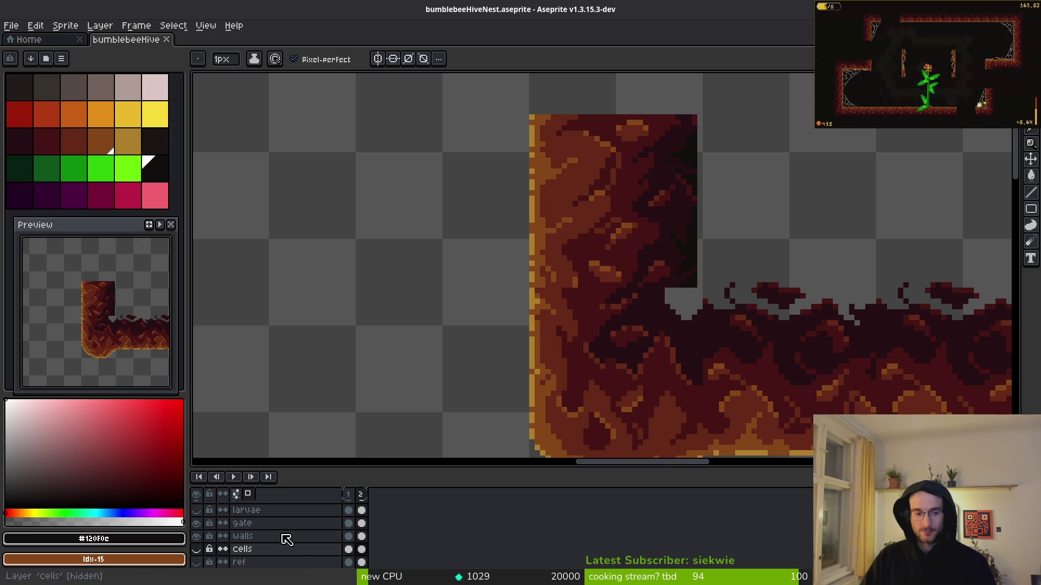
pyautogui.click(362, 523)
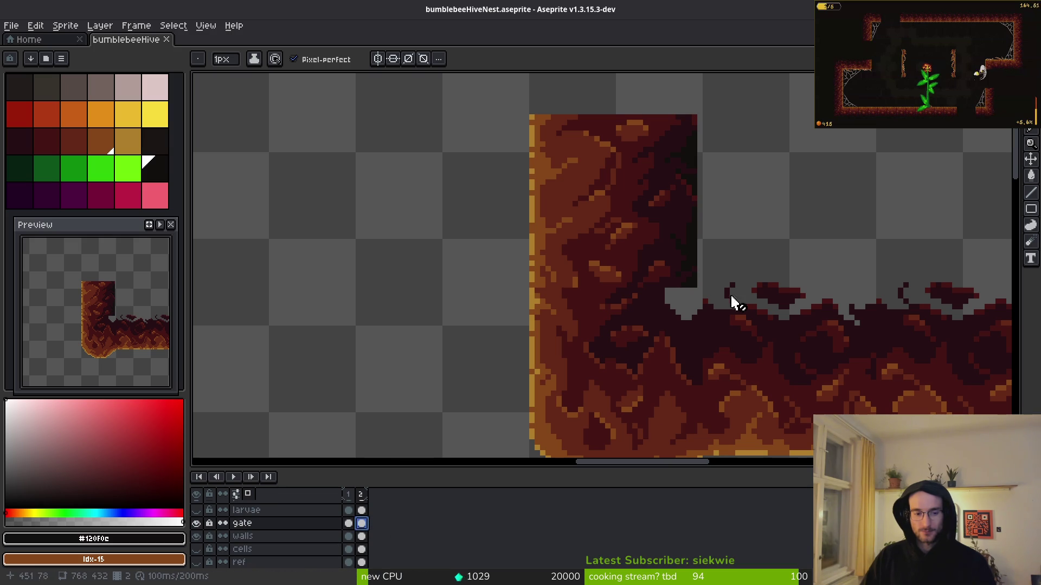
# Delete every dark edge pixel with a non-contiguous Magic Wand selection and save
pyautogui.press('w')
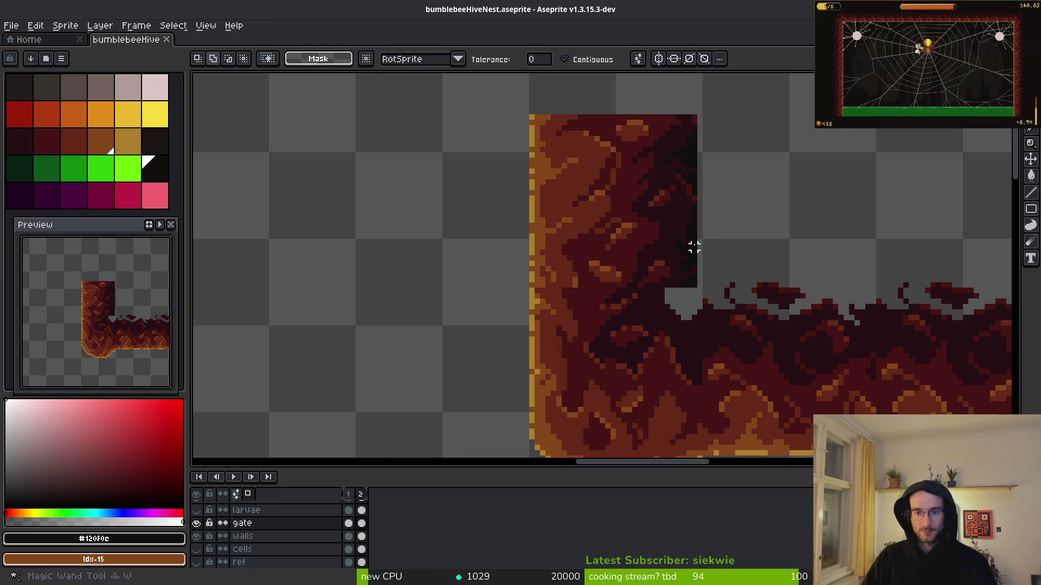
pyautogui.click(564, 59)
pyautogui.click(695, 142)
pyautogui.scroll(-2, 624, 266)
pyautogui.hscroll(-2, 661, 288)
pyautogui.press('Delete')
pyautogui.hotkey('ctrl', 's')
# Switch to the Pencil tool for touch-ups and save the sprite again
pyautogui.scroll(2, 762, 283)
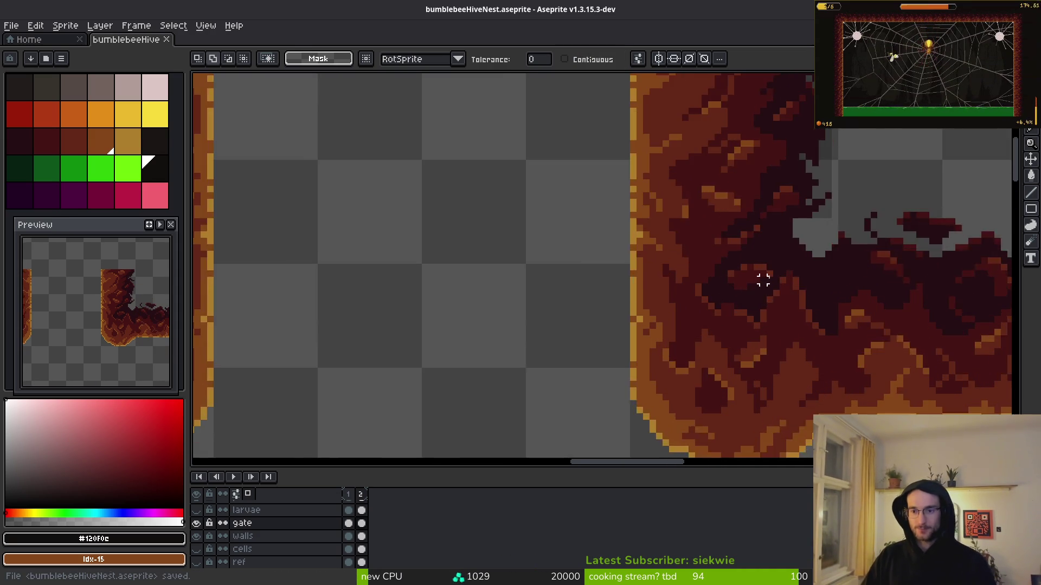
pyautogui.scroll(-1, 687, 269)
pyautogui.scroll(4, 677, 233)
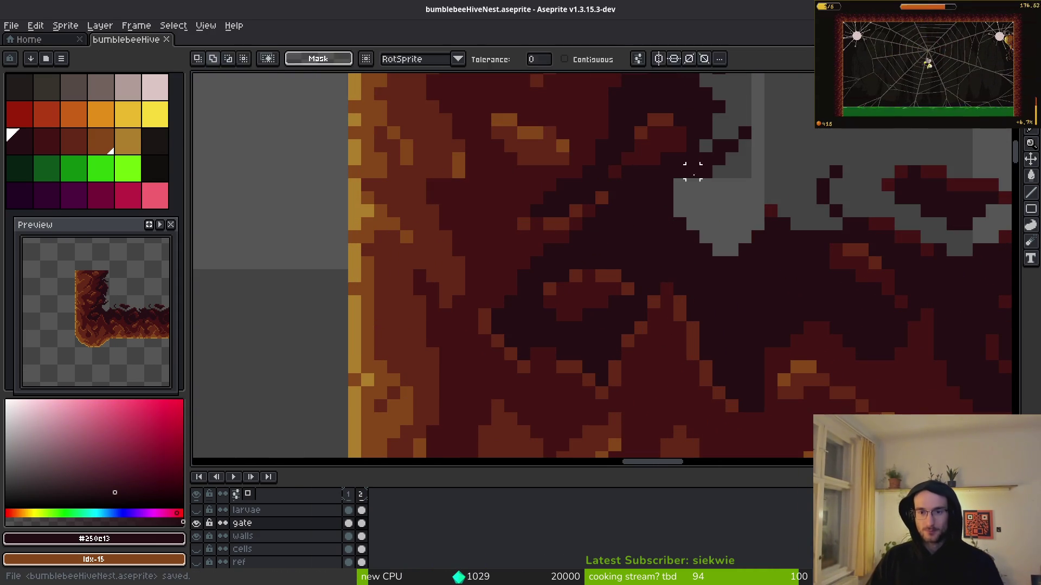
pyautogui.press('b')
pyautogui.scroll(-6, 671, 203)
pyautogui.hotkey('ctrl', 's')
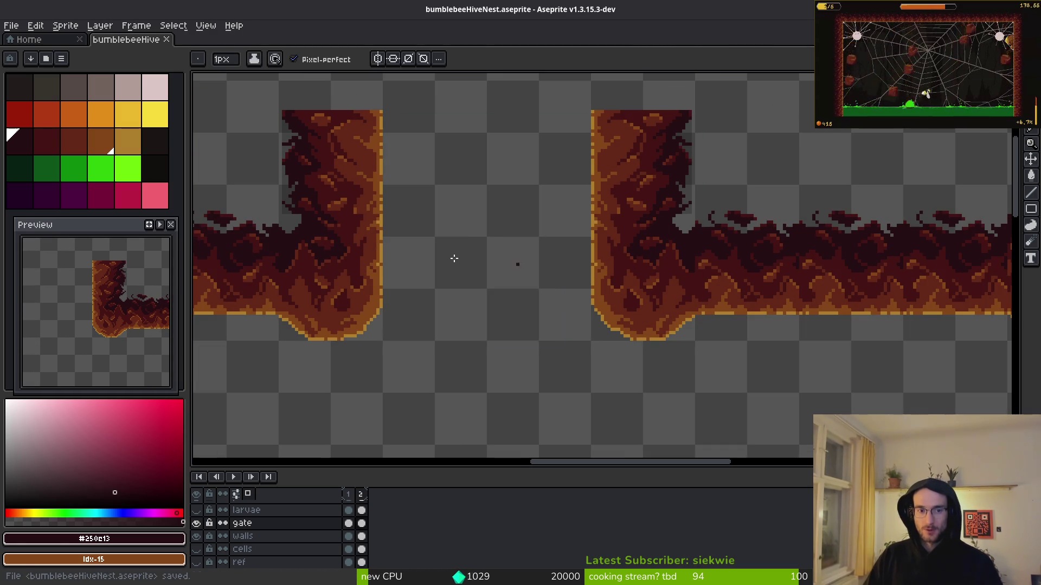
pyautogui.scroll(4, 295, 216)
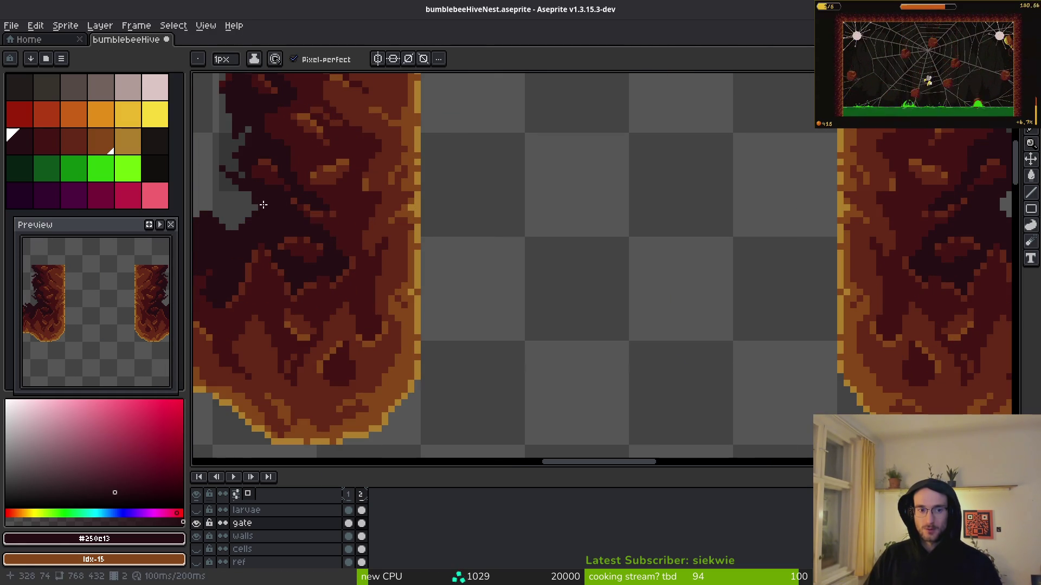
pyautogui.scroll(3, 741, 224)
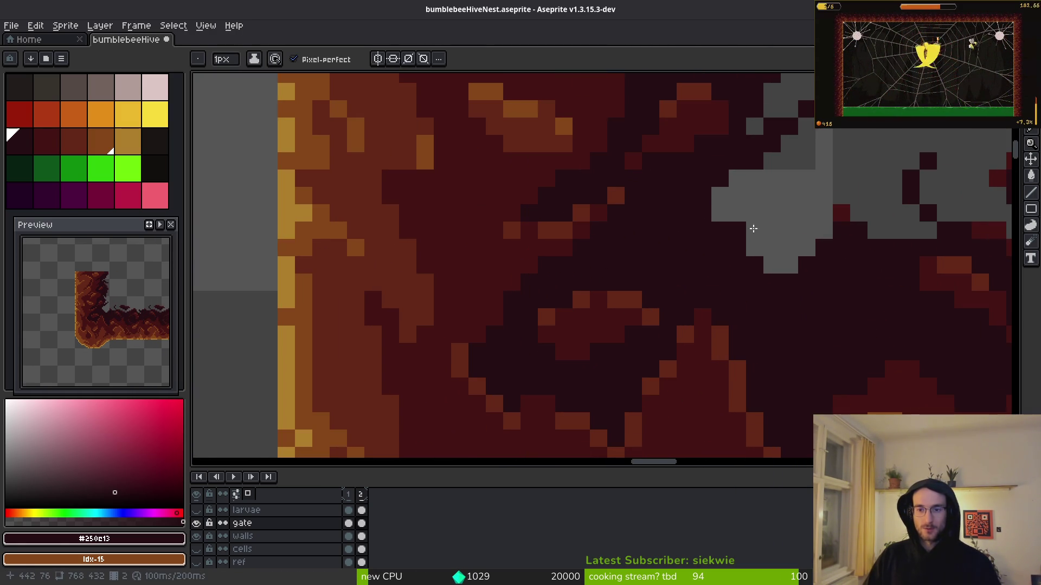
pyautogui.scroll(-3, 740, 212)
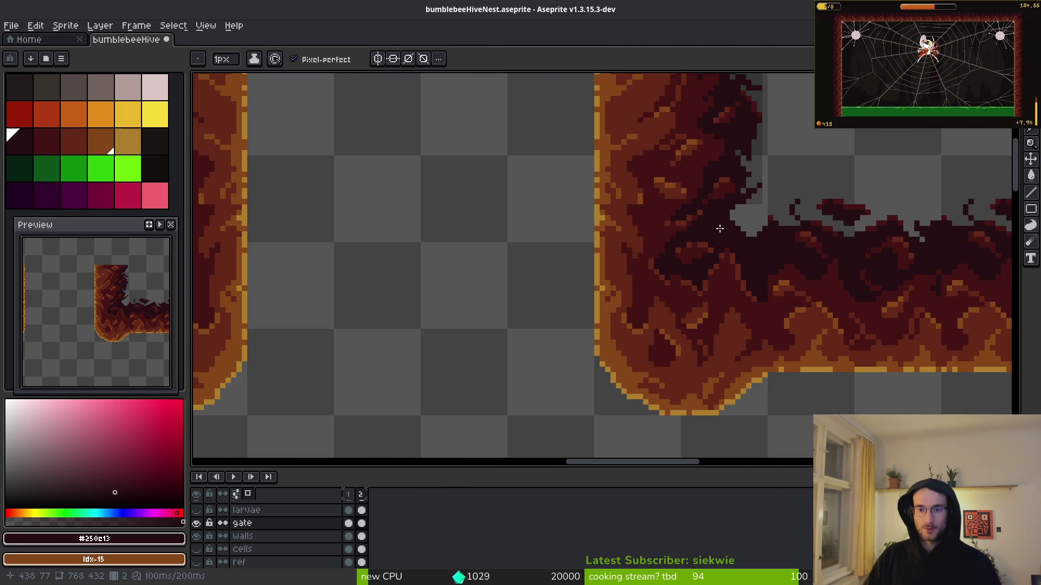
pyautogui.scroll(-2, 721, 228)
pyautogui.scroll(5, 730, 224)
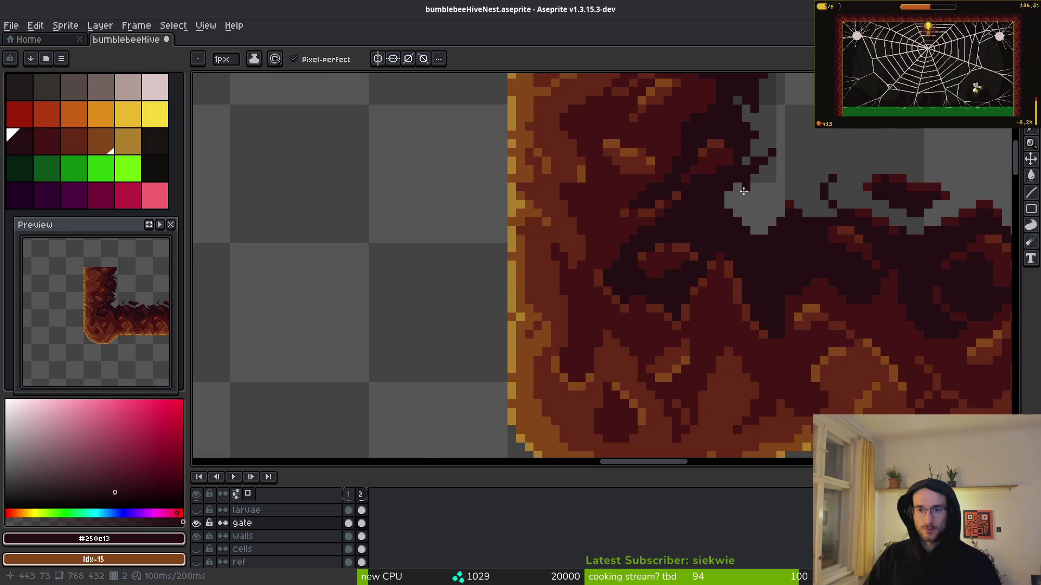
pyautogui.scroll(-4, 716, 218)
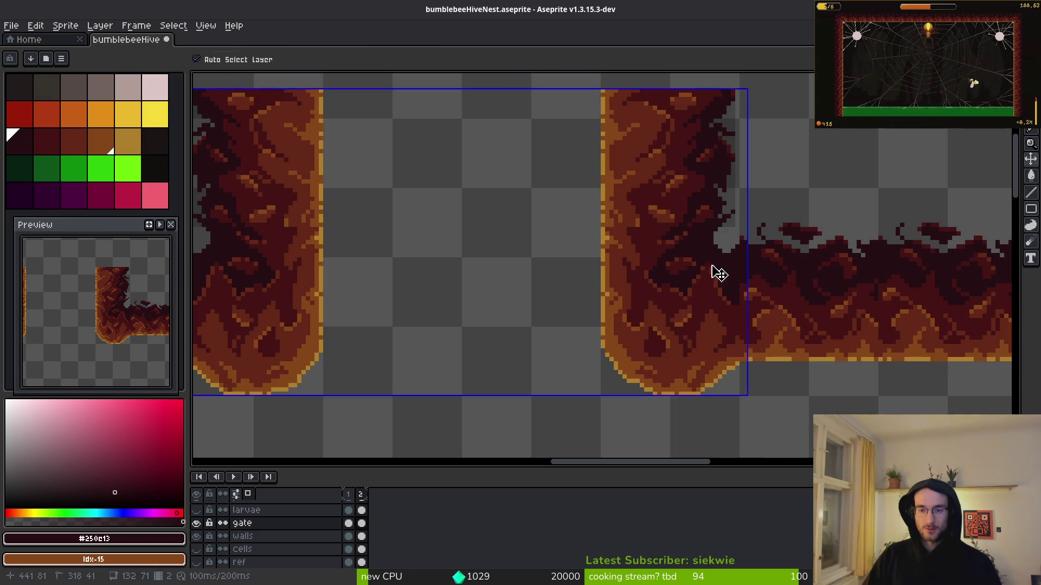
# Save the sprite with the whole hive arch in view
pyautogui.hotkey('ctrl', 's')
pyautogui.scroll(-3, 705, 271)
pyautogui.moveTo(701, 323)
pyautogui.mouseDown()
pyautogui.moveTo(600, 273)
pyautogui.moveTo(574, 221)
pyautogui.mouseUp()
pyautogui.hotkey('ctrl', 's')
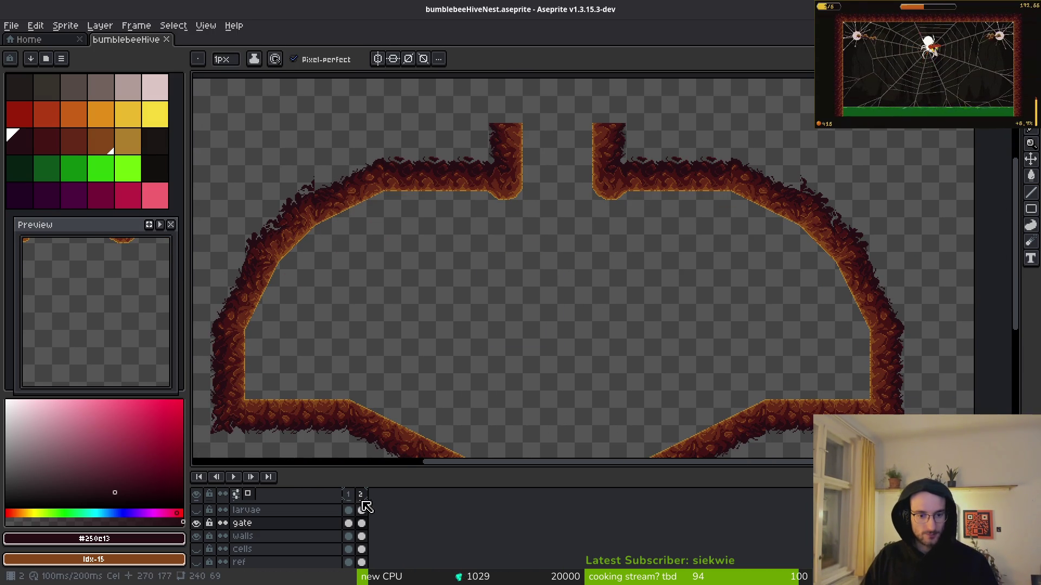
# From the gate cel in frame 2, add frames up to frame 7 (700 ms)
pyautogui.click(349, 496)
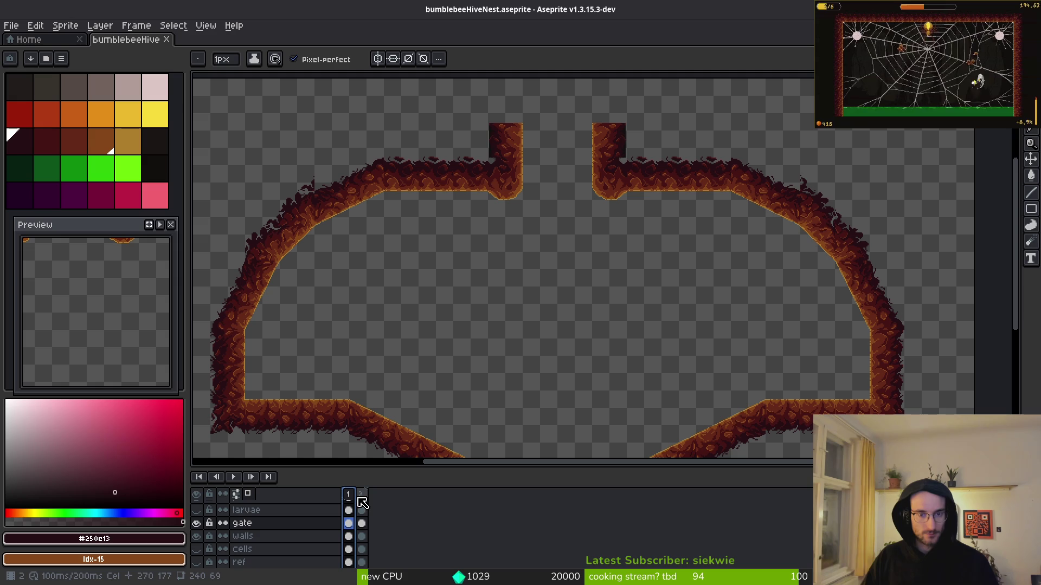
pyautogui.click(362, 524)
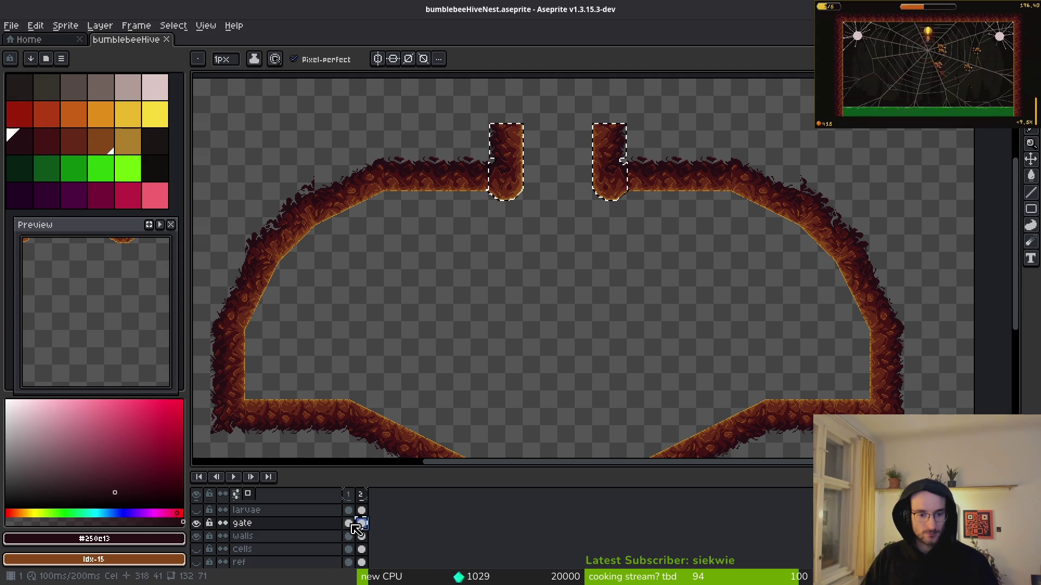
pyautogui.press(',')
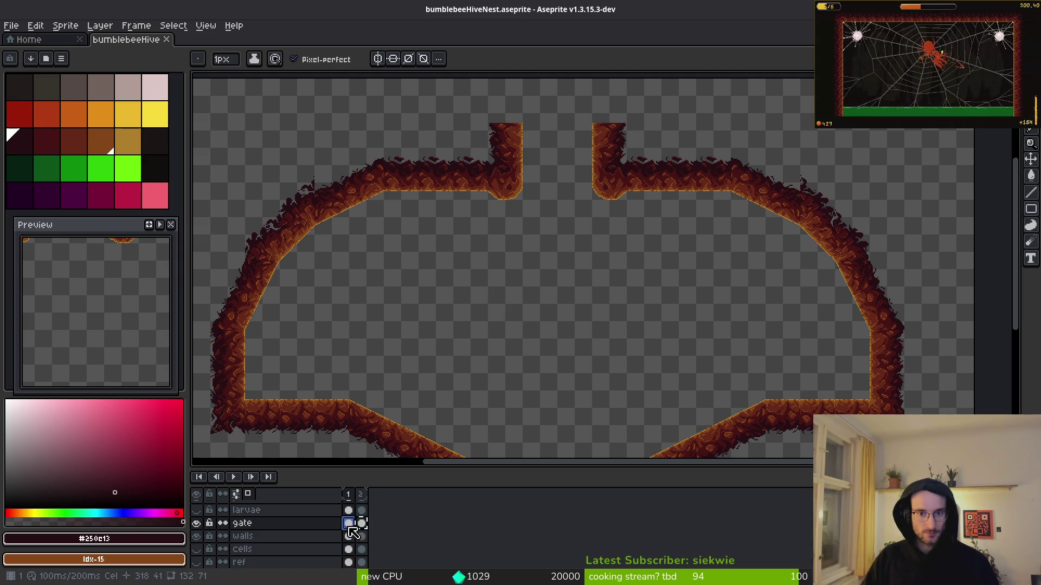
pyautogui.click(362, 524)
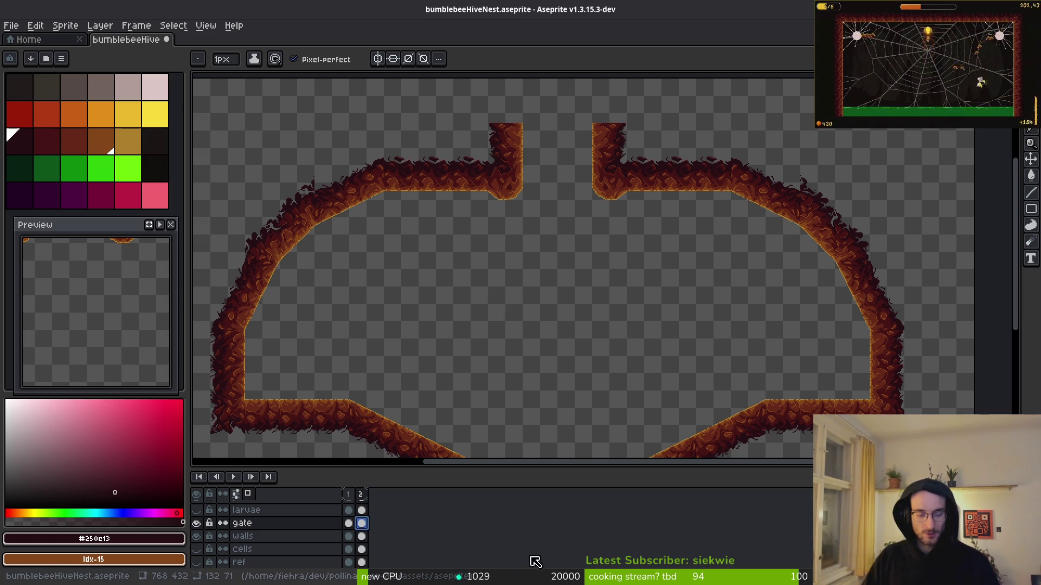
pyautogui.hotkey('alt', 'n')
pyautogui.hotkey('alt', 'n')
pyautogui.hotkey('alt', 'n')
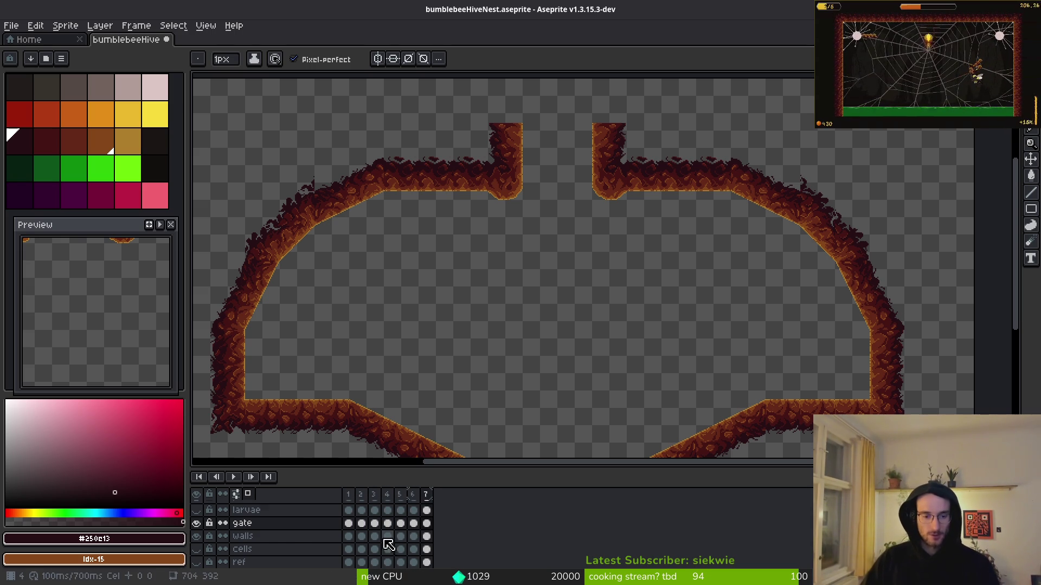
# Link the cells and walls layers' cels across frames 1–7
pyautogui.scroll(-2, 399, 546)
pyautogui.scroll(1, 368, 542)
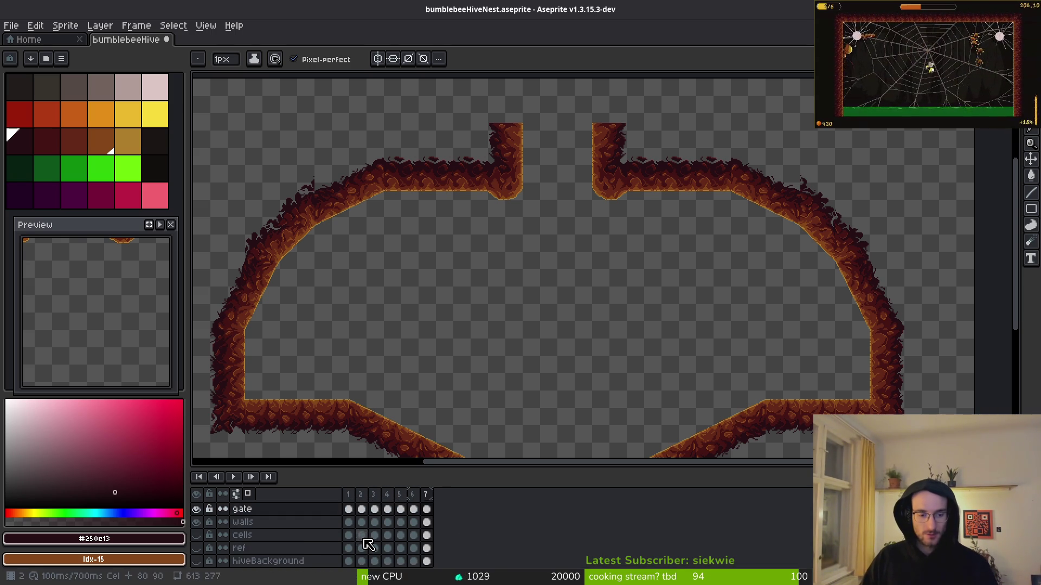
pyautogui.moveTo(361, 523); pyautogui.dragTo(359, 557)
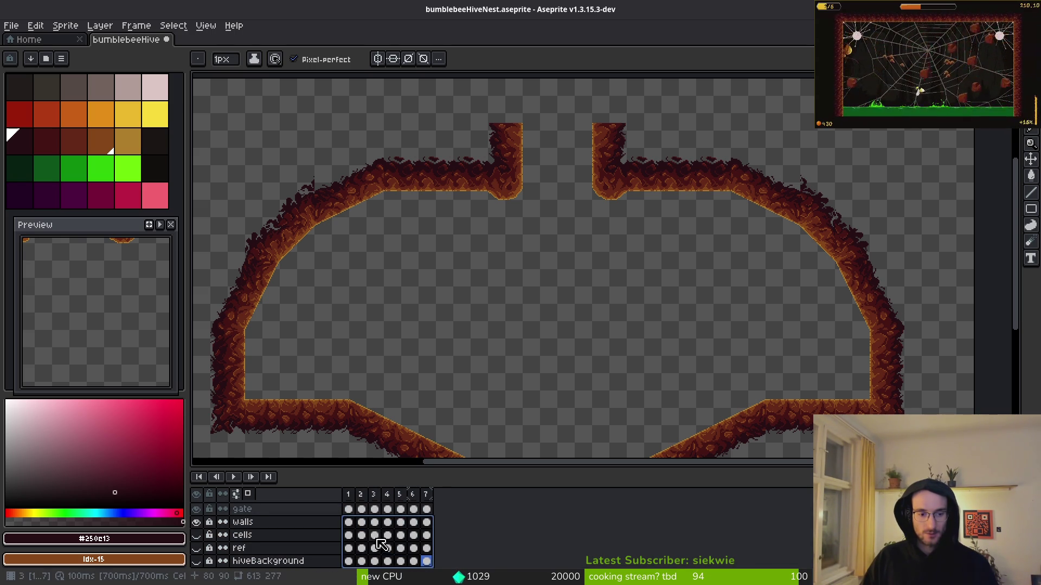
pyautogui.rightClick(356, 525)
pyautogui.click(374, 536)
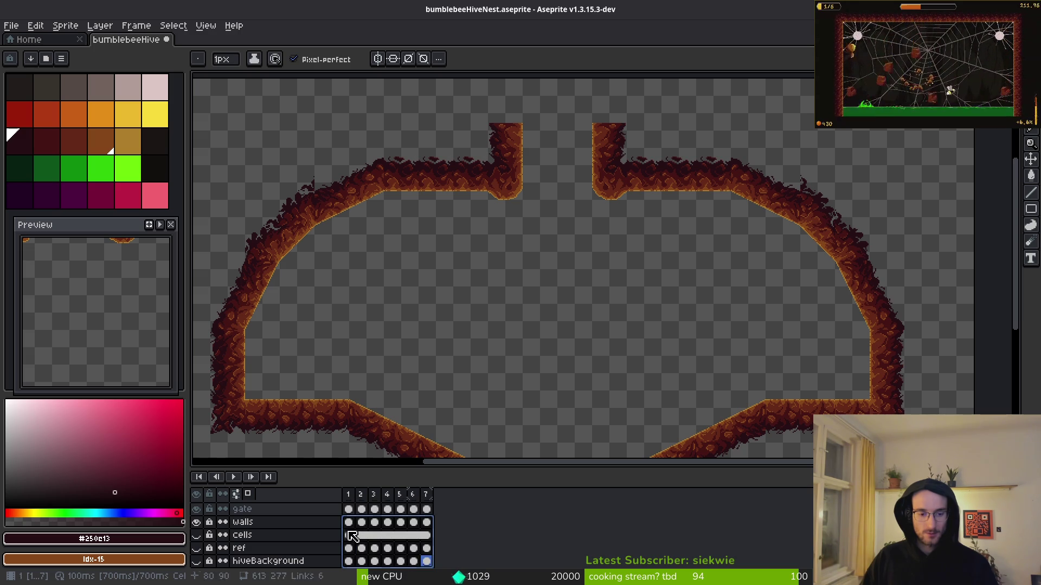
pyautogui.click(359, 529)
pyautogui.keyDown('shift'); pyautogui.click(427, 522); pyautogui.keyUp('shift')
pyautogui.rightClick(355, 527)
pyautogui.click(364, 549)
# Link the hiveBackground layer's cels across frames 1–7
pyautogui.moveTo(358, 551); pyautogui.dragTo(429, 552)
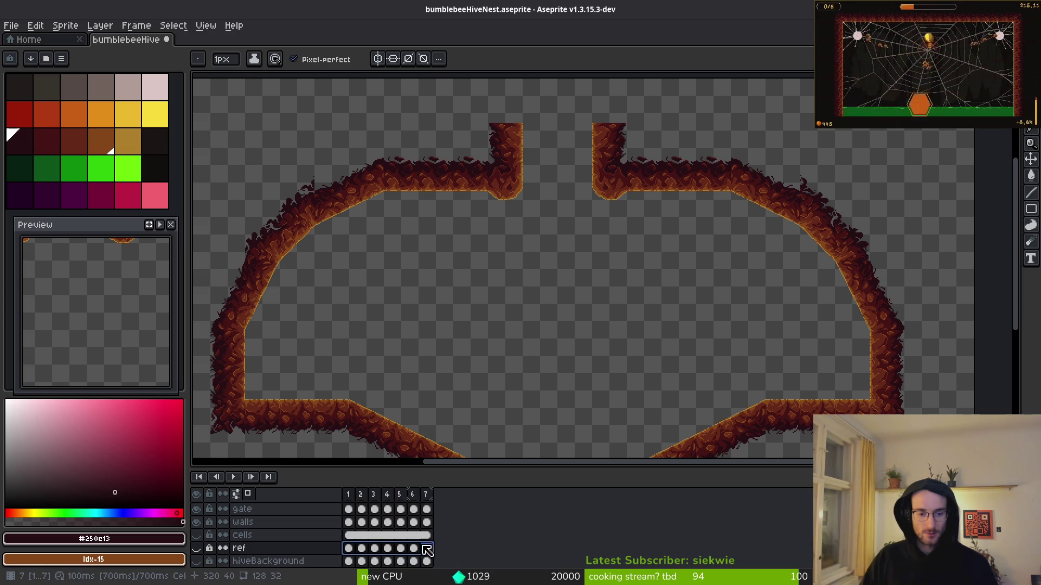
pyautogui.moveTo(349, 561); pyautogui.dragTo(362, 561)
pyautogui.moveTo(426, 561); pyautogui.dragTo(348, 561)
pyautogui.rightClick(349, 561)
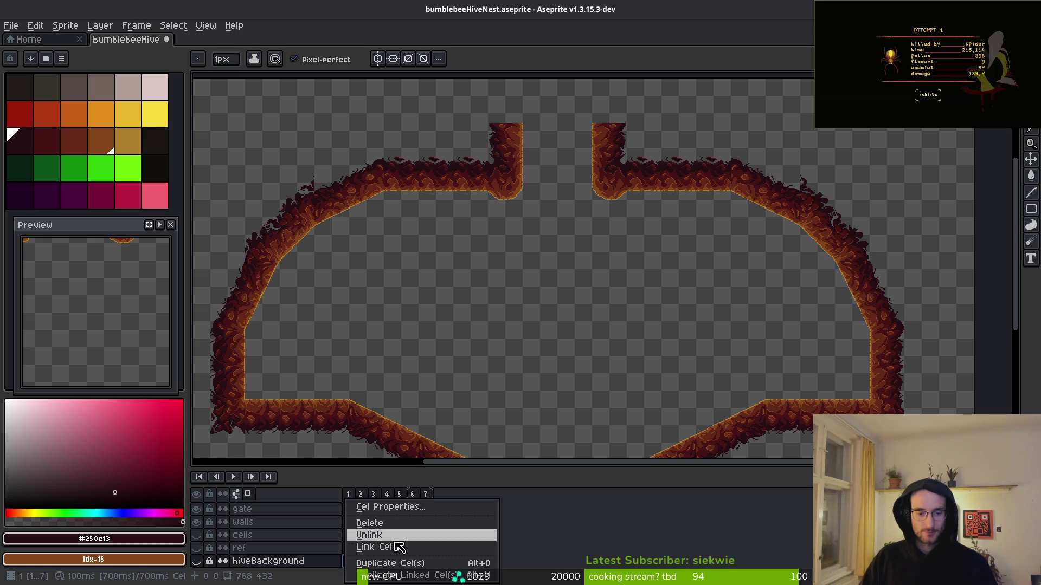
pyautogui.click(391, 549)
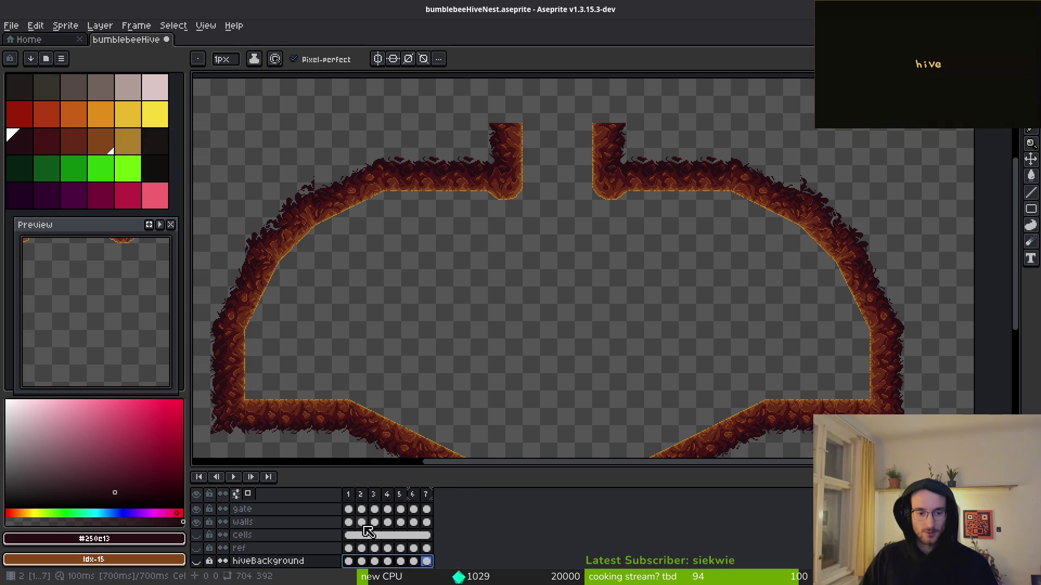
# Add a new empty layer above the gate layer
pyautogui.scroll(2, 367, 531)
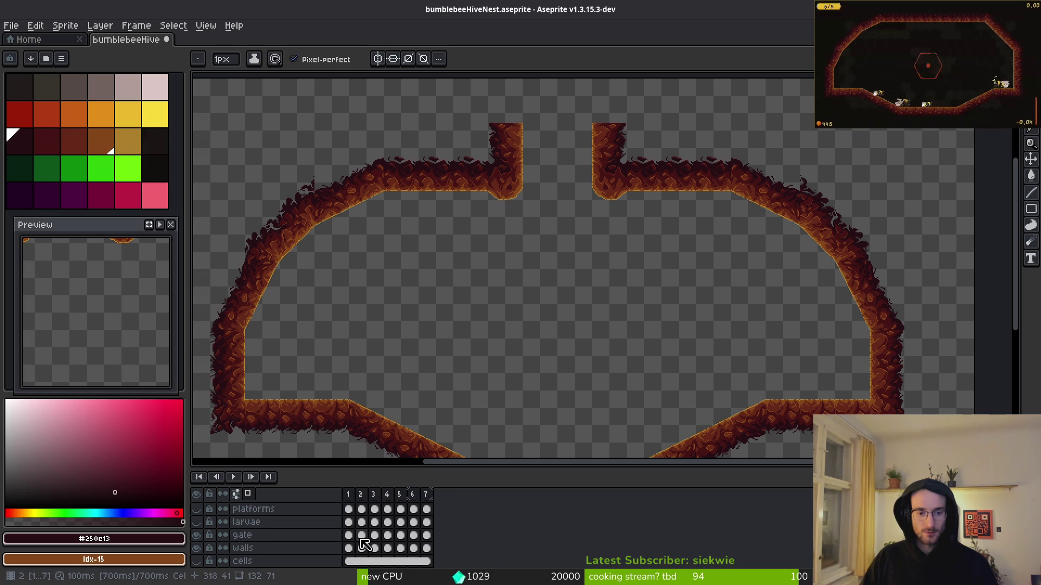
pyautogui.click(348, 536)
pyautogui.hotkey('shift', 'n')
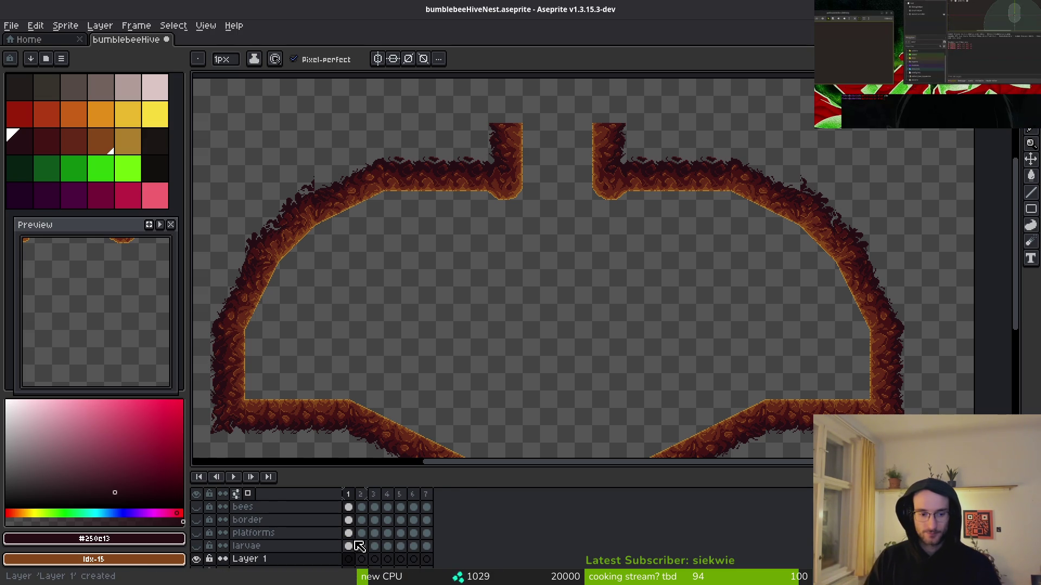
# Rename the new layer to gateVfx
pyautogui.hotkey('shift', 'p')
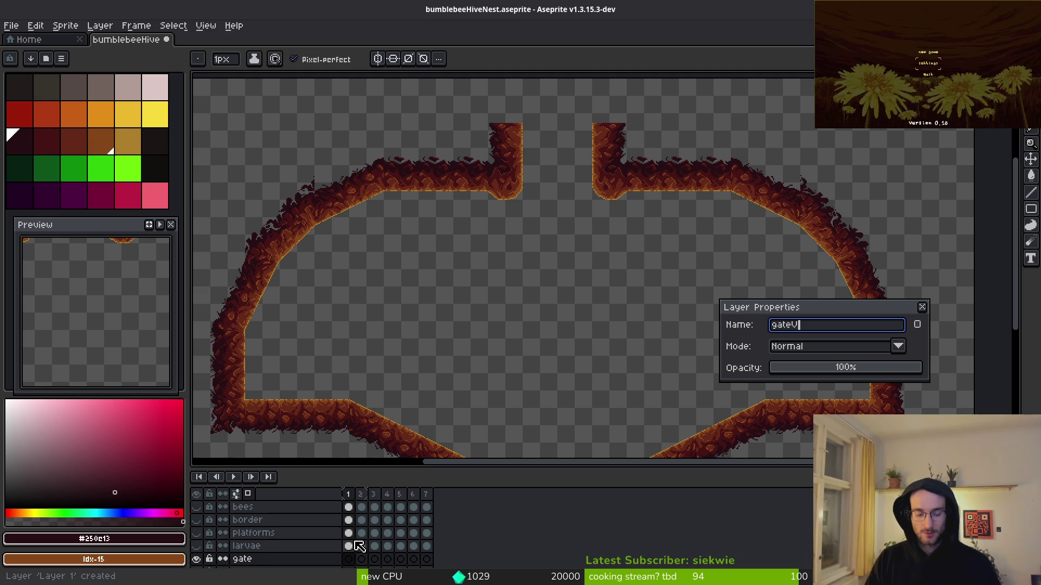
pyautogui.write('fx')
pyautogui.press('Return')
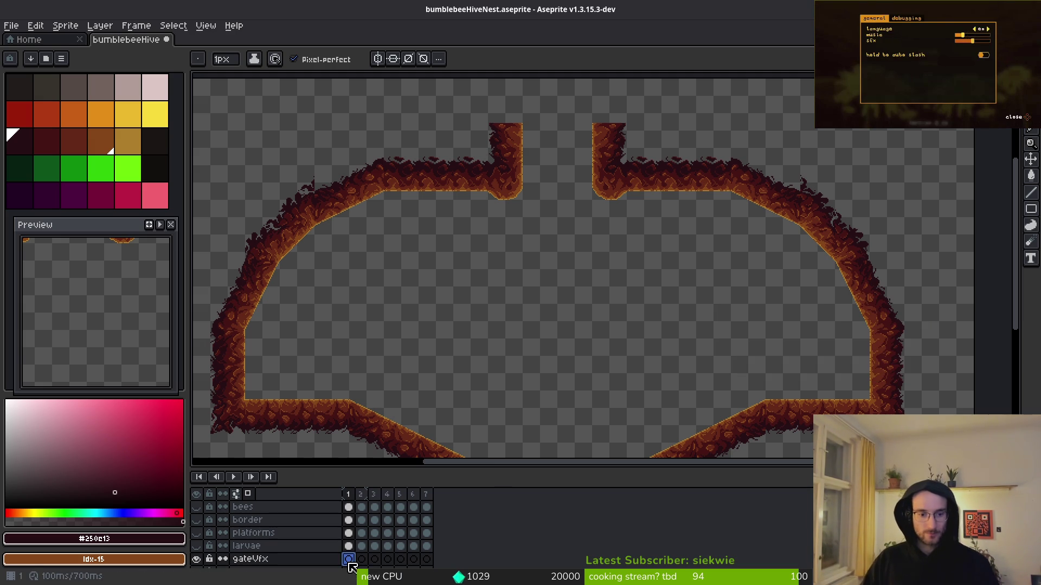
# Set pale pink palette index 5 as foreground and choose the Line tool
pyautogui.click(155, 87)
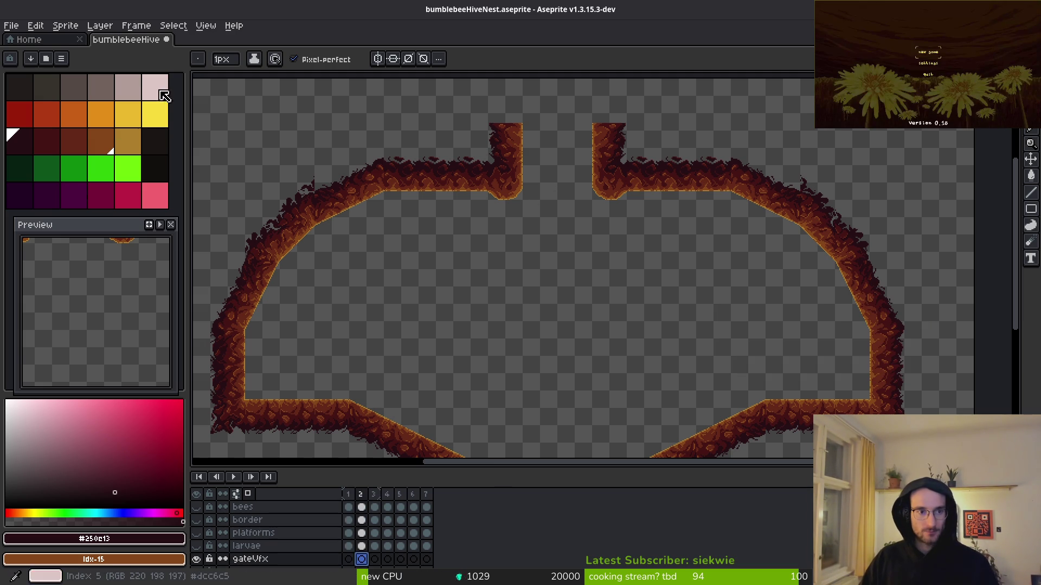
pyautogui.scroll(3, 615, 195)
pyautogui.scroll(-2, 637, 271)
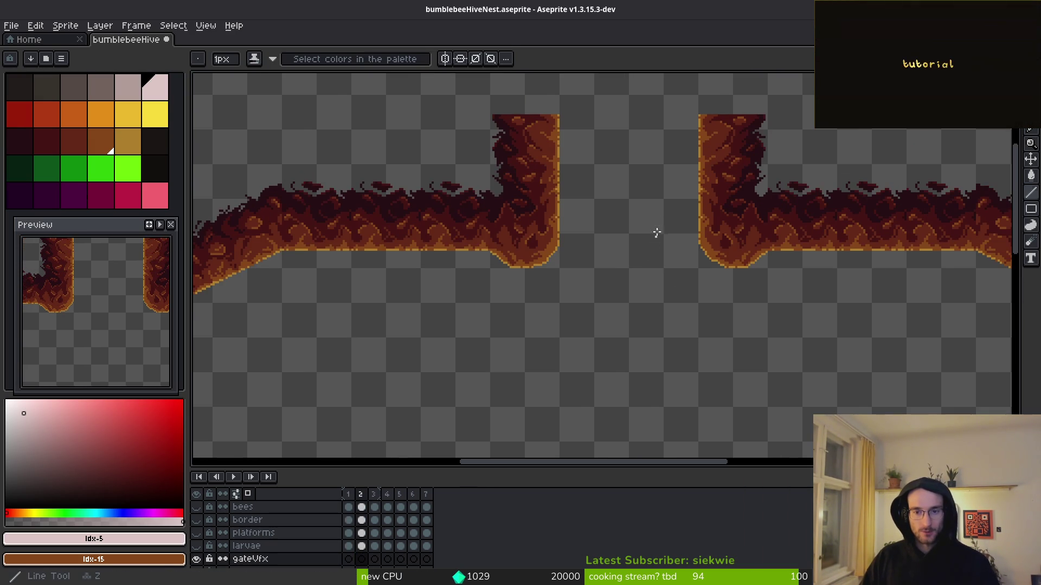
pyautogui.press('l')
pyautogui.scroll(2, 657, 224)
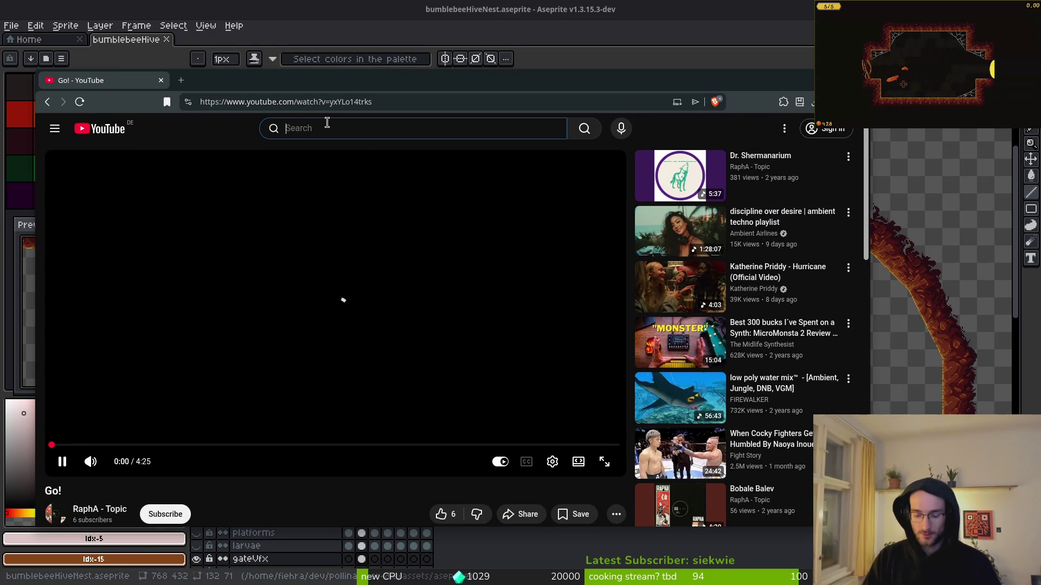
# Search YouTube for 'trail shader godot' and look at the How To Shader (Fast) video
pyautogui.write('trail shad')
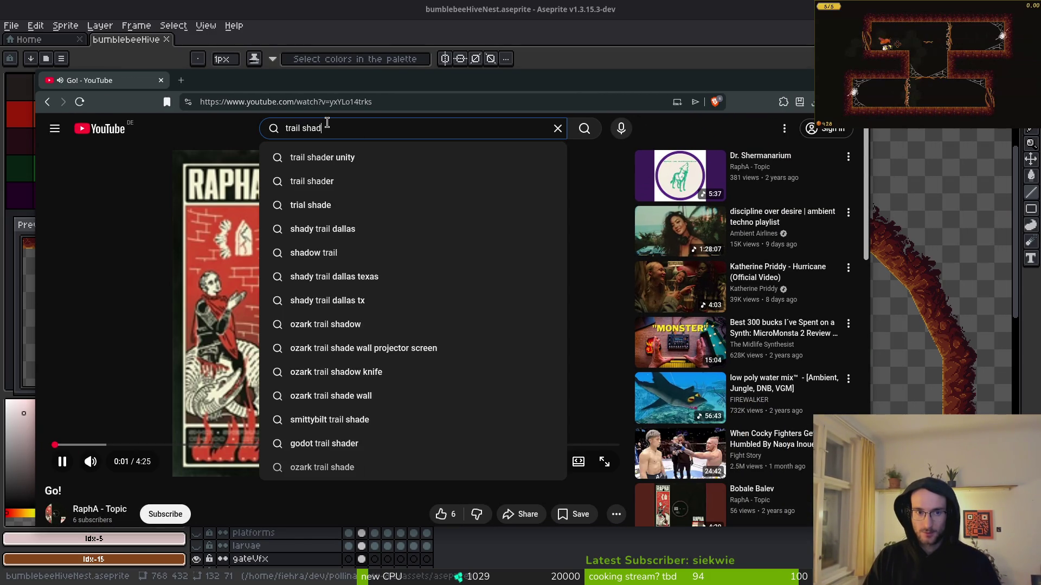
pyautogui.write('er godot')
pyautogui.press('Return')
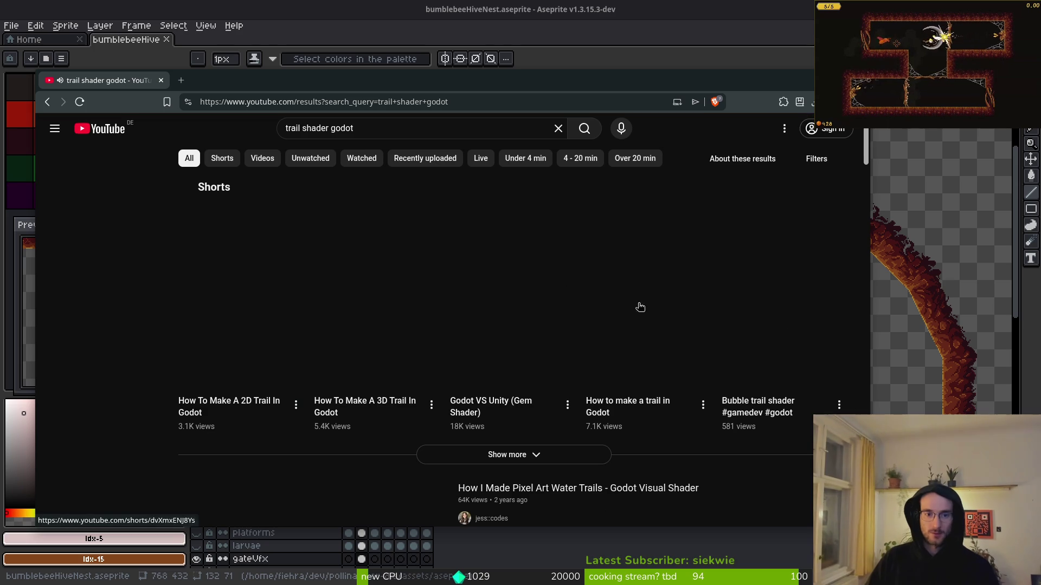
pyautogui.scroll(-5, 562, 279)
pyautogui.scroll(-15, 676, 356)
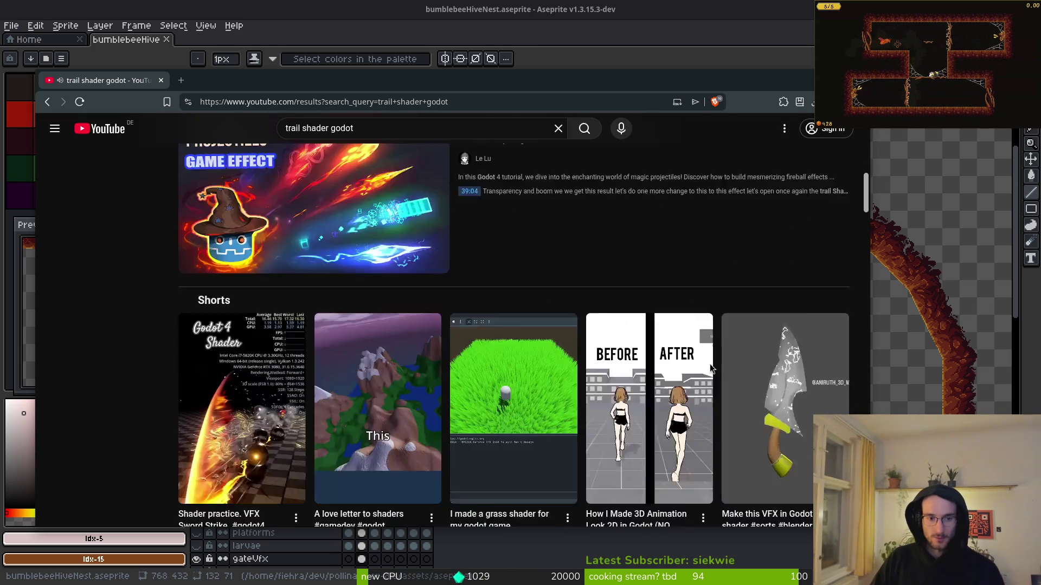
pyautogui.scroll(4, 586, 323)
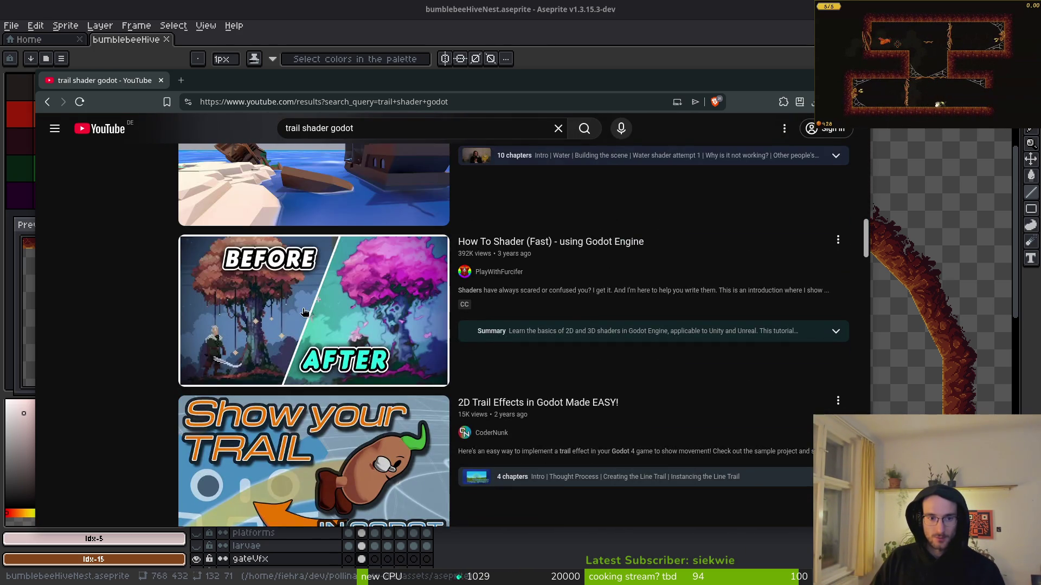
pyautogui.click(356, 354)
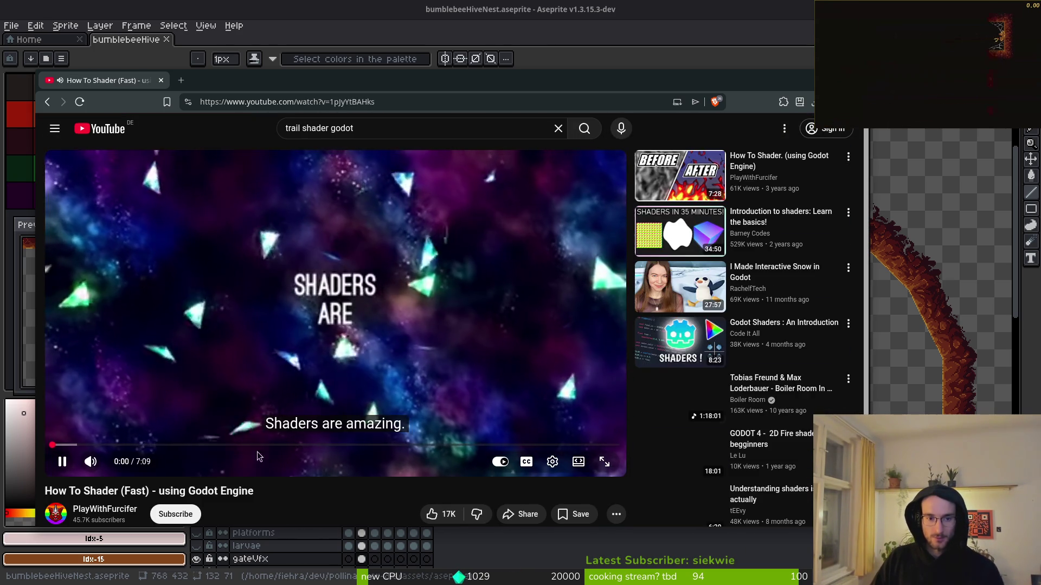
pyautogui.scroll(-6, 258, 500)
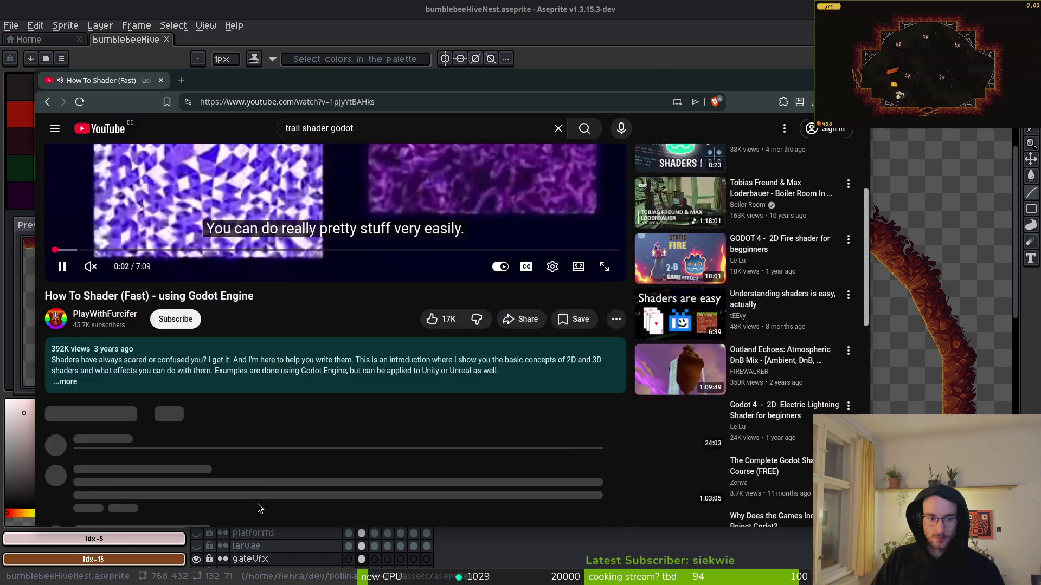
# Back in the results, open the 2D Wind Trail Effect tutorial
pyautogui.hotkey('alt', 'Left')
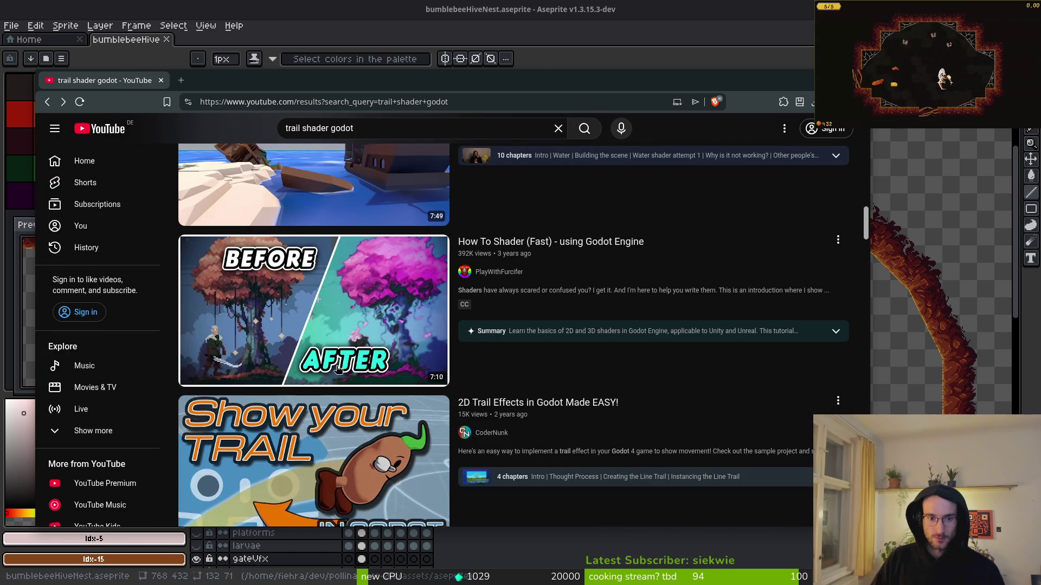
pyautogui.scroll(-10, 551, 433)
pyautogui.scroll(-10, 551, 432)
pyautogui.scroll(-10, 549, 388)
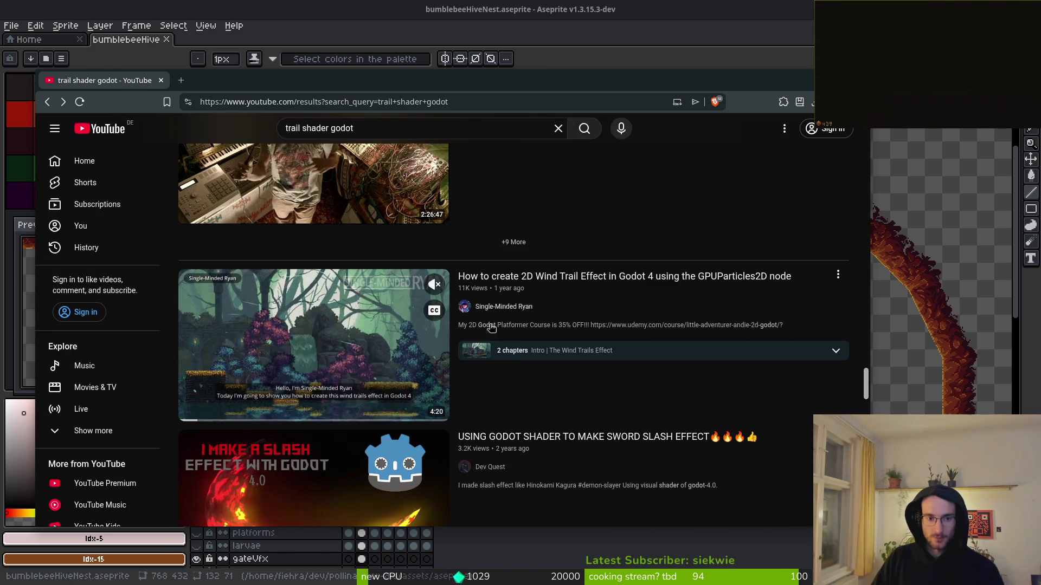
pyautogui.click(342, 340)
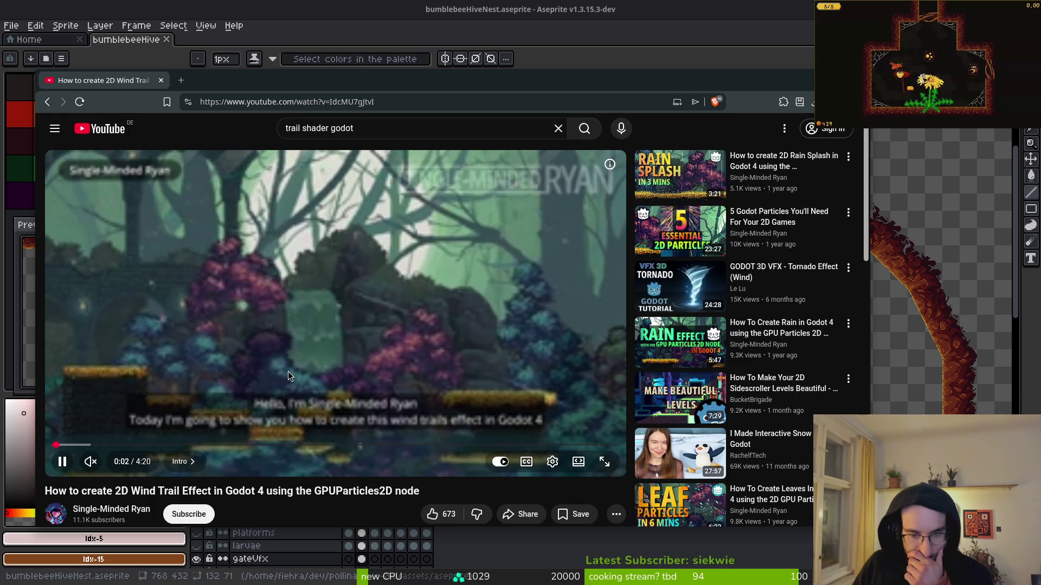
# Unmute the tutorial at a higher quality, watch it, then pause and return to Aseprite
pyautogui.click(90, 461)
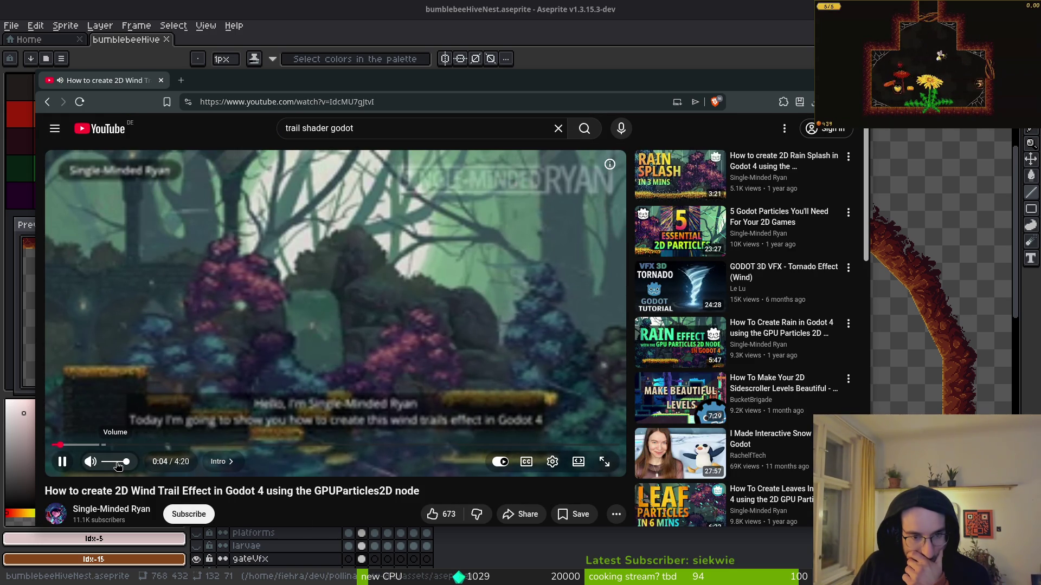
pyautogui.click(552, 461)
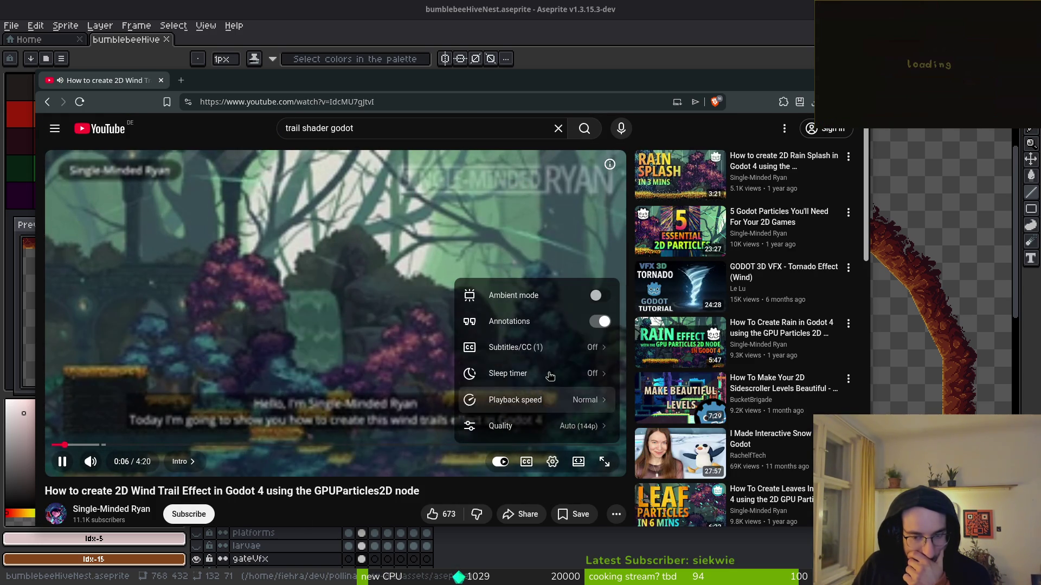
pyautogui.click(602, 426)
pyautogui.click(542, 369)
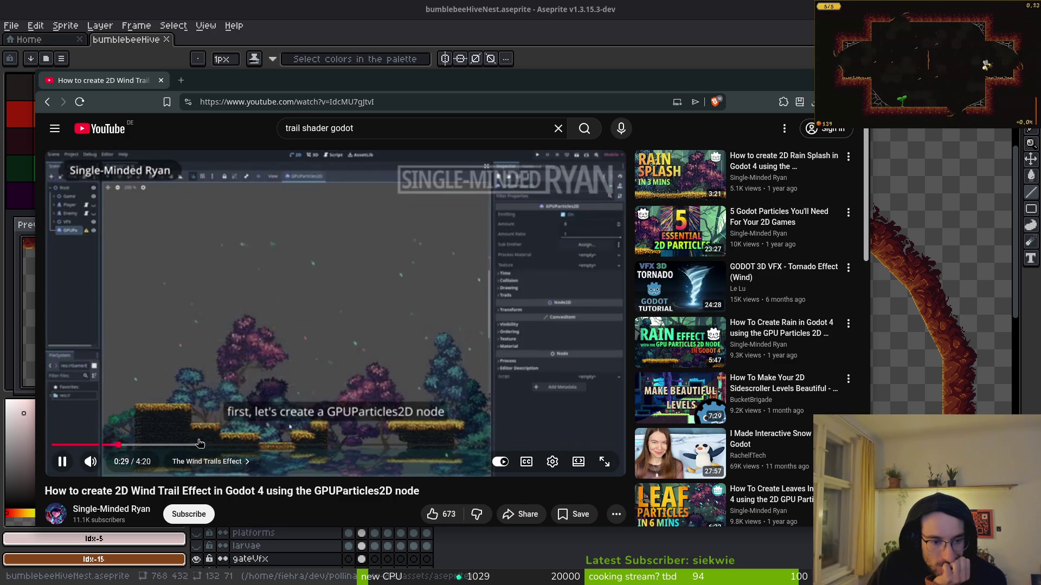
pyautogui.click(211, 280)
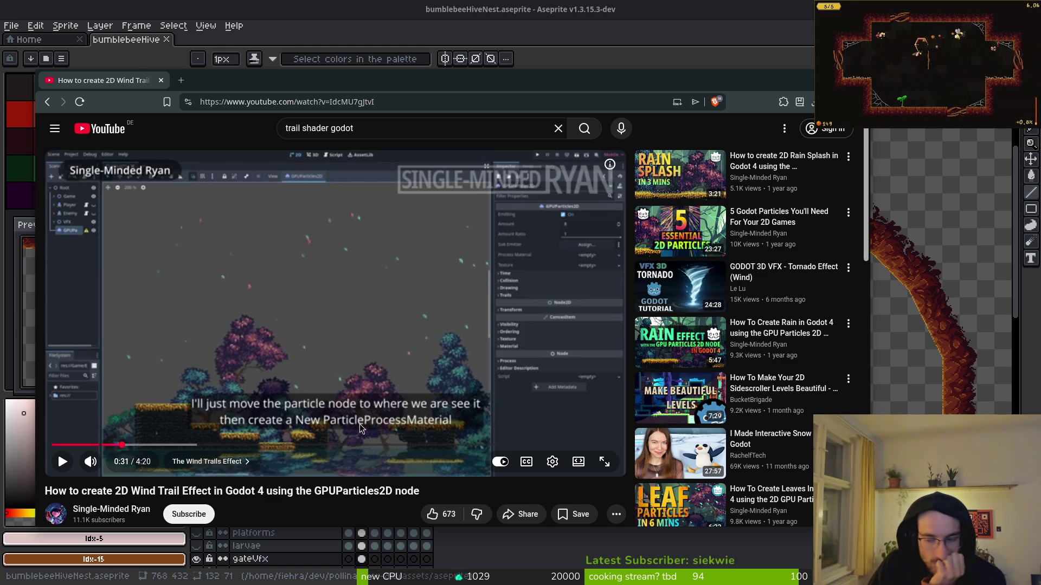
pyautogui.click(806, 6)
pyautogui.scroll(-3, 666, 285)
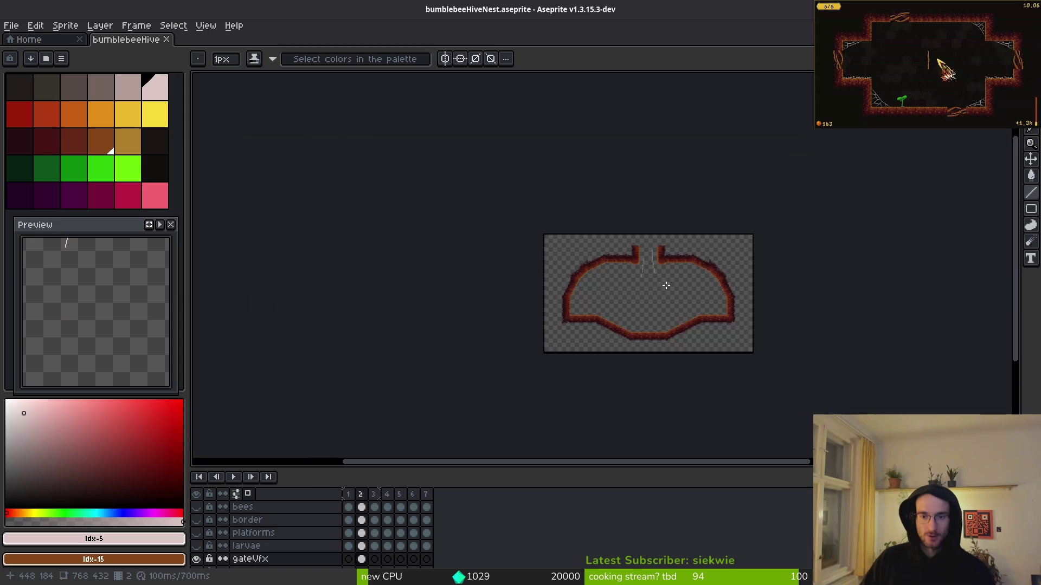
# Make the walls, cells and hiveBackground layers visible to reveal the wind streaks
pyautogui.scroll(1, 666, 285)
pyautogui.click(197, 520)
pyautogui.scroll(-2, 206, 542)
pyautogui.click(197, 546)
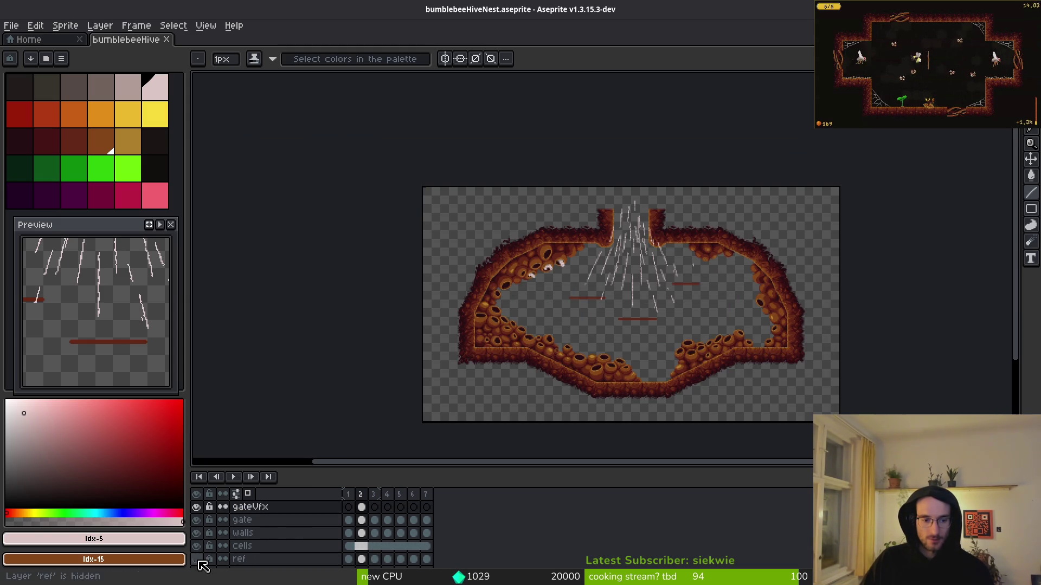
pyautogui.scroll(-2, 205, 548)
pyautogui.click(197, 549)
# Look over the hive interior, then bring up the 'wind pixelart' Brave search
pyautogui.scroll(4, 694, 304)
pyautogui.scroll(-1, 542, 281)
pyautogui.scroll(-1, 540, 280)
pyautogui.scroll(-1, 540, 280)
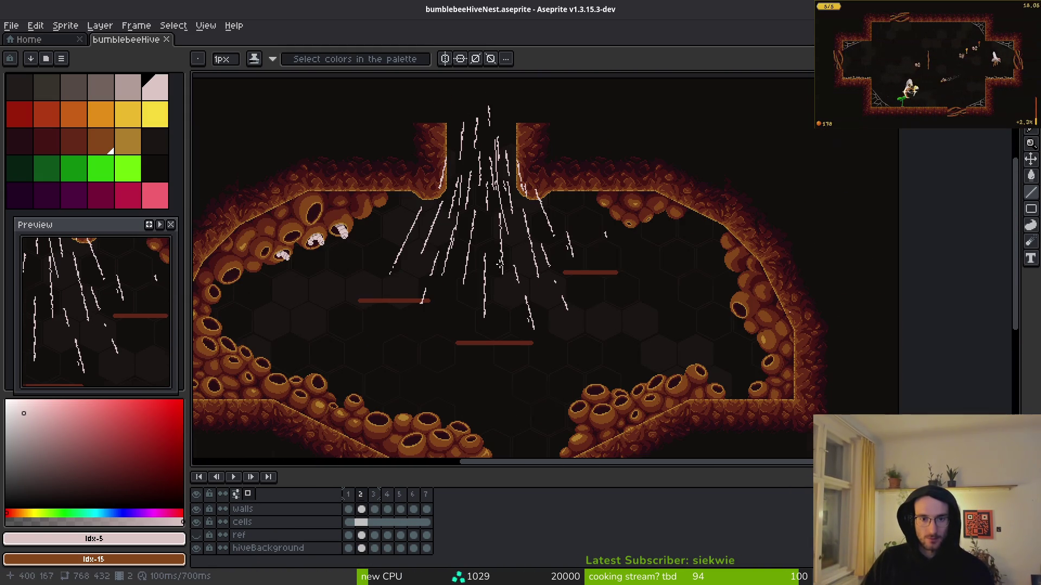
pyautogui.scroll(5, 219, 530)
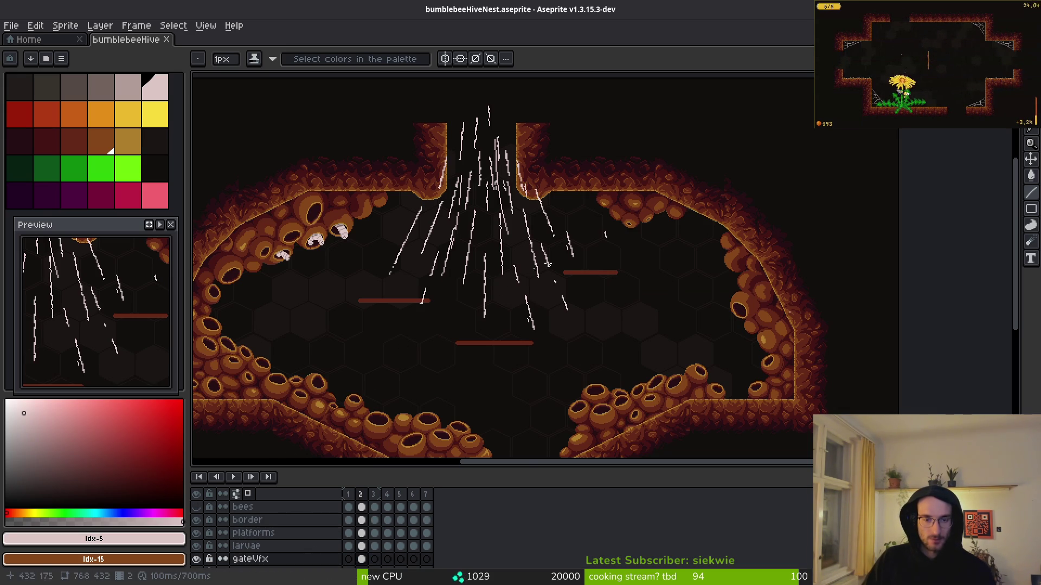
pyautogui.moveTo(472, 236)
pyautogui.mouseDown()
pyautogui.moveTo(491, 229)
pyautogui.moveTo(576, 346)
pyautogui.mouseUp()
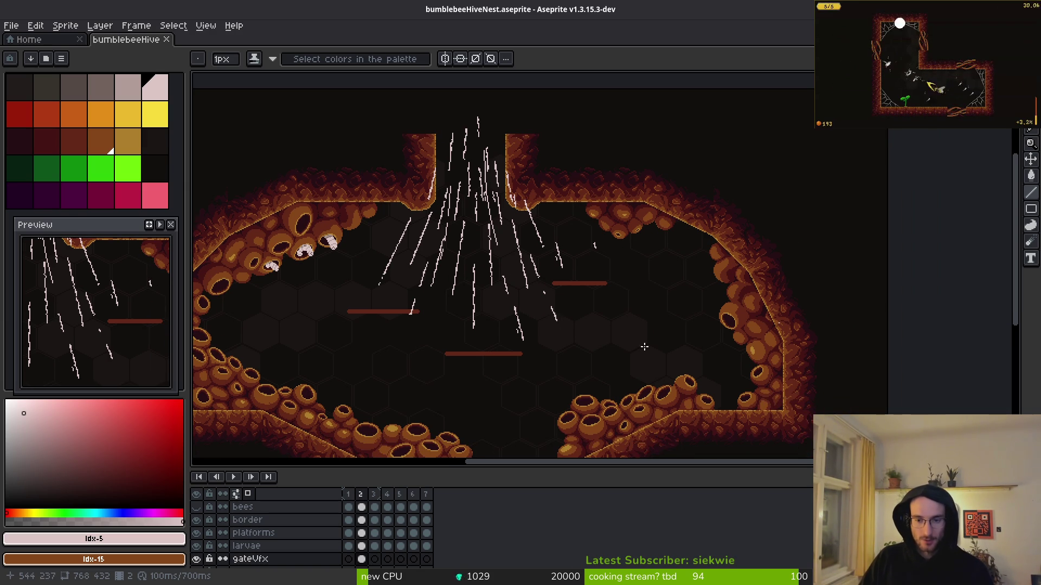
pyautogui.moveTo(645, 347); pyautogui.dragTo(624, 331)
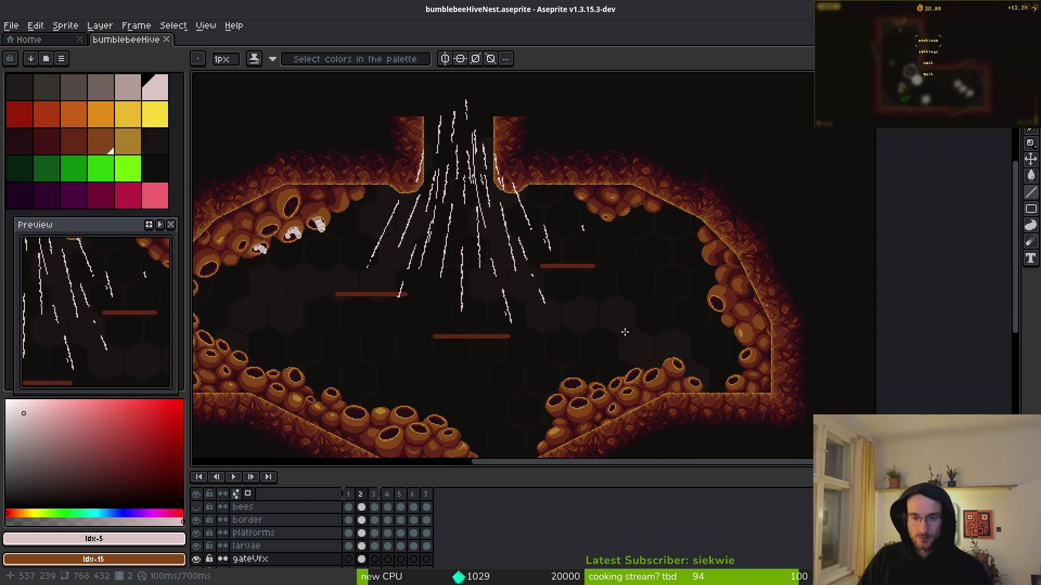
pyautogui.press('i')
pyautogui.press('b')
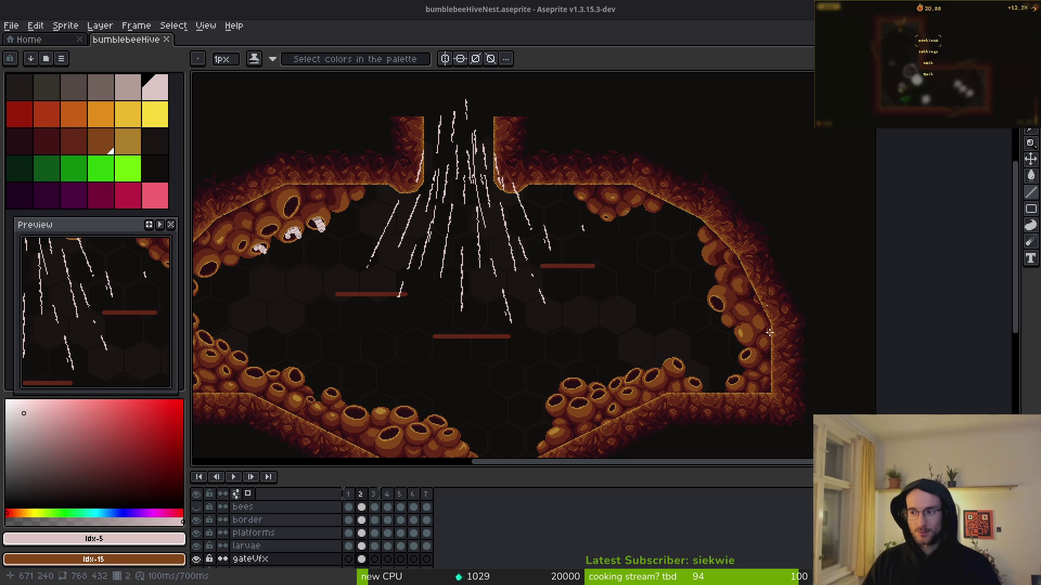
pyautogui.hotkey('alt', 'Tab')
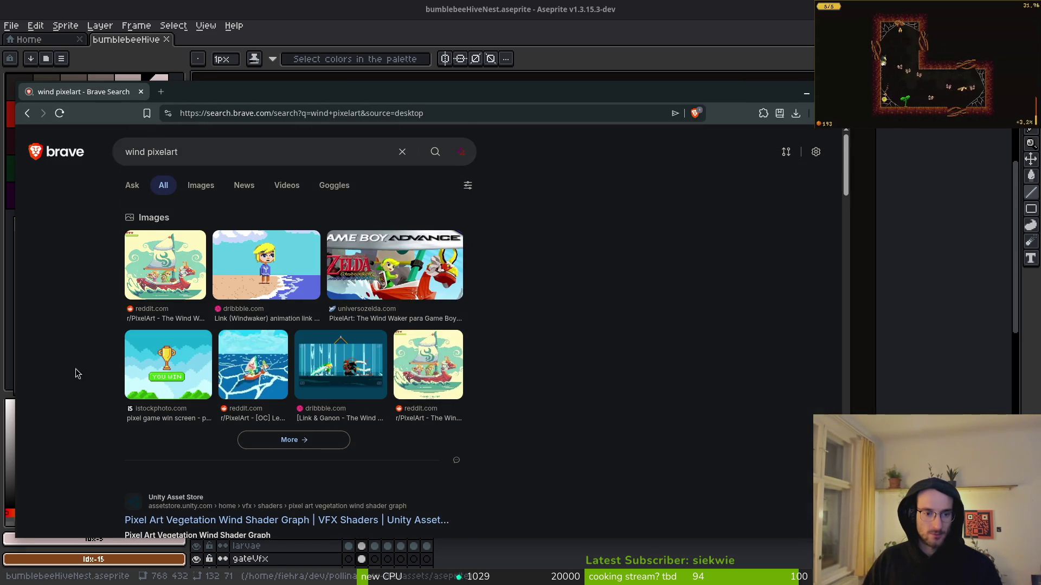
# Open the itch.io Wind - Pixel Art page and move the browser window aside
pyautogui.scroll(-5, 73, 376)
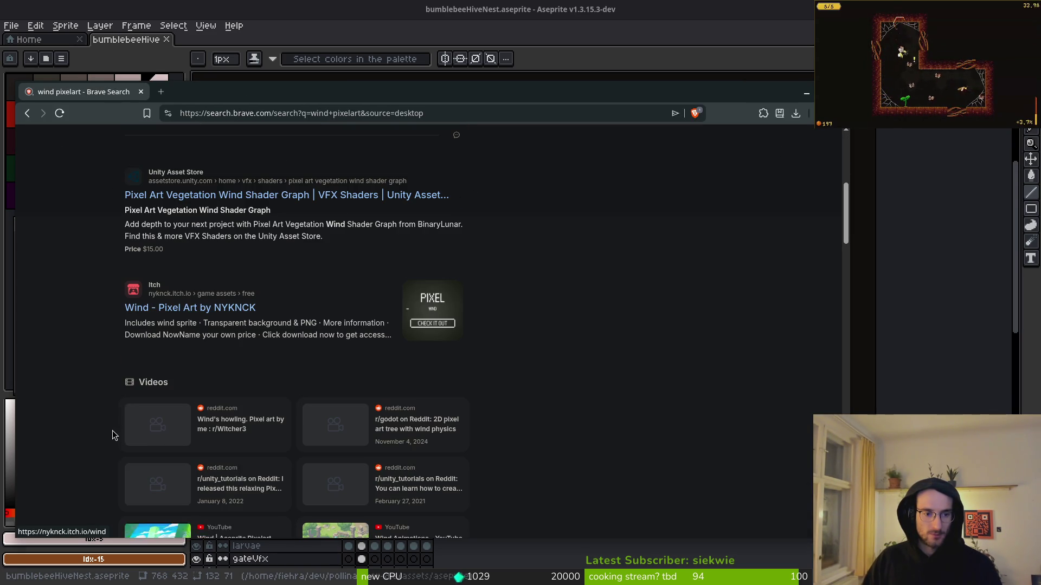
pyautogui.click(178, 315)
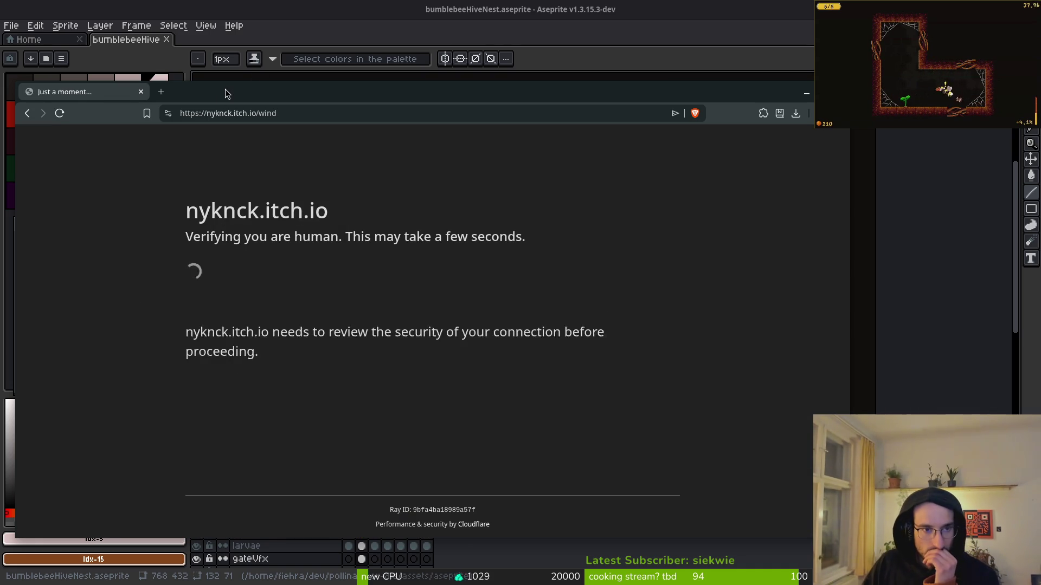
pyautogui.moveTo(225, 93); pyautogui.dragTo(261, 81)
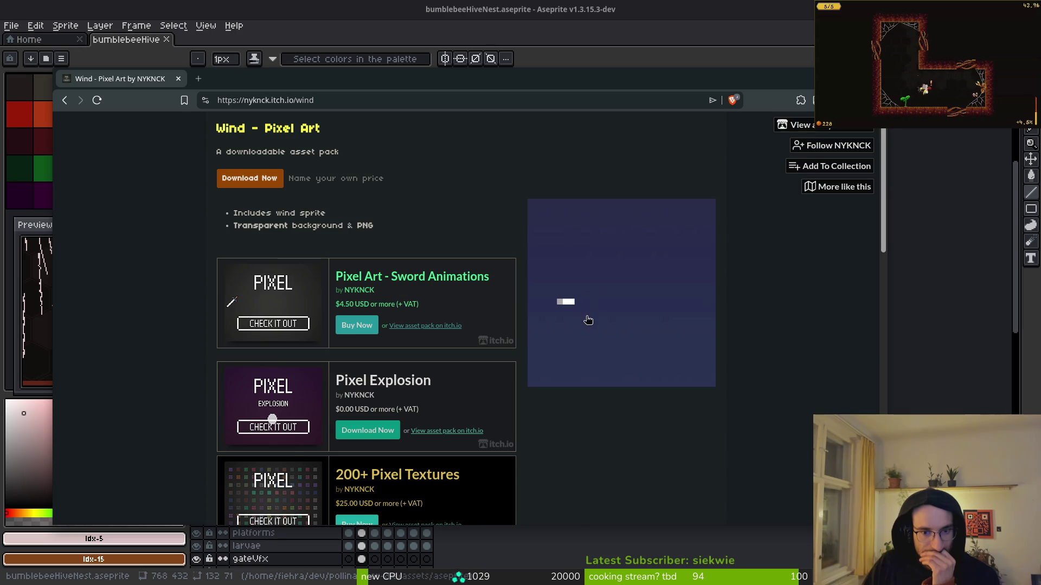
pyautogui.scroll(-5, 588, 321)
pyautogui.scroll(5, 578, 347)
# View the enlarged wind animation, check Download/Comments, and return to Aseprite
pyautogui.click(593, 325)
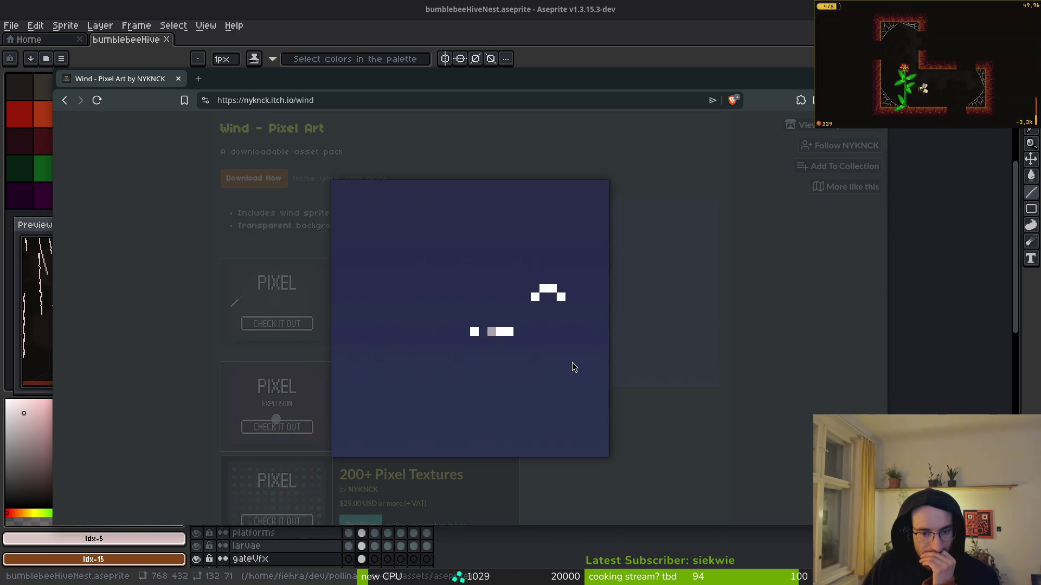
pyautogui.click(610, 211)
pyautogui.scroll(-5, 583, 325)
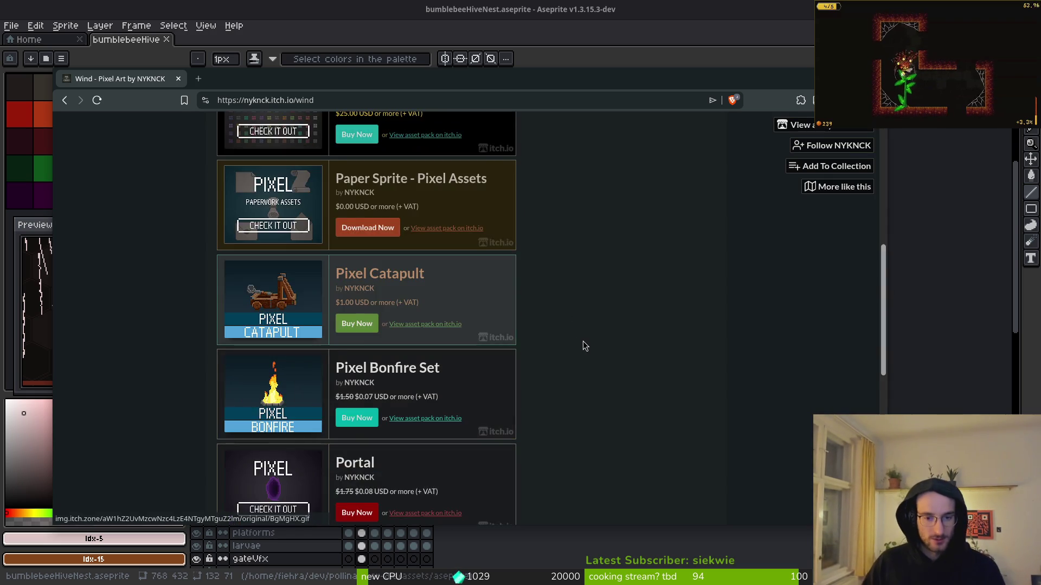
pyautogui.scroll(-5, 583, 346)
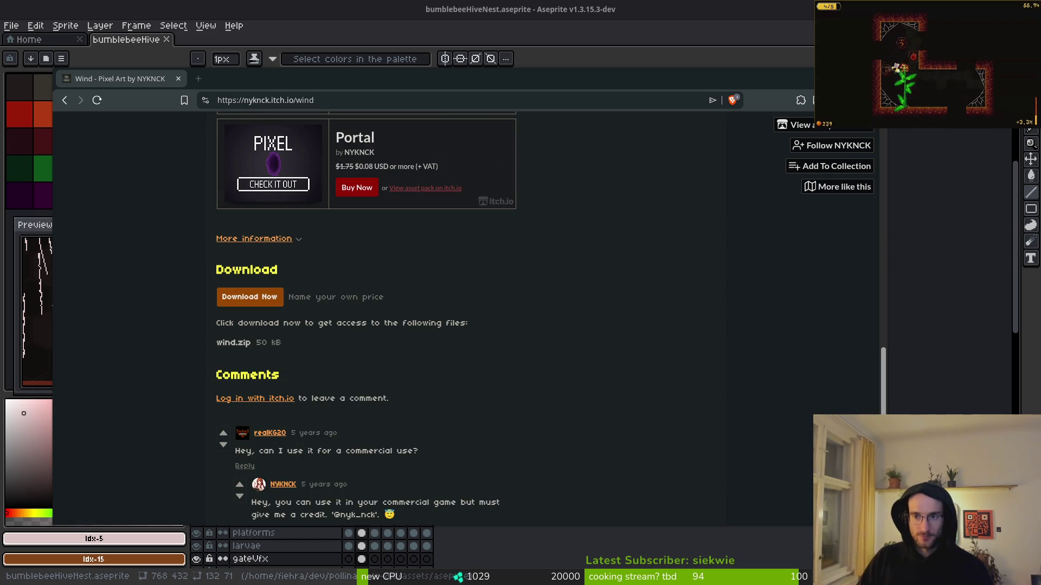
pyautogui.hotkey('alt', 'Tab')
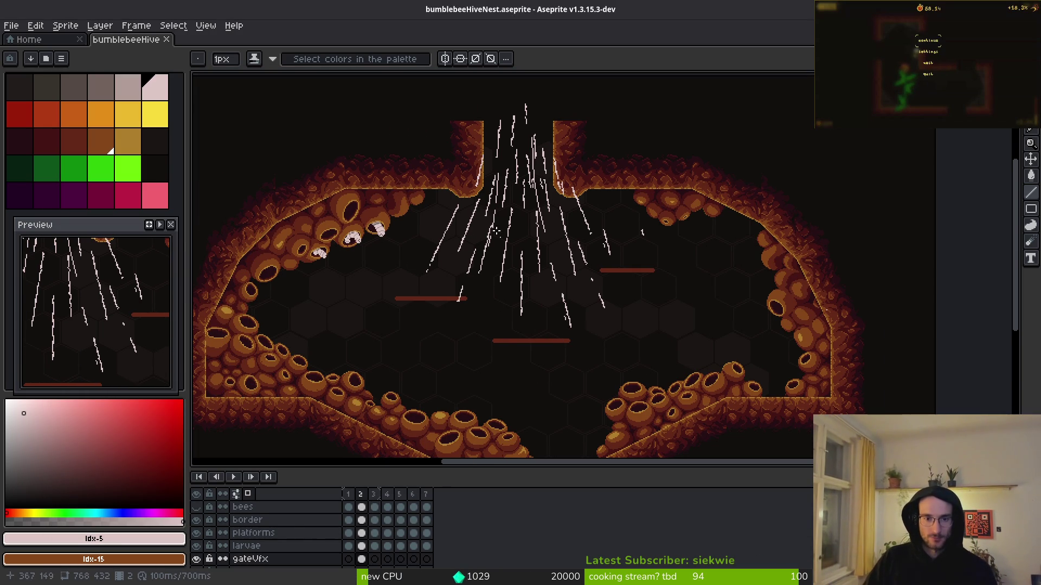
# Hide the border layer and select gateVfx frame 2 with a 4px eraser
pyautogui.scroll(-2, 501, 237)
pyautogui.scroll(3, 490, 215)
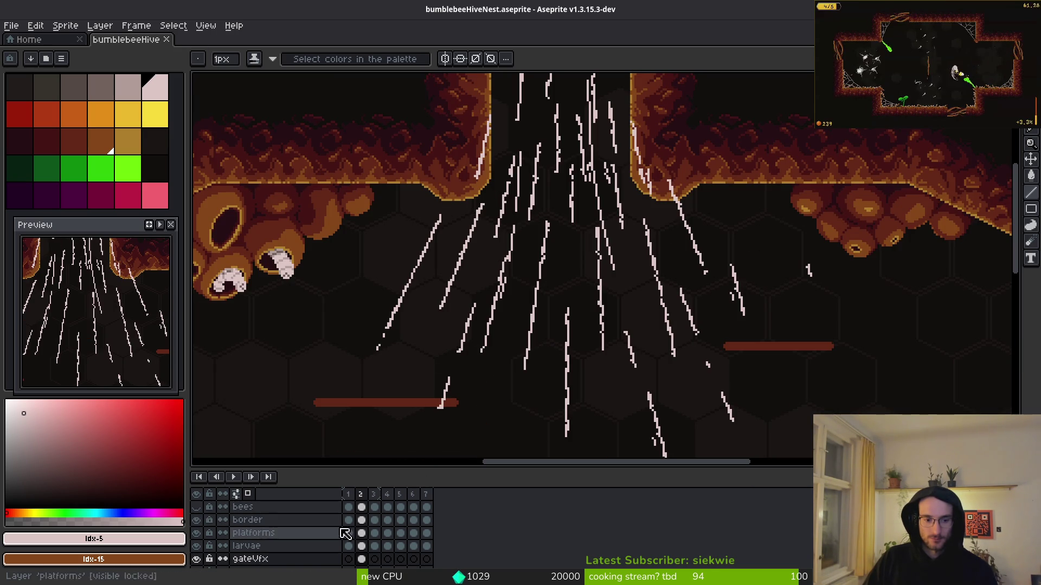
pyautogui.click(195, 522)
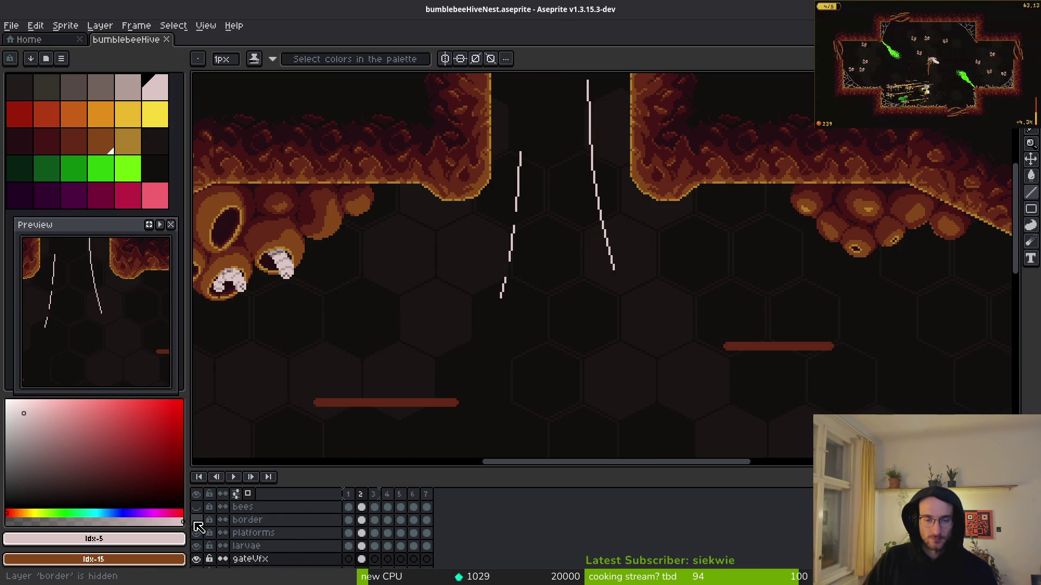
pyautogui.scroll(-3, 369, 548)
pyautogui.click(361, 521)
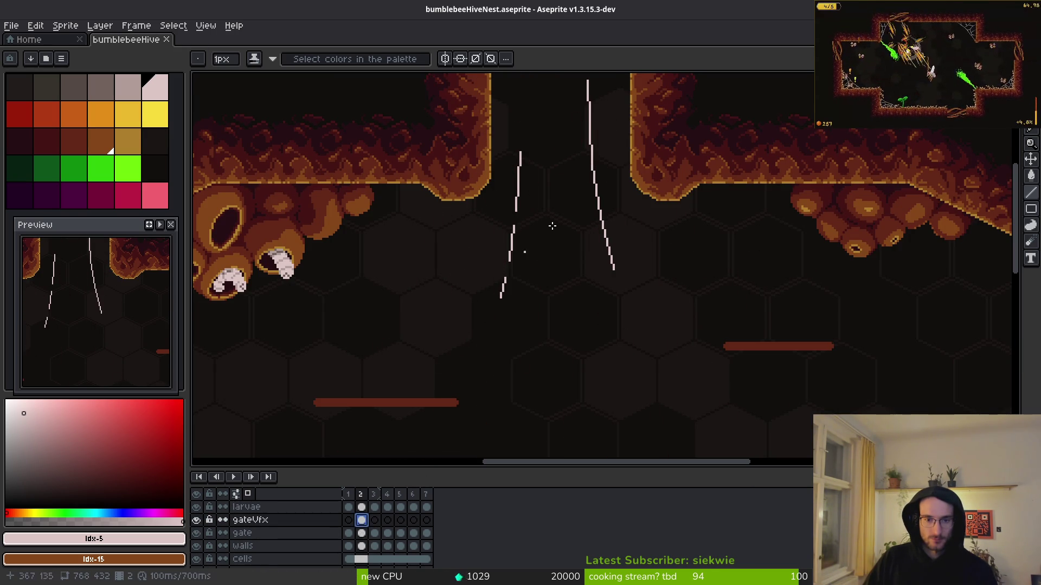
pyautogui.scroll(4, 596, 249)
pyautogui.press('e')
pyautogui.press('-')
pyautogui.press('-')
pyautogui.press('-')
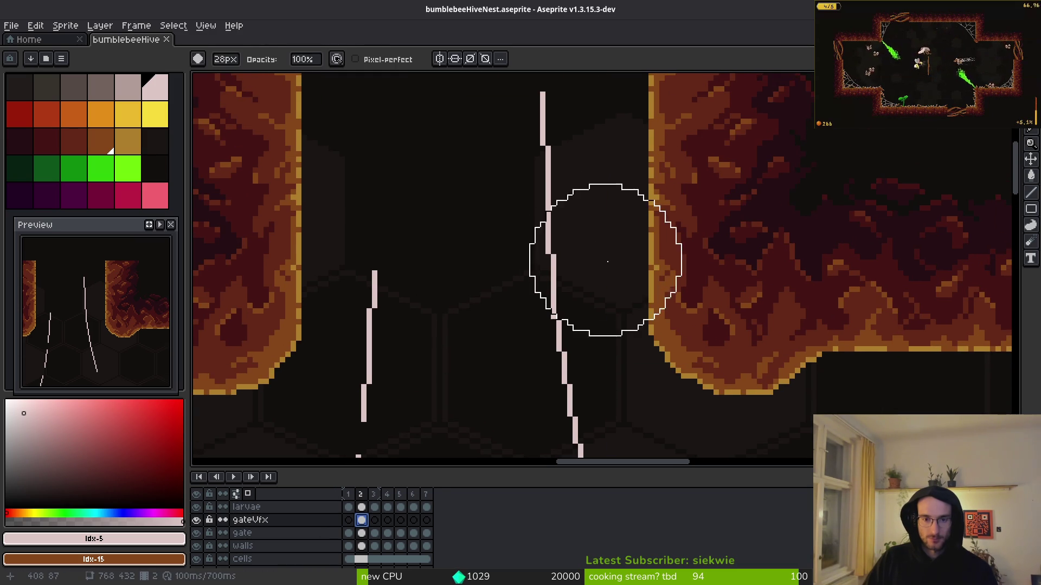
# Erase several gaps into the right pale pink streak so it becomes dashed
pyautogui.moveTo(561, 219); pyautogui.dragTo(571, 252)
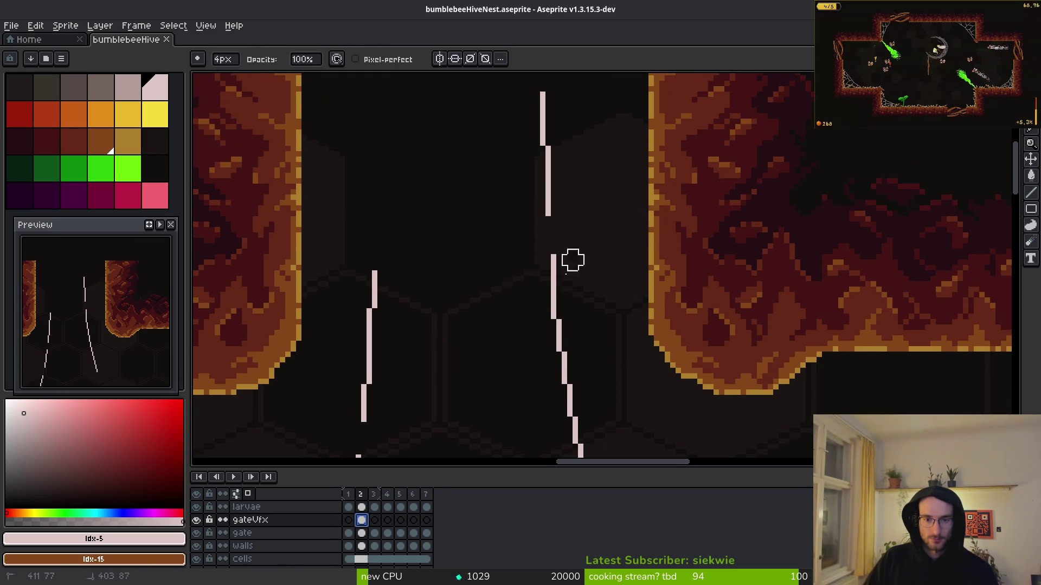
pyautogui.scroll(-3, 640, 293)
pyautogui.moveTo(567, 208); pyautogui.dragTo(569, 230)
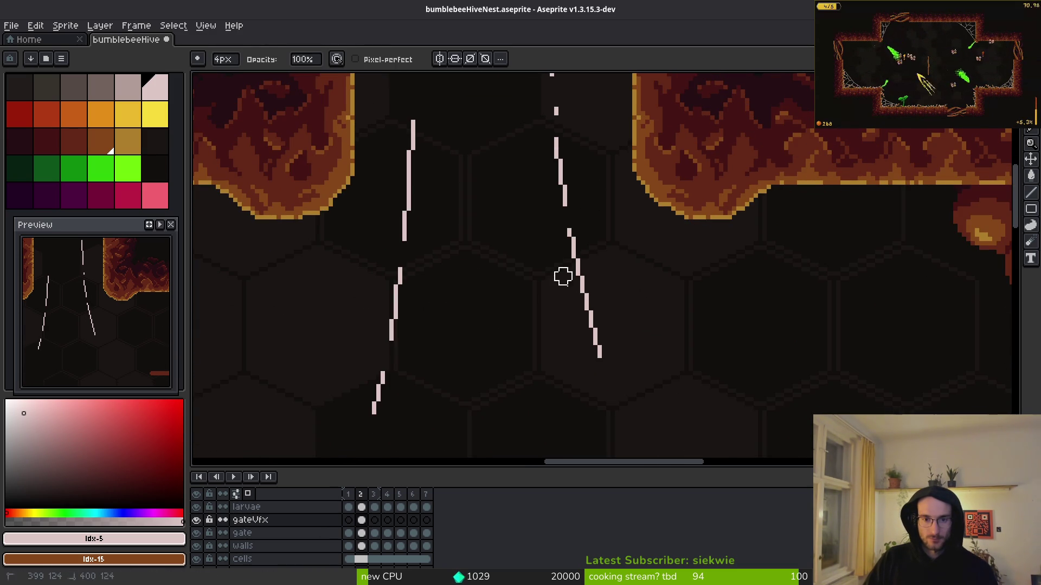
pyautogui.moveTo(579, 277); pyautogui.dragTo(597, 345)
pyautogui.moveTo(627, 298); pyautogui.dragTo(630, 312)
pyautogui.scroll(-2, 630, 312)
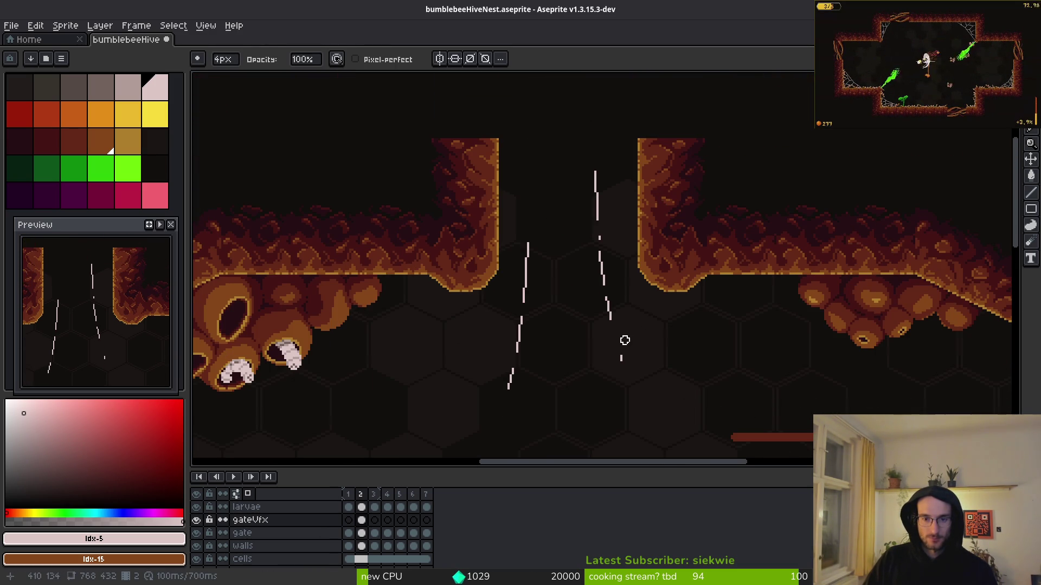
pyautogui.scroll(2, 601, 227)
pyautogui.click(574, 253)
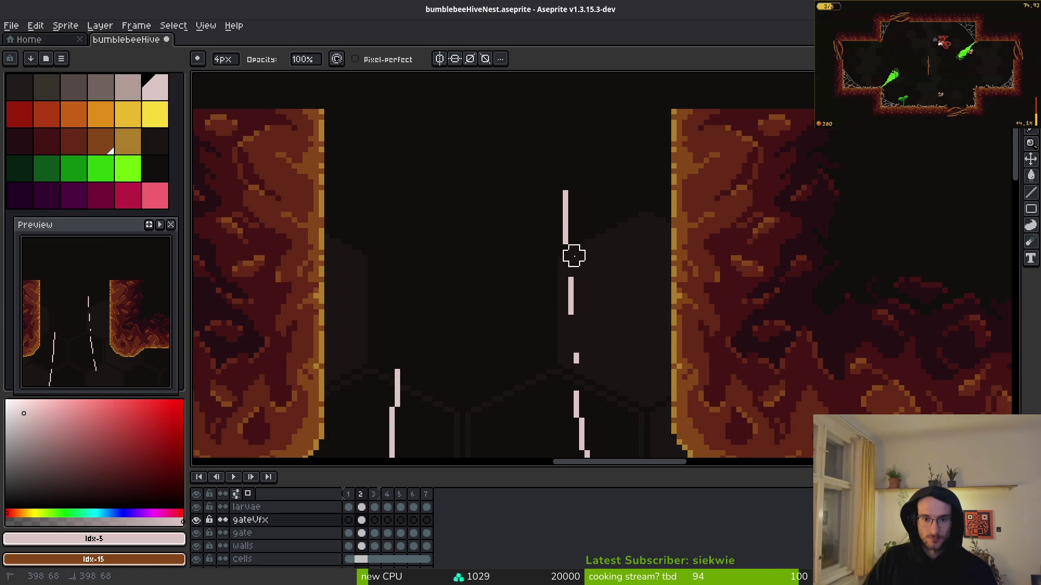
pyautogui.scroll(-2, 618, 293)
pyautogui.moveTo(567, 369); pyautogui.dragTo(610, 242)
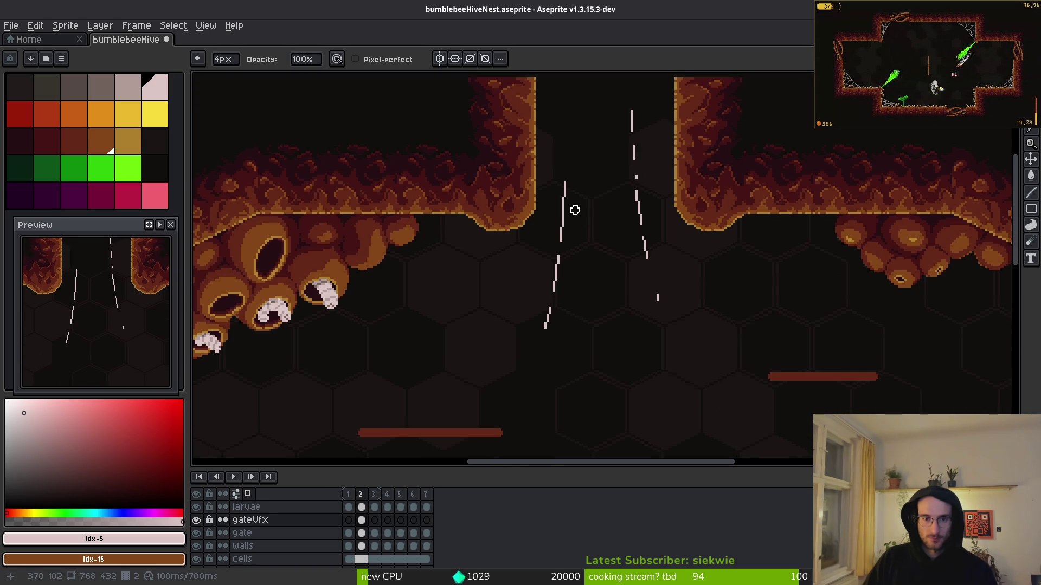
pyautogui.scroll(-3, 583, 215)
pyautogui.scroll(3, 623, 249)
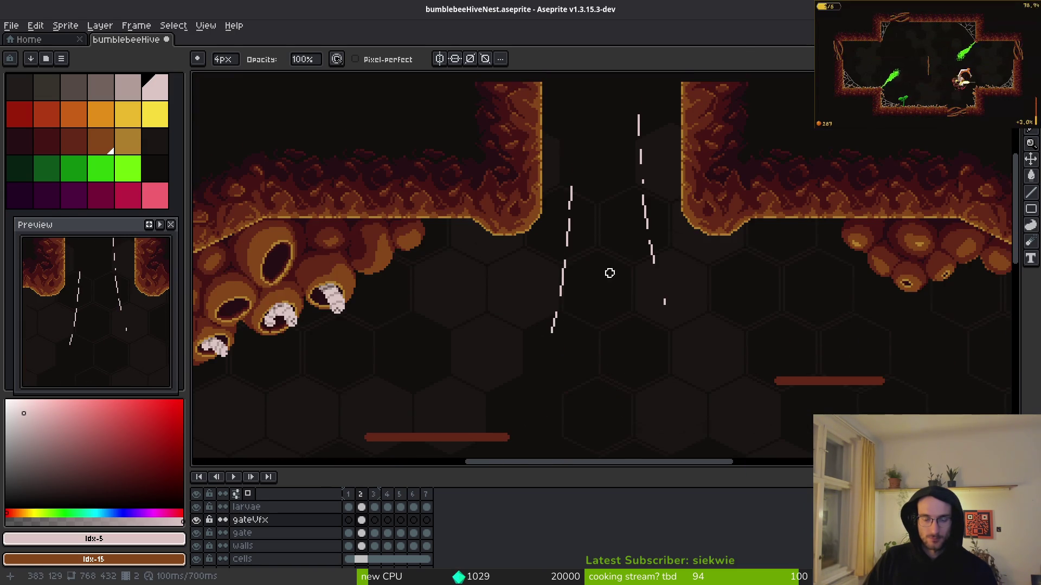
pyautogui.moveTo(620, 266); pyautogui.dragTo(614, 307)
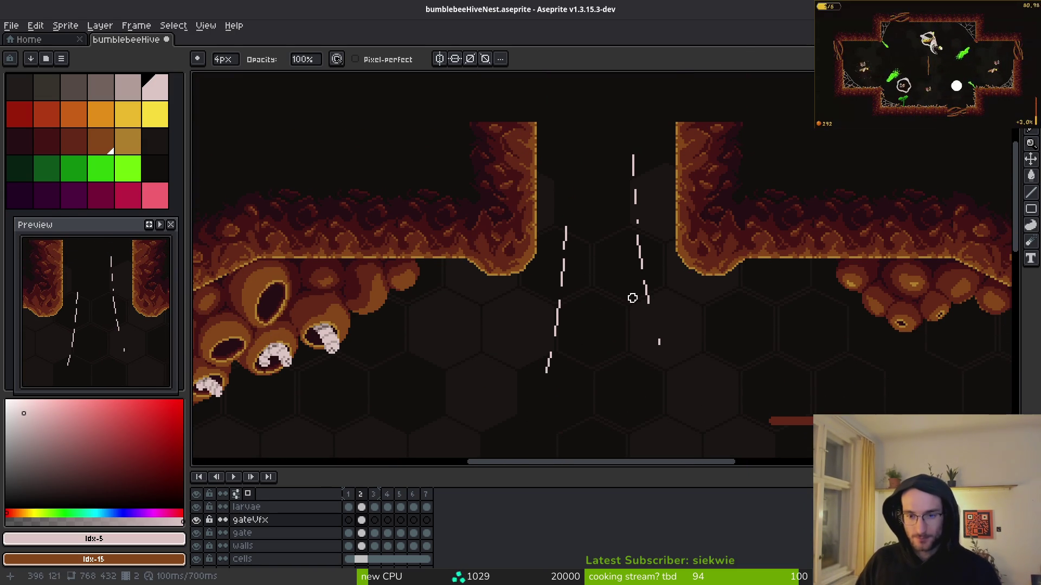
pyautogui.press('i')
pyautogui.press('Right')
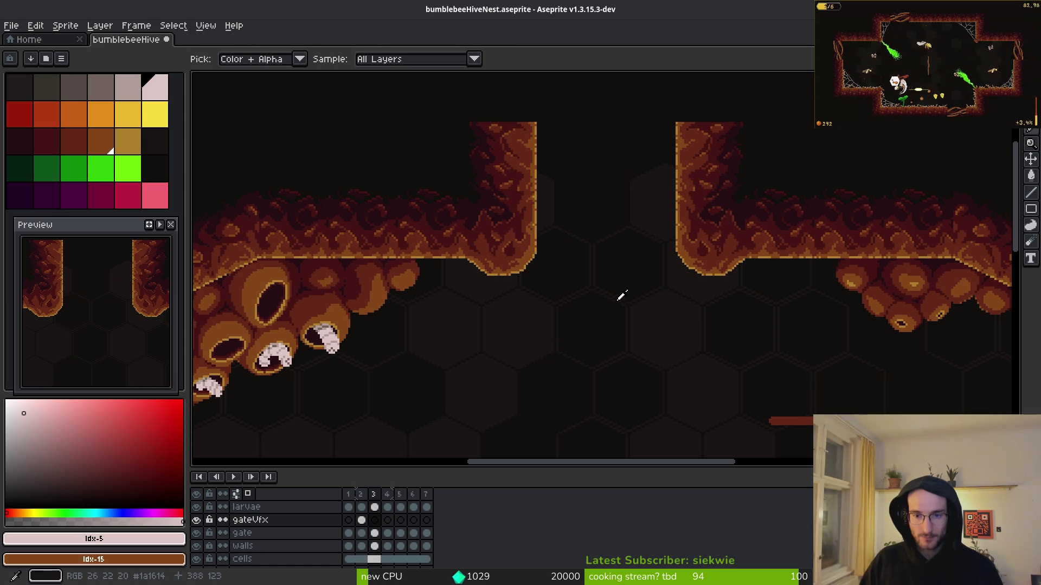
# Switch to the pencil and hide the hiveBackground layer
pyautogui.press('b')
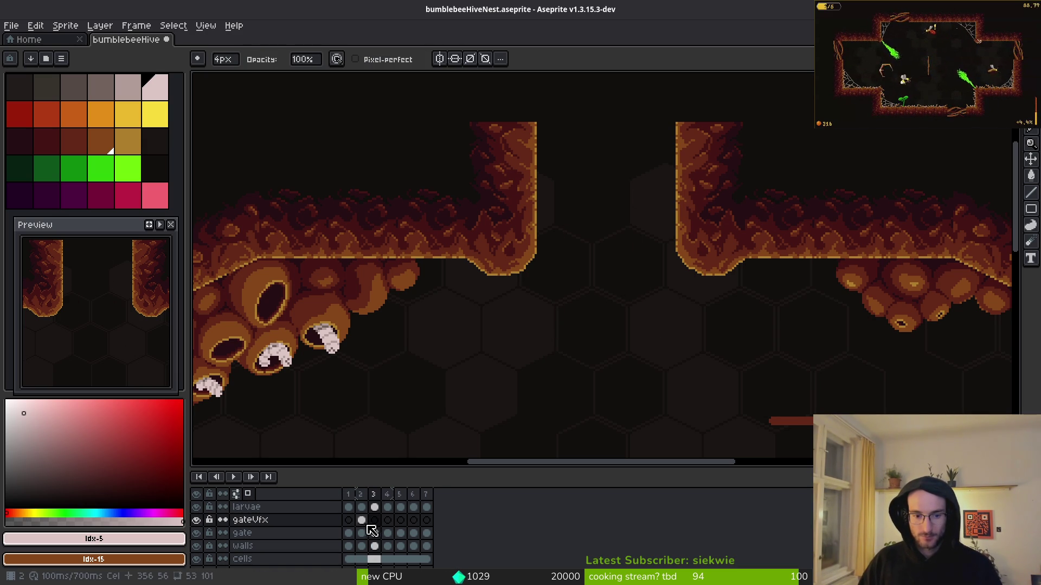
pyautogui.click(196, 507)
pyautogui.click(196, 506)
pyautogui.scroll(-1, 198, 551)
pyautogui.scroll(-2, 199, 551)
pyautogui.click(195, 548)
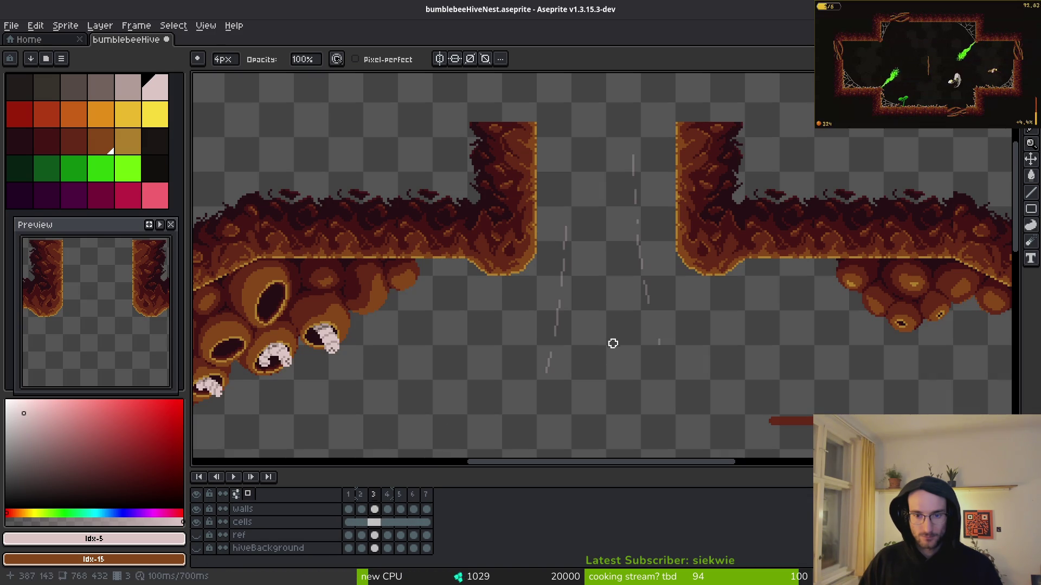
pyautogui.scroll(1, 582, 311)
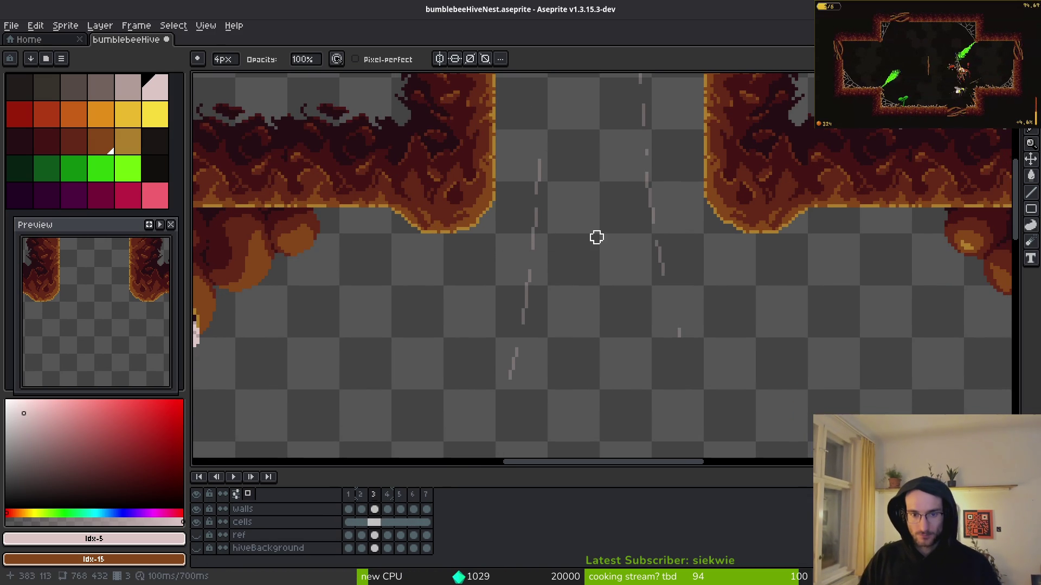
pyautogui.scroll(1, 602, 217)
# Set up a 1px pixel-perfect line tool with the light pink palette colour
pyautogui.keyDown('alt'); pyautogui.click(516, 214); pyautogui.keyUp('alt')
pyautogui.press('f')
pyautogui.moveTo(556, 213); pyautogui.dragTo(571, 242)
pyautogui.click(155, 86)
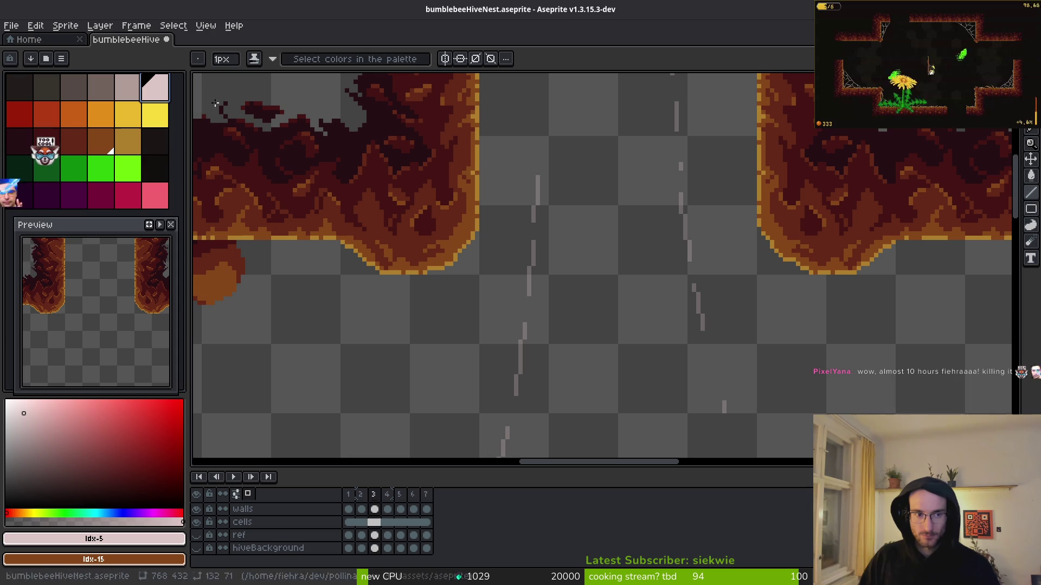
pyautogui.press('l')
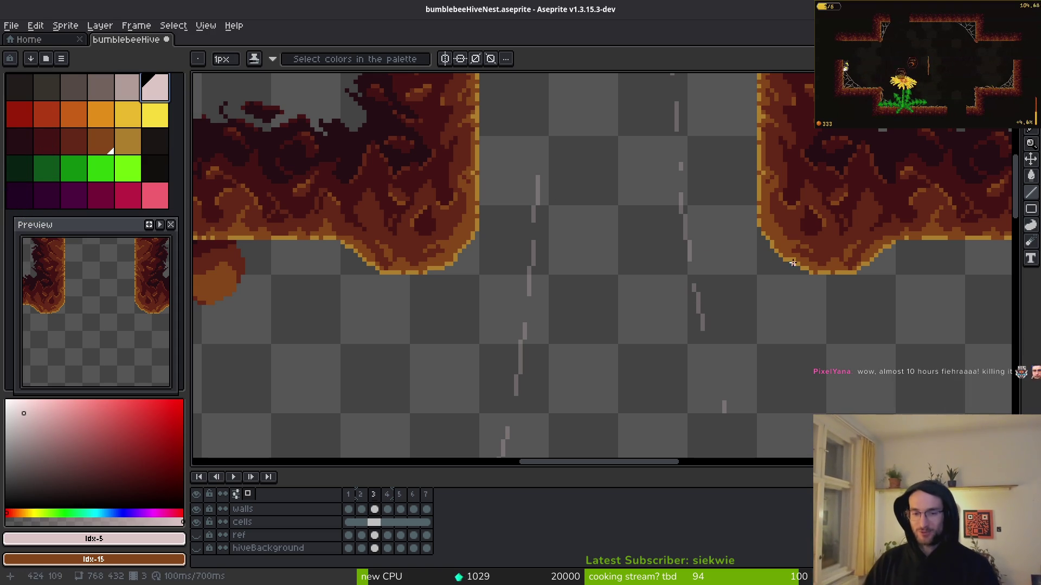
pyautogui.scroll(-1, 573, 287)
pyautogui.scroll(2, 666, 195)
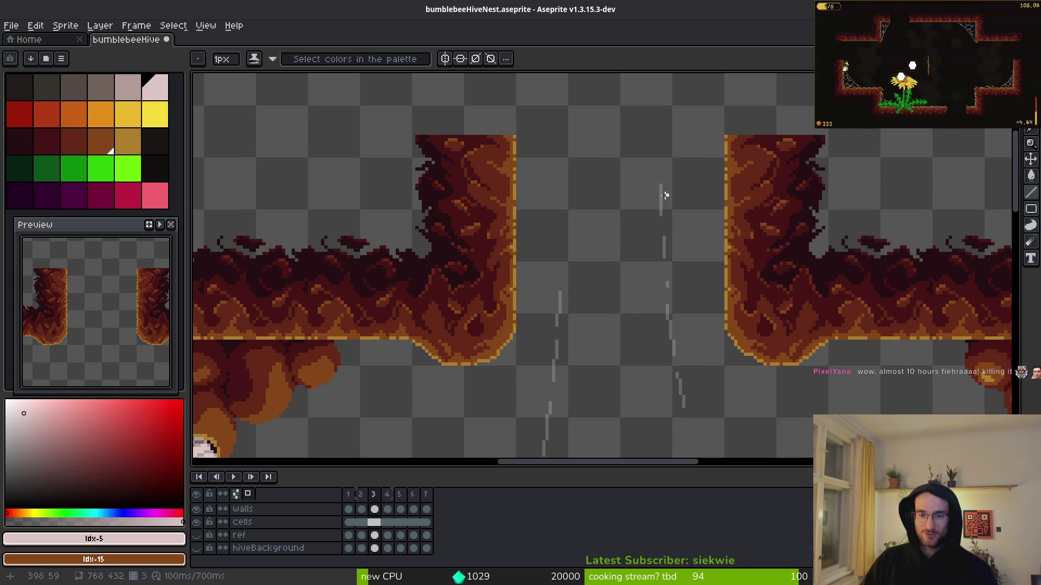
pyautogui.scroll(4, 586, 258)
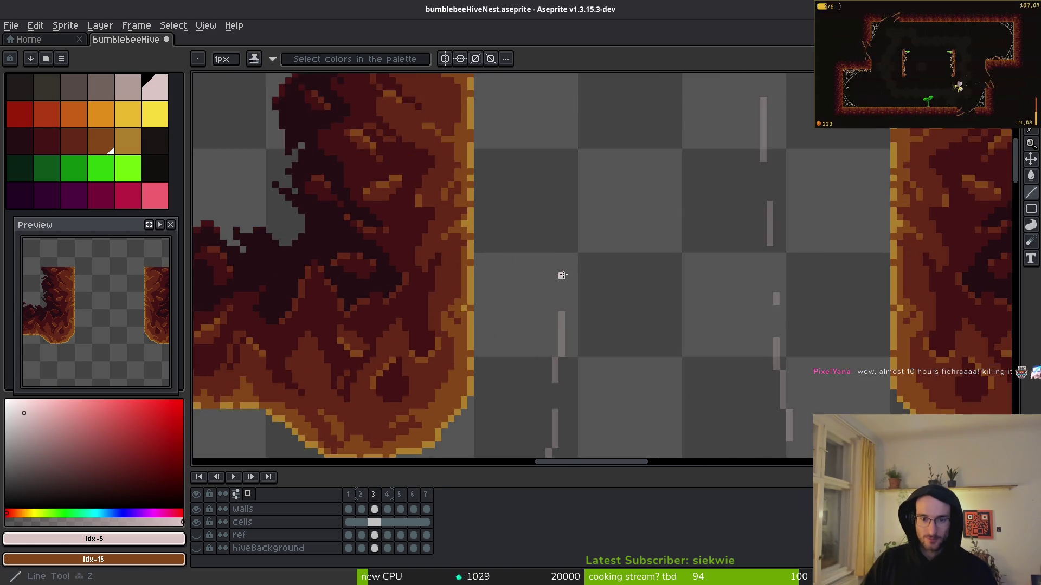
# Draw pale pink streaks down from the gate over the first grey guide lines
pyautogui.moveTo(571, 190); pyautogui.dragTo(567, 263)
pyautogui.scroll(2, 576, 332)
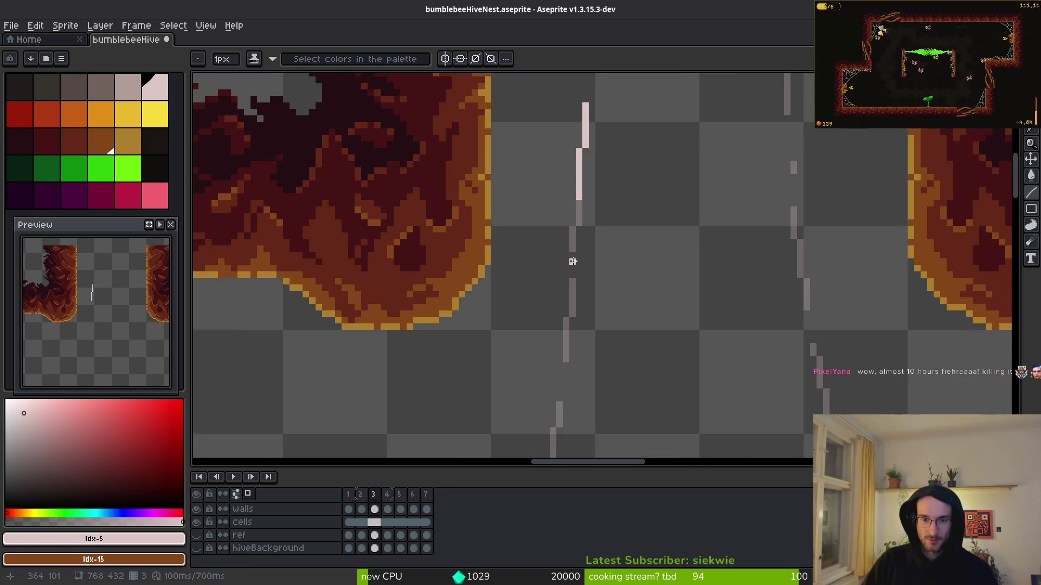
pyautogui.moveTo(570, 264); pyautogui.dragTo(569, 301)
pyautogui.scroll(1, 568, 329)
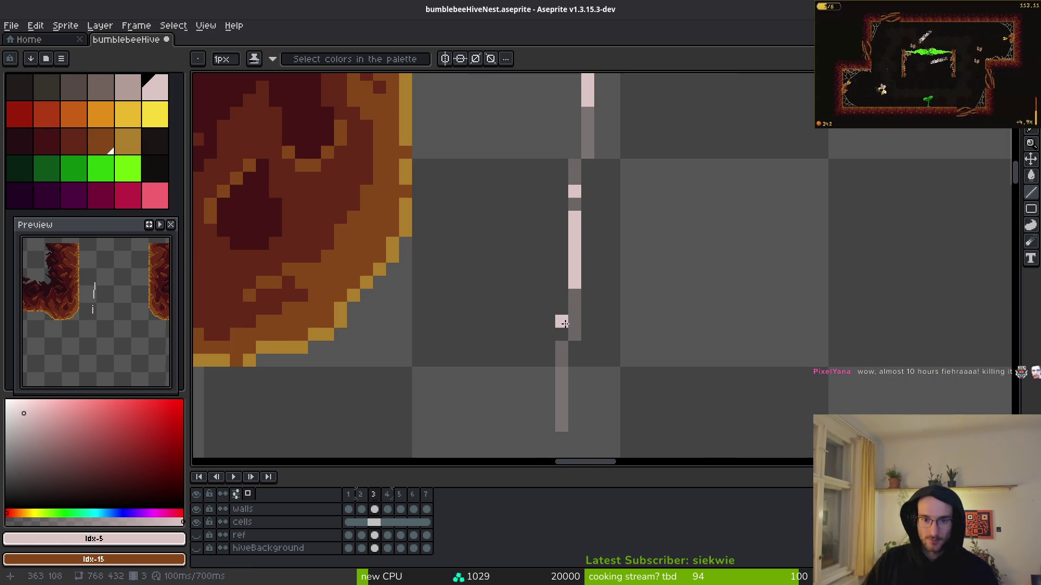
pyautogui.scroll(-3, 573, 320)
pyautogui.scroll(1, 574, 325)
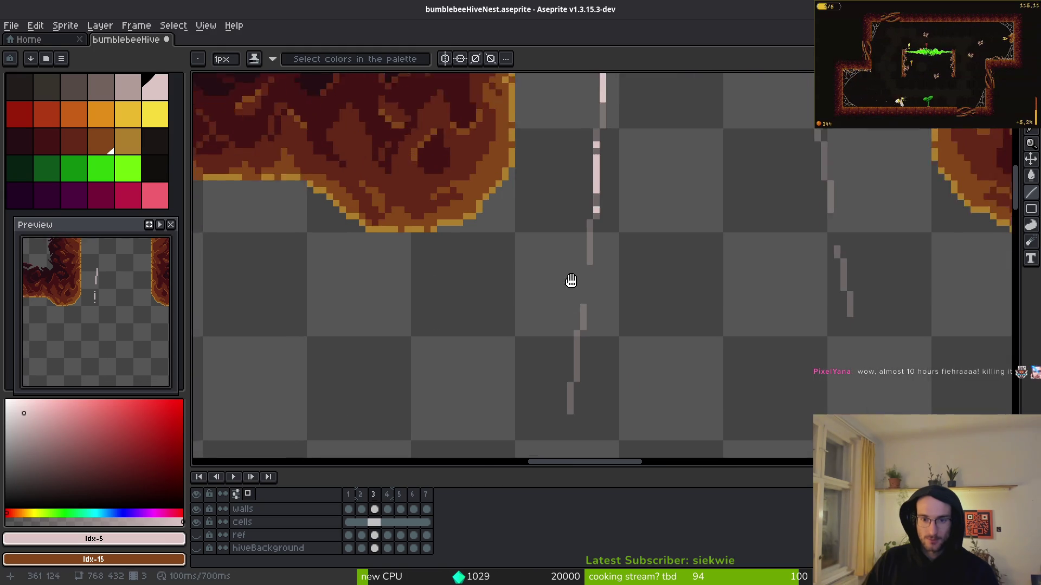
pyautogui.moveTo(583, 202); pyautogui.dragTo(576, 262)
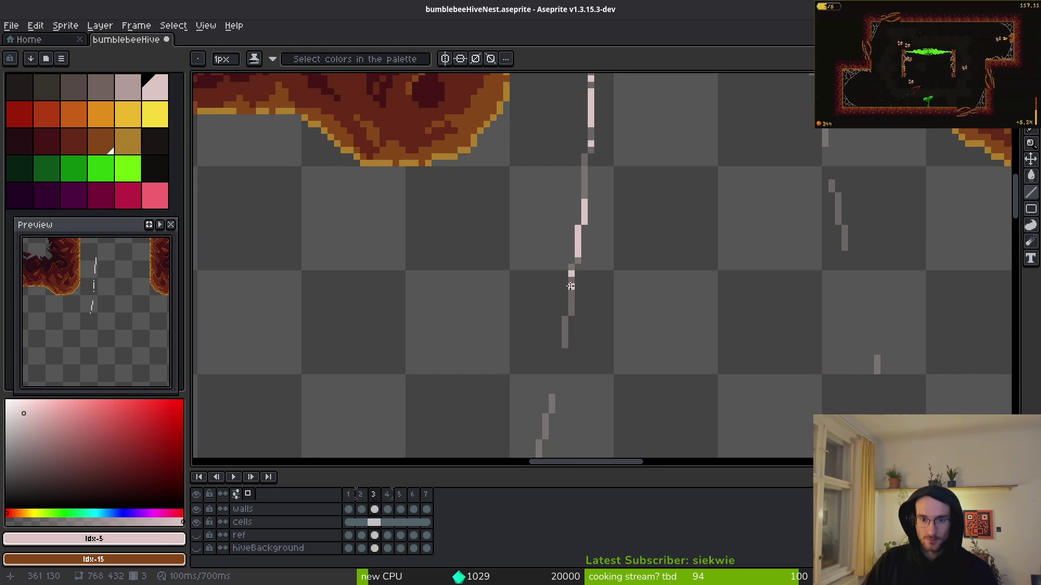
pyautogui.moveTo(585, 202); pyautogui.dragTo(574, 274)
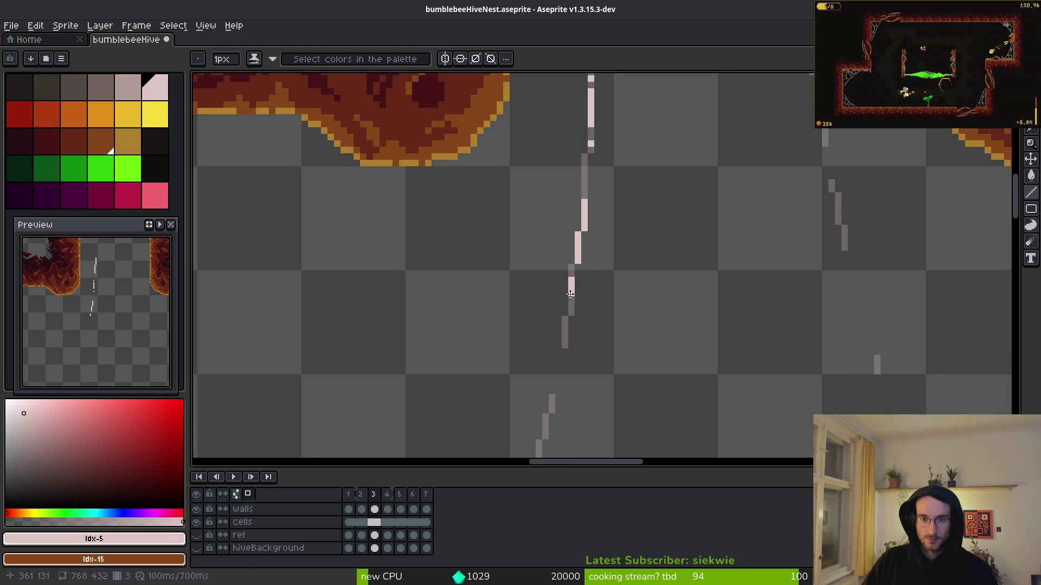
pyautogui.scroll(-1, 566, 333)
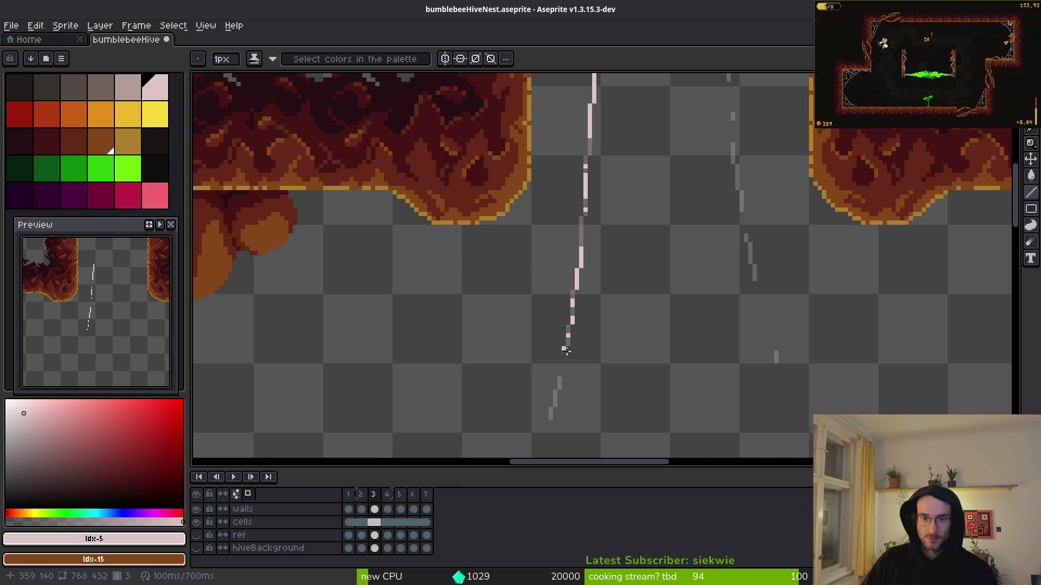
pyautogui.scroll(2, 585, 337)
# Paint stepped pink strokes down the right-hand guides, redoing a misplaced one
pyautogui.moveTo(628, 152); pyautogui.dragTo(610, 212)
pyautogui.scroll(-2, 657, 179)
pyautogui.scroll(1, 721, 217)
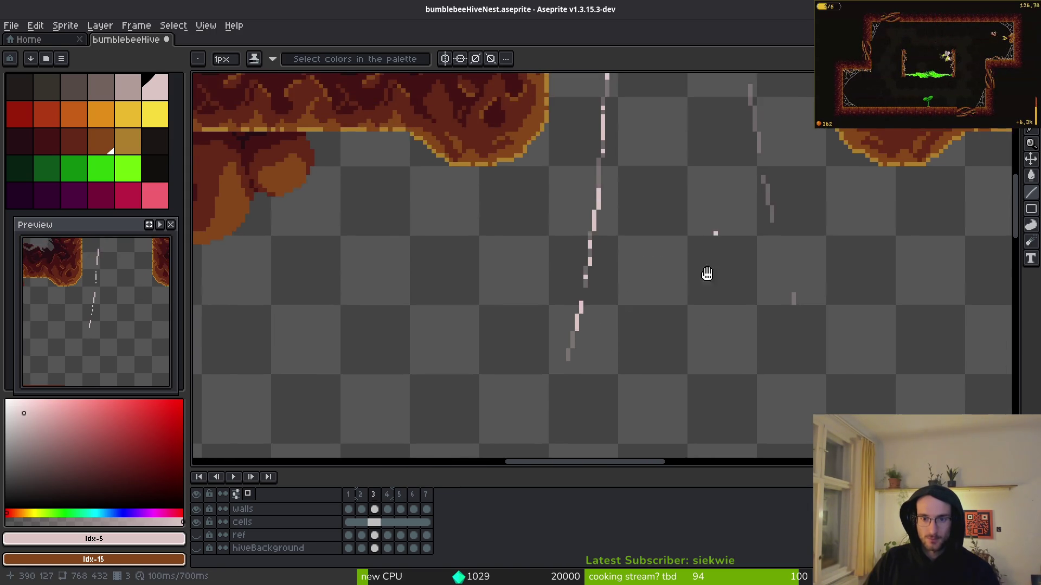
pyautogui.scroll(3, 721, 217)
pyautogui.scroll(1, 704, 246)
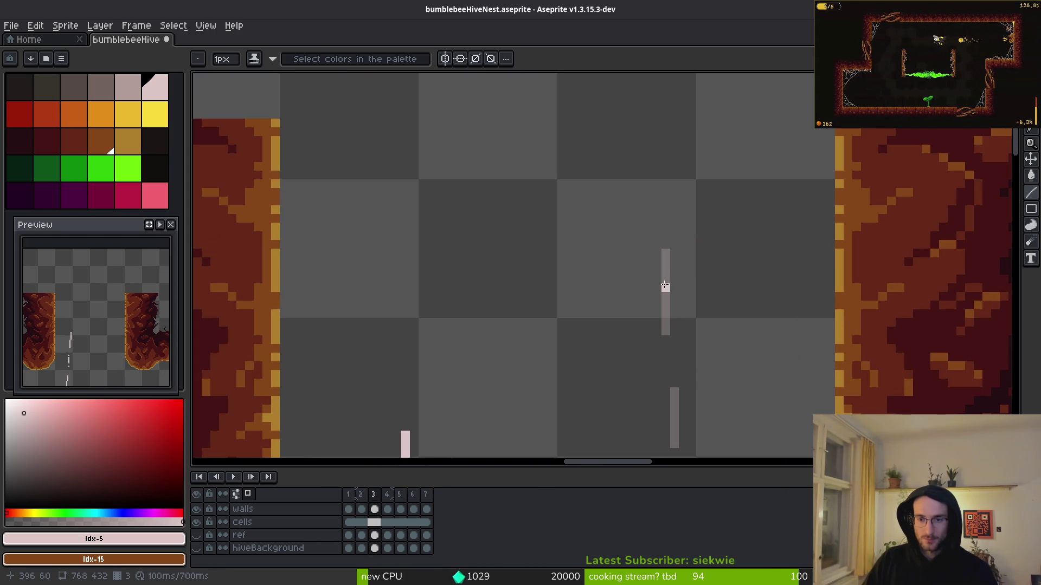
pyautogui.moveTo(663, 286)
pyautogui.mouseDown()
pyautogui.moveTo(655, 184)
pyautogui.moveTo(674, 253)
pyautogui.mouseUp()
pyautogui.scroll(-1, 659, 187)
pyautogui.scroll(1, 685, 239)
pyautogui.scroll(1, 680, 158)
pyautogui.hotkey('ctrl', 'z')
pyautogui.click(672, 166)
pyautogui.moveTo(671, 161); pyautogui.dragTo(687, 278)
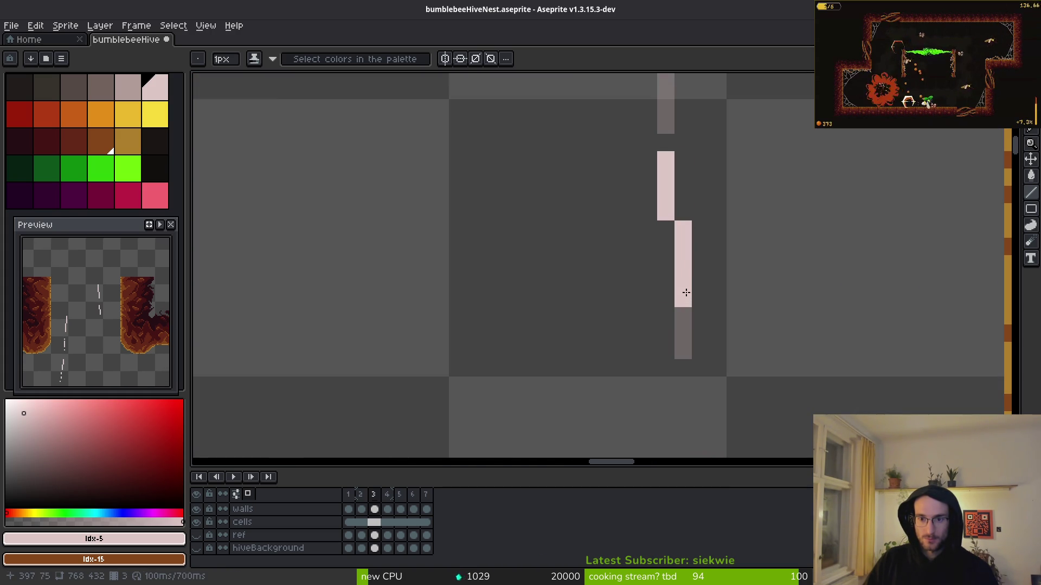
# Dot spaced pink pixels into a dashed column, undoing stray pixels
pyautogui.scroll(-2, 718, 195)
pyautogui.scroll(3, 653, 374)
pyautogui.moveTo(640, 300)
pyautogui.mouseDown()
pyautogui.moveTo(627, 273)
pyautogui.moveTo(654, 300)
pyautogui.mouseUp()
pyautogui.hotkey('ctrl', 'z')
pyautogui.click(628, 222)
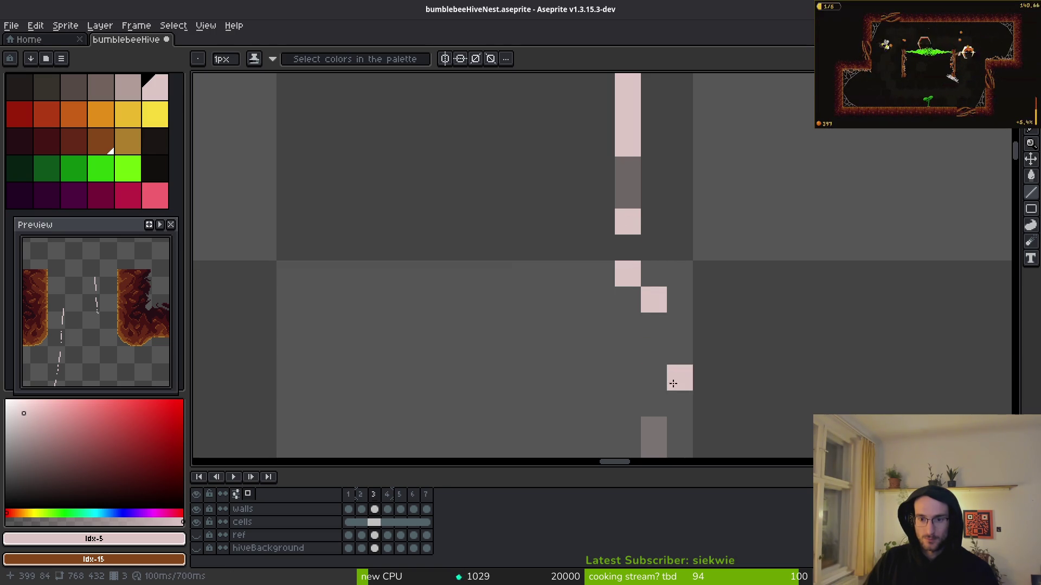
pyautogui.hotkey('ctrl', 'z')
pyautogui.hotkey('ctrl', 'z')
pyautogui.click(654, 247)
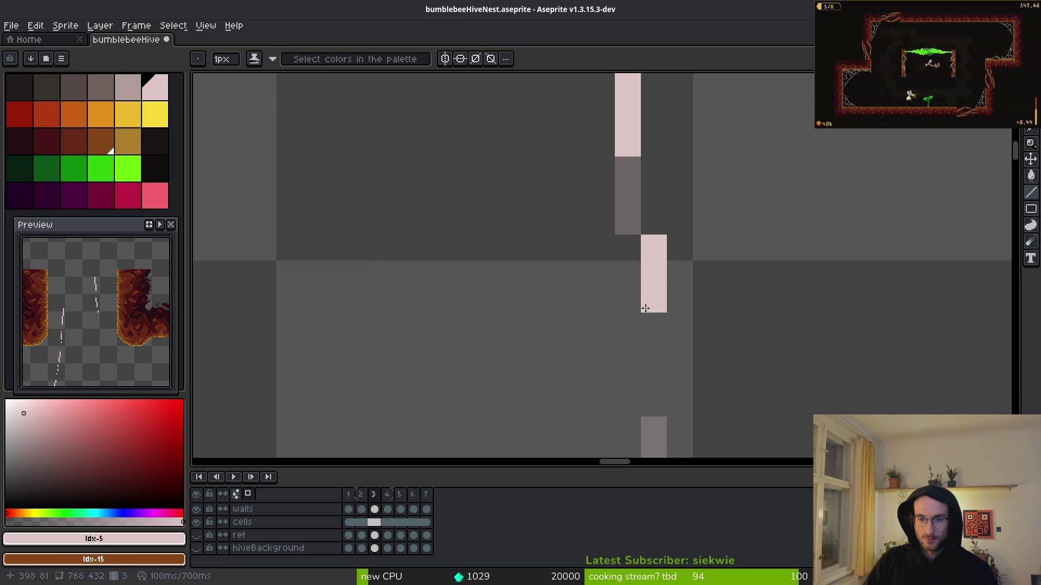
pyautogui.hotkey('ctrl', 'z')
pyautogui.click(654, 273)
pyautogui.click(654, 325)
pyautogui.click(654, 300)
pyautogui.click(654, 378)
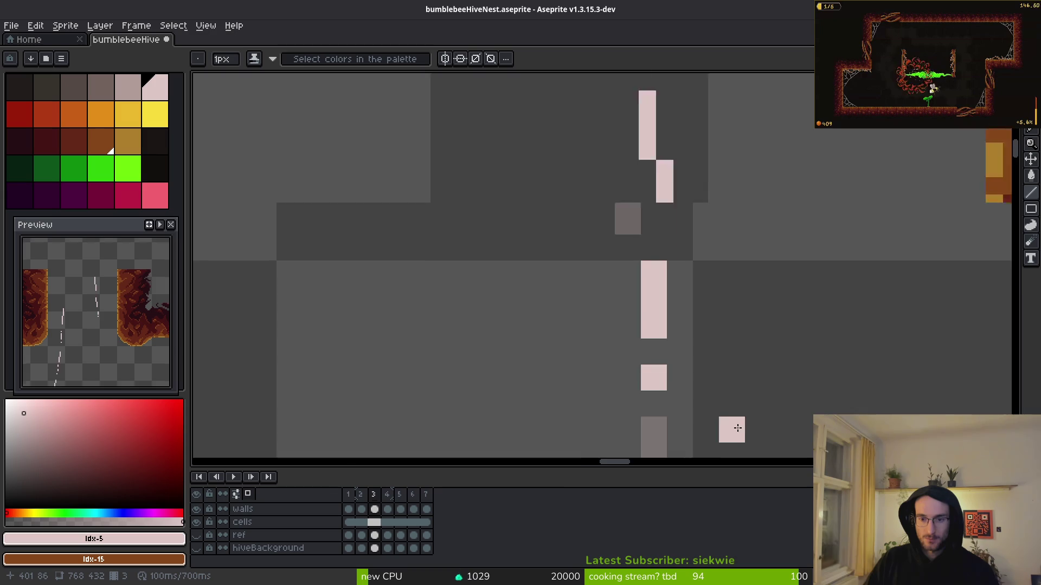
pyautogui.scroll(-3, 730, 222)
pyautogui.scroll(2, 726, 287)
# Add another pink pixel column and a few extra pixels to complete frame 3's streaks
pyautogui.moveTo(684, 187)
pyautogui.mouseDown()
pyautogui.moveTo(699, 321)
pyautogui.moveTo(710, 191)
pyautogui.mouseUp()
pyautogui.click(658, 263)
pyautogui.scroll(-5, 671, 255)
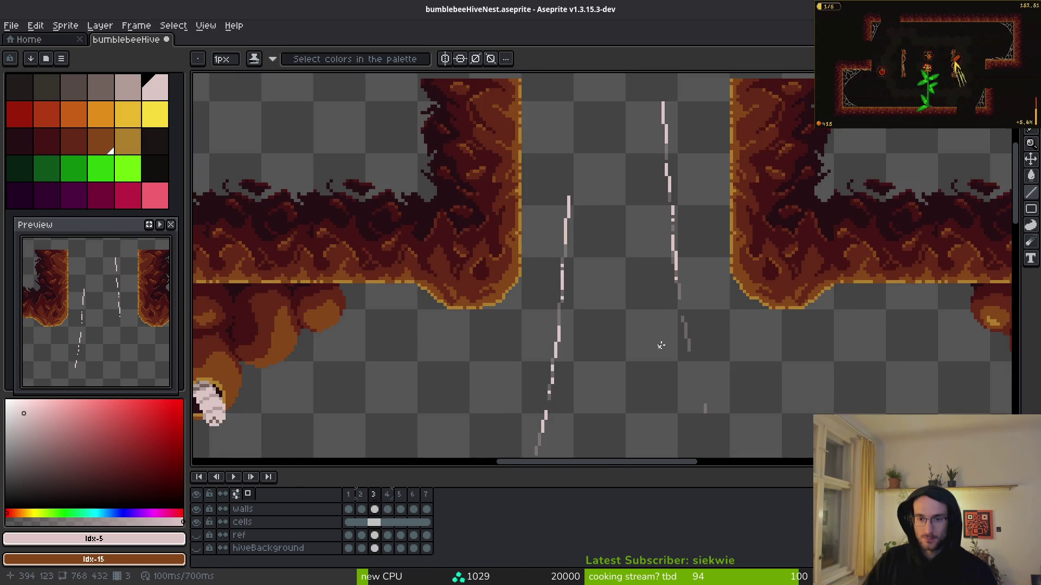
pyautogui.scroll(5, 606, 268)
pyautogui.scroll(-3, 606, 268)
pyautogui.click(621, 237)
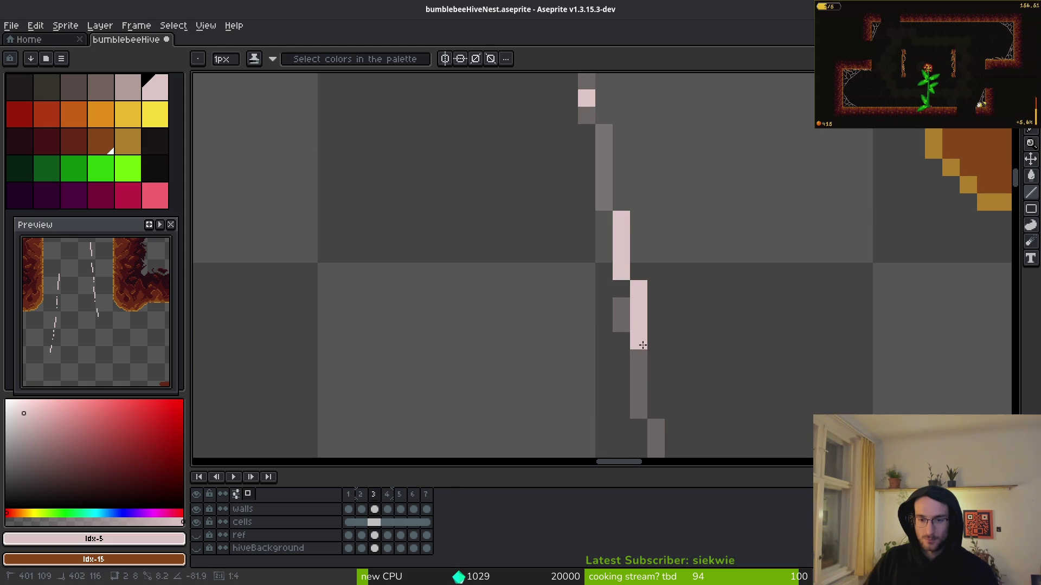
pyautogui.keyDown('shift'); pyautogui.click(640, 369); pyautogui.keyUp('shift')
pyautogui.scroll(-3, 634, 325)
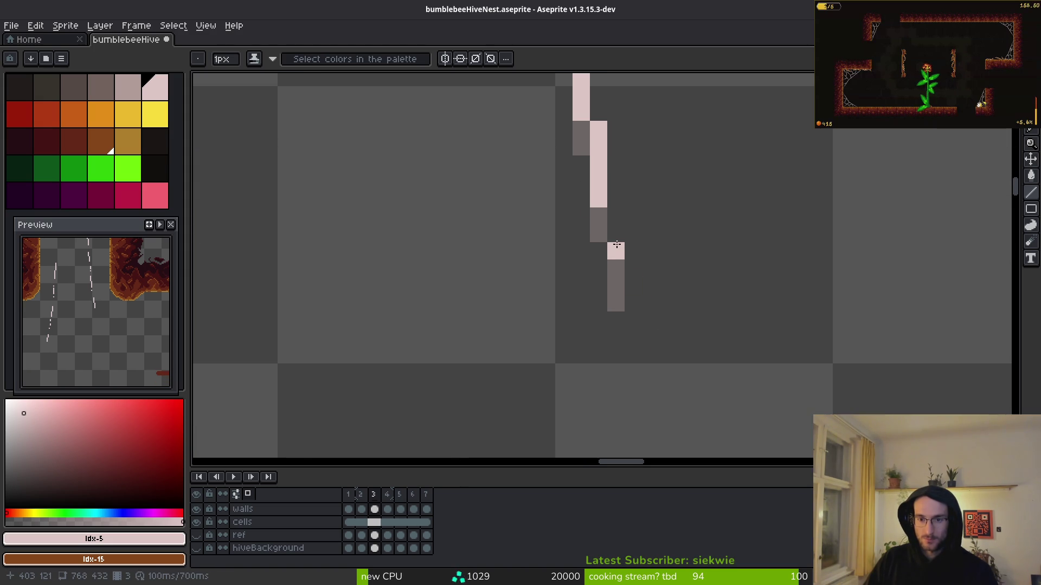
pyautogui.scroll(-3, 616, 242)
pyautogui.scroll(2, 666, 297)
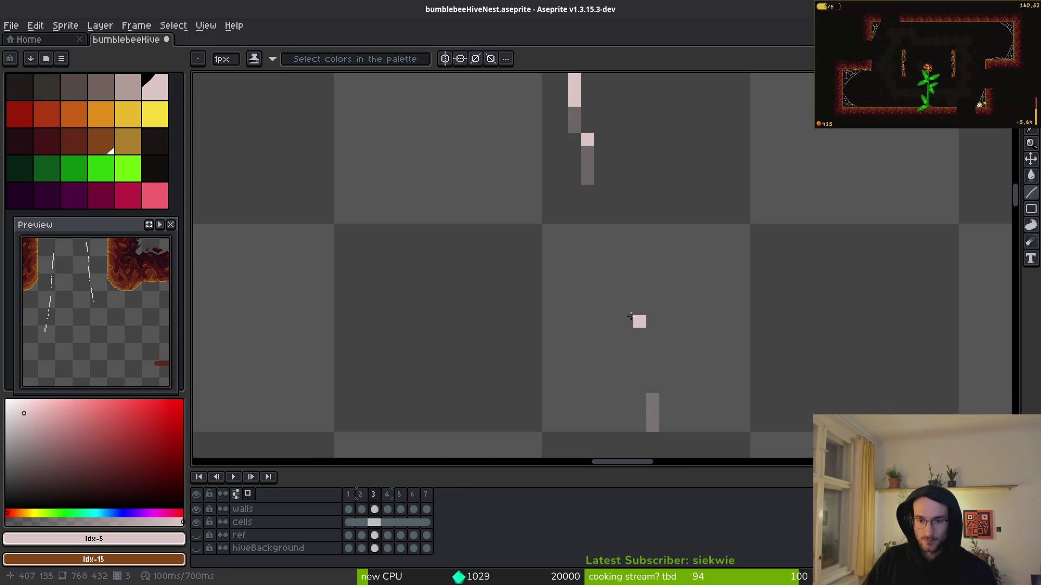
pyautogui.scroll(-6, 650, 395)
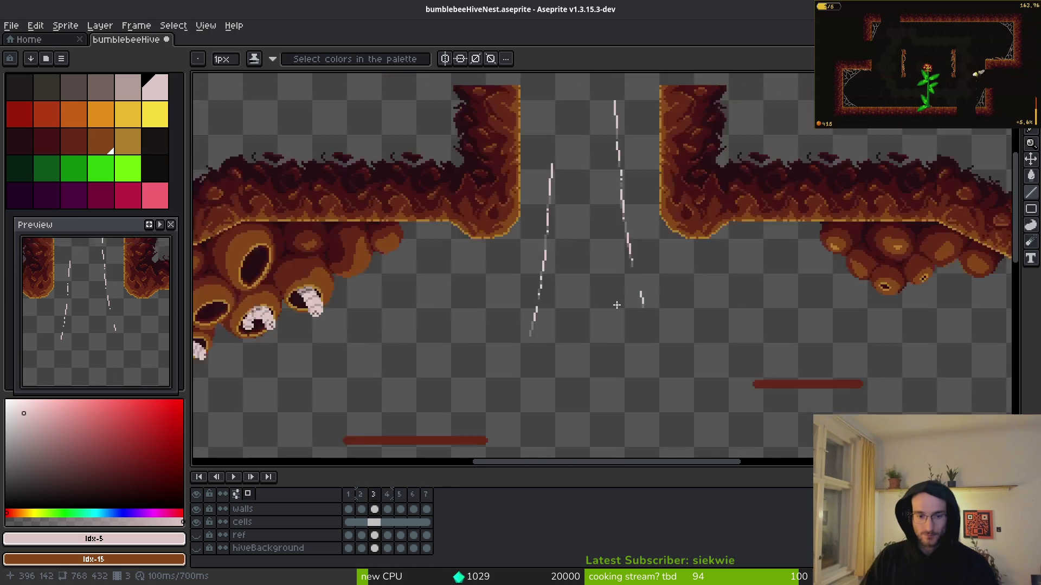
pyautogui.press('Left')
# On frame 3, draw a near-vertical pale pink streak down from the gate
pyautogui.press('i')
pyautogui.press('Right')
pyautogui.press('b')
pyautogui.moveTo(87, 368)
pyautogui.mouseDown()
pyautogui.moveTo(95, 339)
pyautogui.moveTo(113, 327)
pyautogui.moveTo(150, 350)
pyautogui.mouseUp()
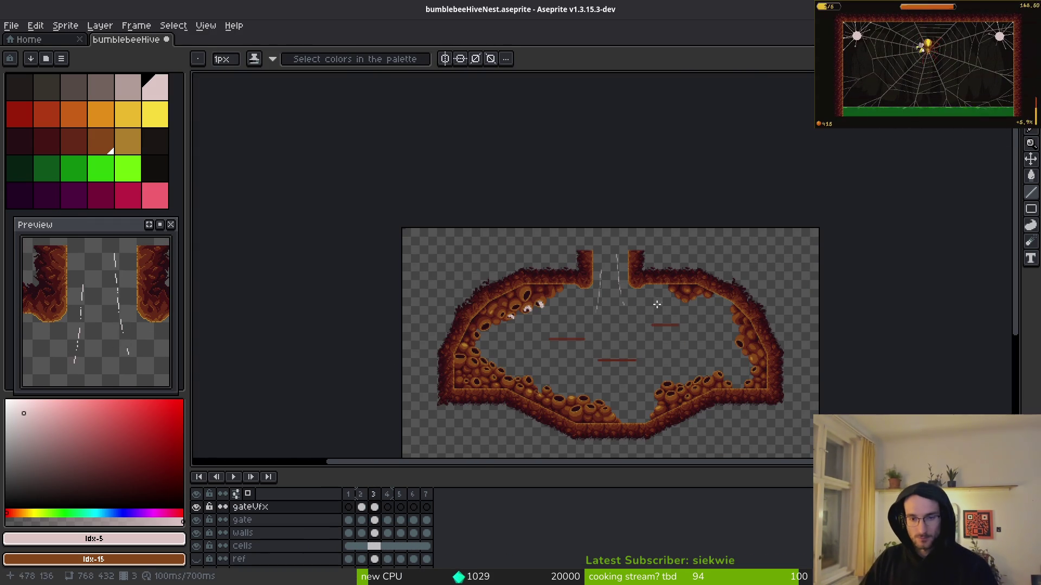
pyautogui.scroll(5, 657, 295)
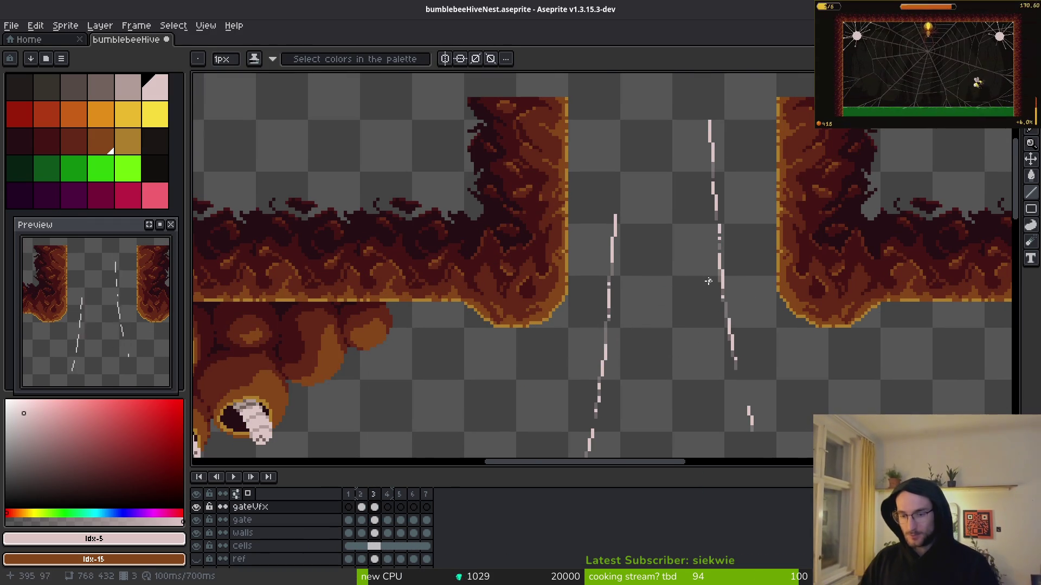
pyautogui.moveTo(681, 251); pyautogui.dragTo(672, 193)
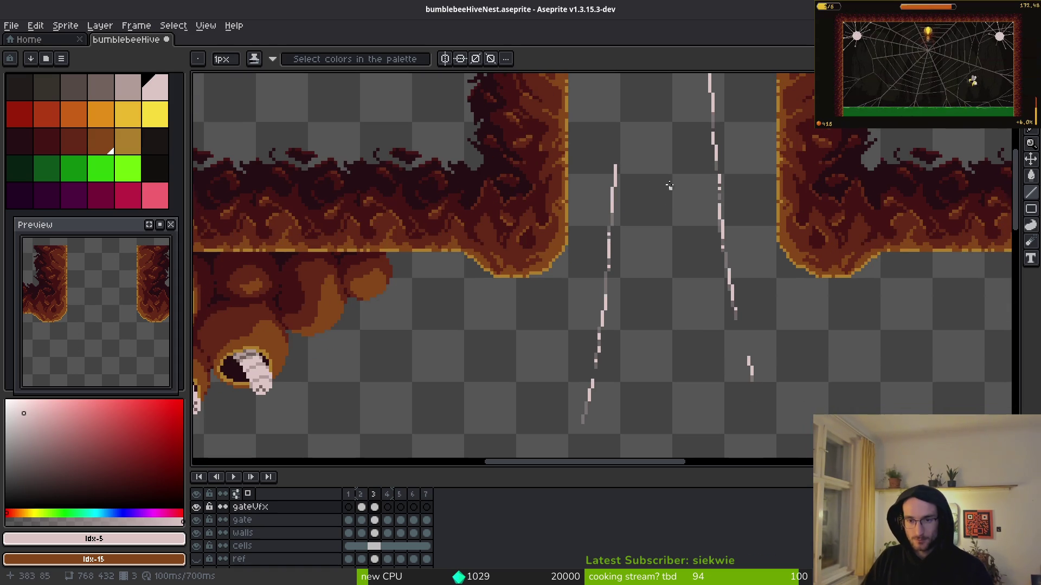
pyautogui.scroll(1, 668, 141)
pyautogui.moveTo(667, 142)
pyautogui.mouseDown()
pyautogui.moveTo(652, 407)
pyautogui.moveTo(678, 336)
pyautogui.moveTo(672, 280)
pyautogui.moveTo(672, 364)
pyautogui.moveTo(657, 392)
pyautogui.mouseUp()
# Start a pale pink streak on the right side, extending it down-right in straight segments
pyautogui.scroll(-5, 706, 312)
pyautogui.scroll(4, 723, 277)
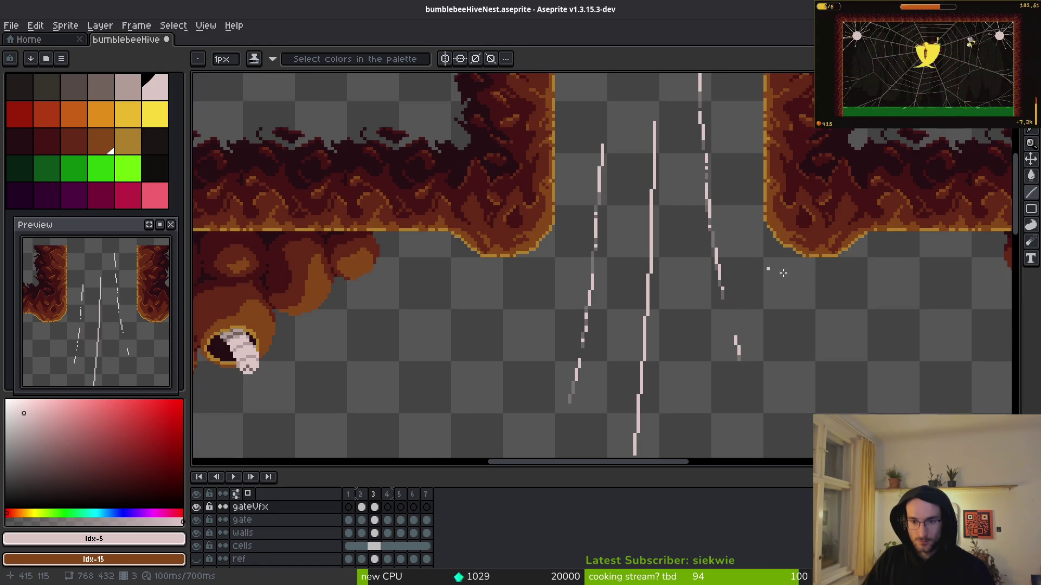
pyautogui.moveTo(672, 163); pyautogui.dragTo(678, 217)
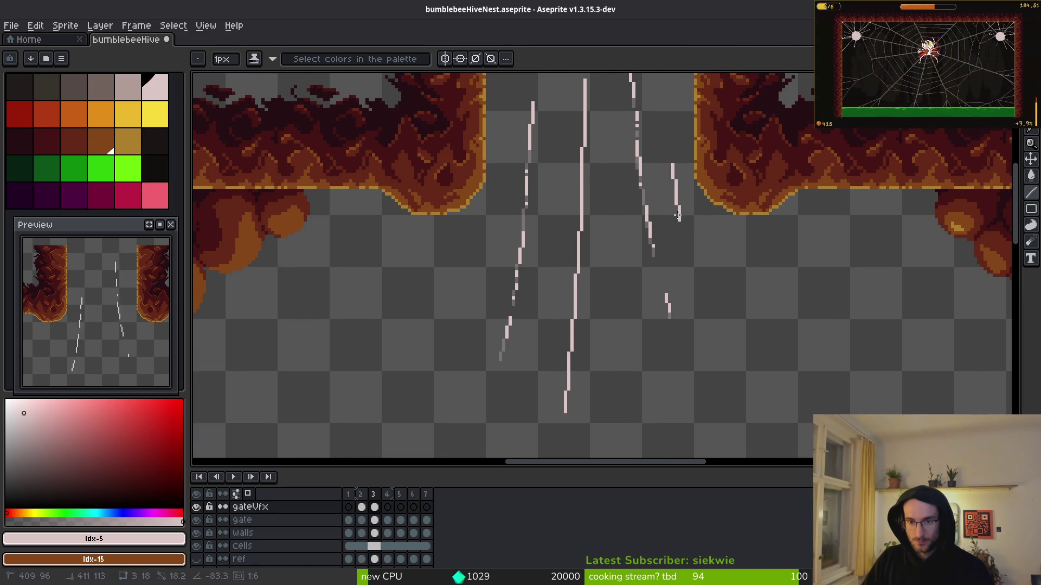
pyautogui.keyDown('shift'); pyautogui.click(689, 251); pyautogui.keyUp('shift')
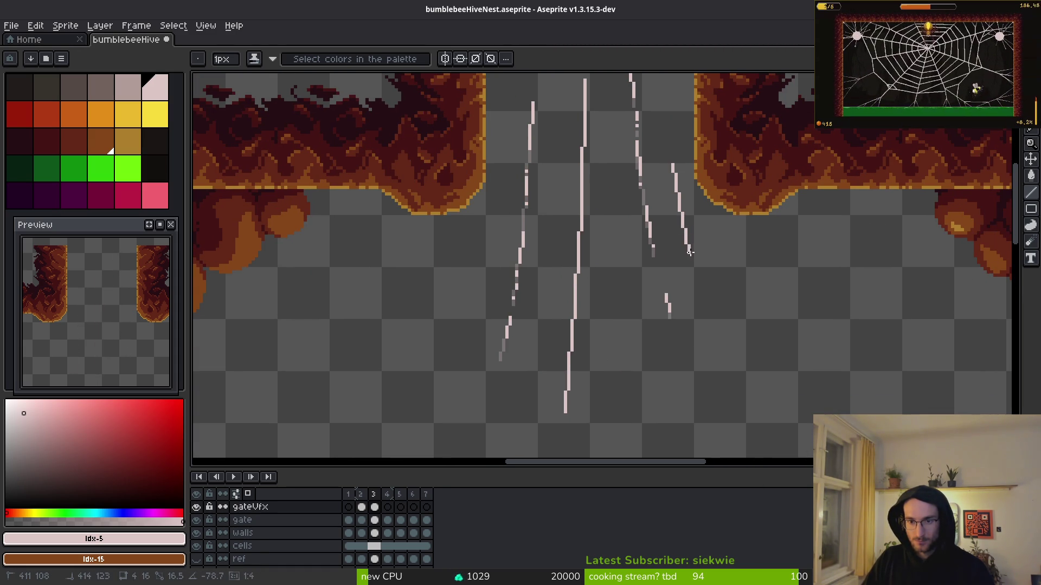
pyautogui.keyDown('shift'); pyautogui.click(692, 251); pyautogui.keyUp('shift')
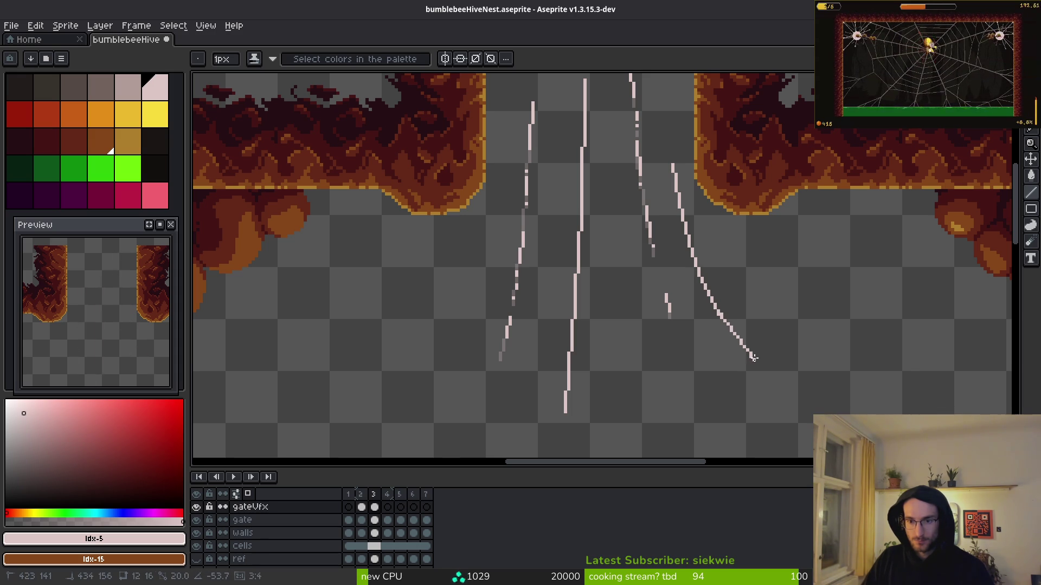
pyautogui.scroll(1, 757, 365)
pyautogui.moveTo(757, 365); pyautogui.dragTo(690, 275)
pyautogui.scroll(1, 689, 276)
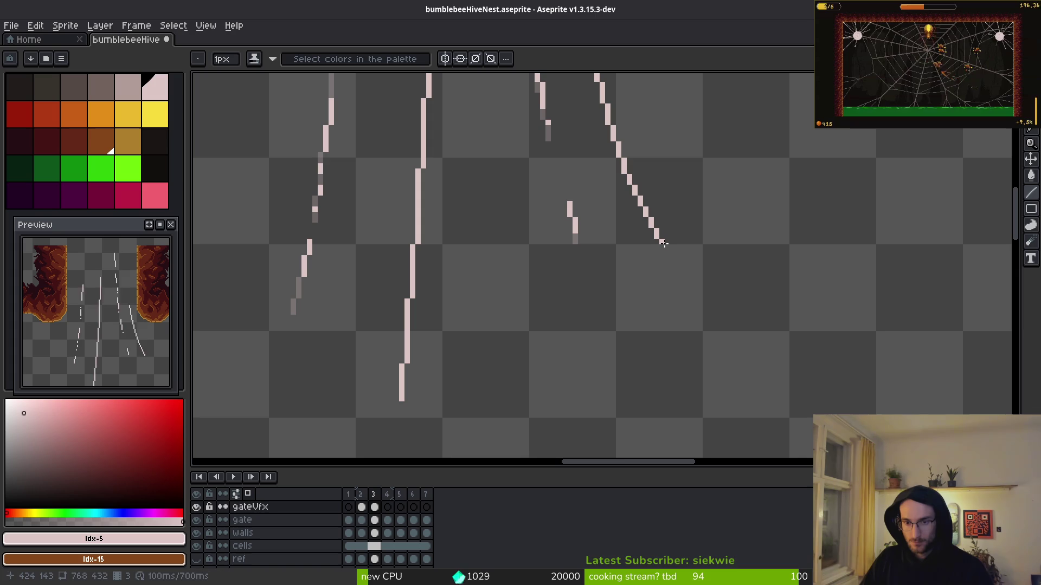
# Continue the curve with diagonal segments sweeping further down-right from the gate
pyautogui.keyDown('shift'); pyautogui.click(703, 288); pyautogui.keyUp('shift')
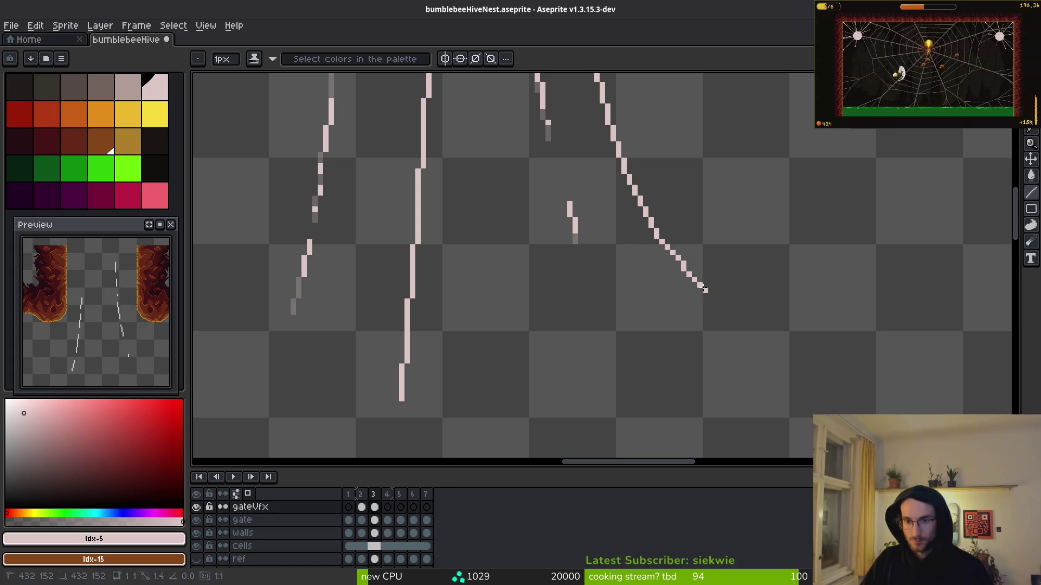
pyautogui.scroll(-5, 789, 354)
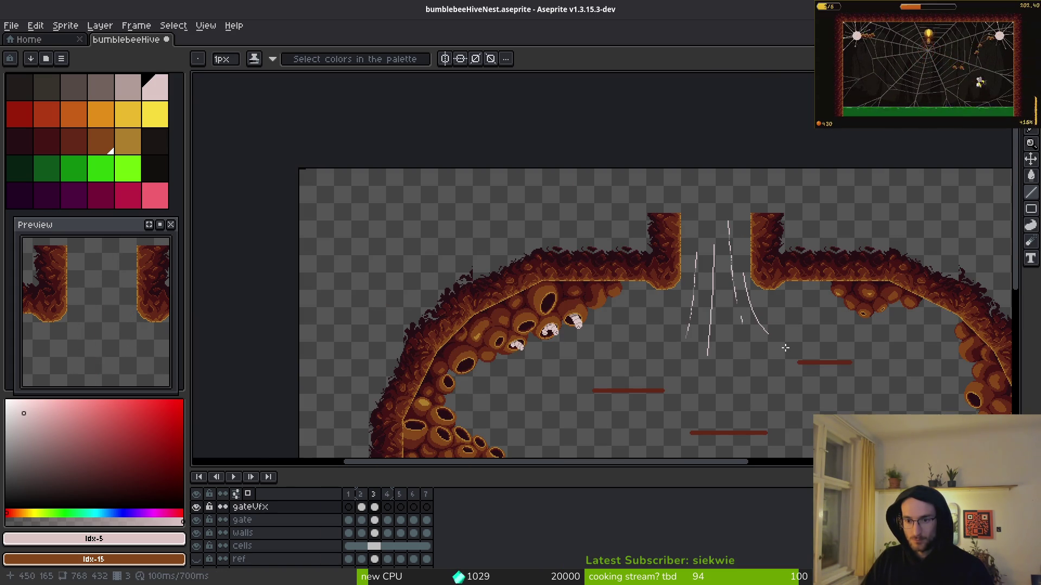
pyautogui.scroll(5, 786, 347)
pyautogui.scroll(-1, 757, 291)
pyautogui.scroll(1, 721, 192)
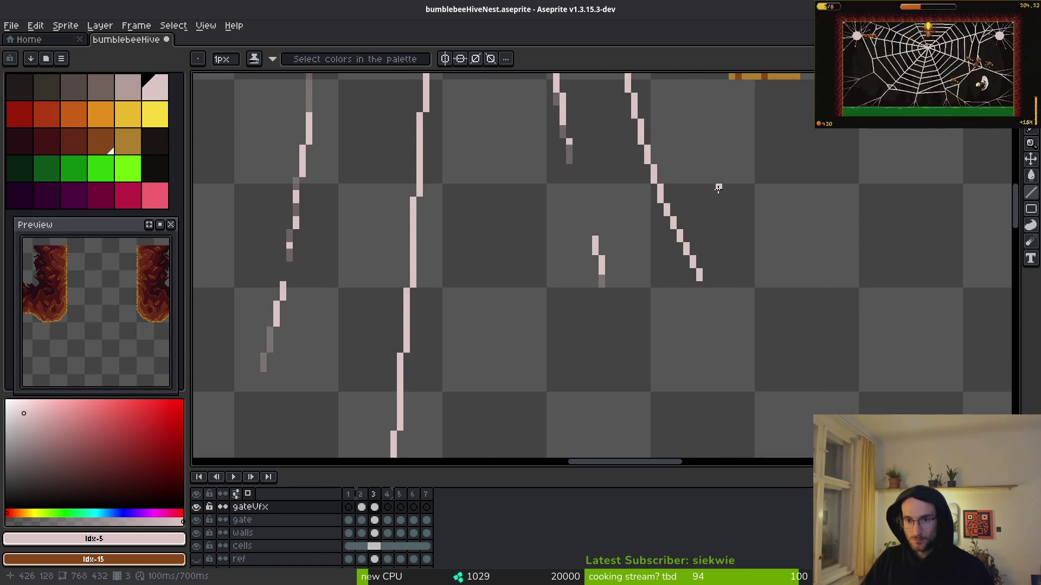
pyautogui.scroll(2, 727, 217)
pyautogui.moveTo(721, 242)
pyautogui.mouseDown()
pyautogui.moveTo(772, 327)
pyautogui.moveTo(685, 279)
pyautogui.moveTo(639, 229)
pyautogui.moveTo(698, 287)
pyautogui.mouseUp()
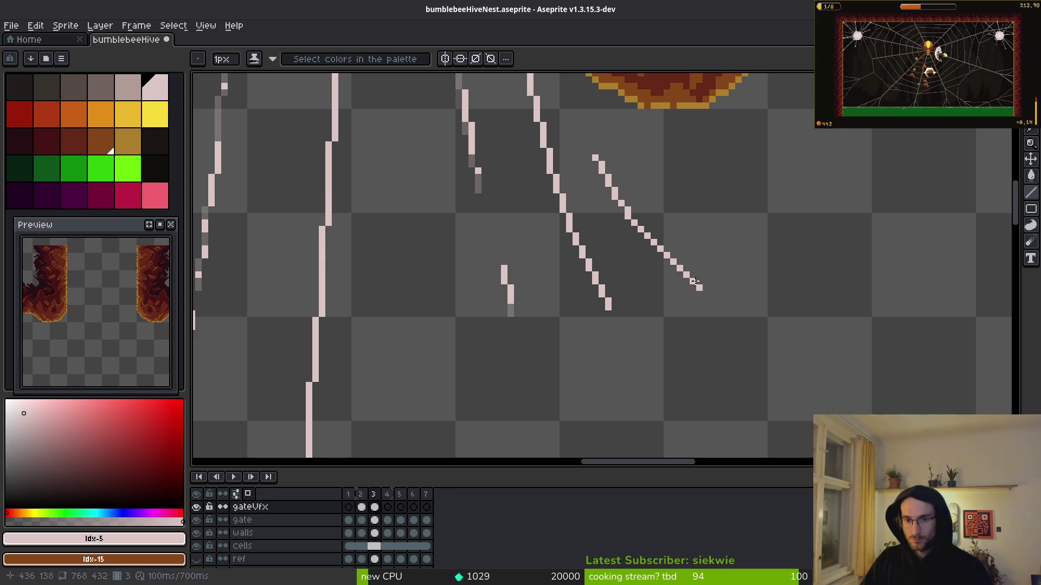
pyautogui.moveTo(707, 294); pyautogui.dragTo(840, 361)
pyautogui.scroll(-3, 825, 342)
pyautogui.scroll(-3, 825, 342)
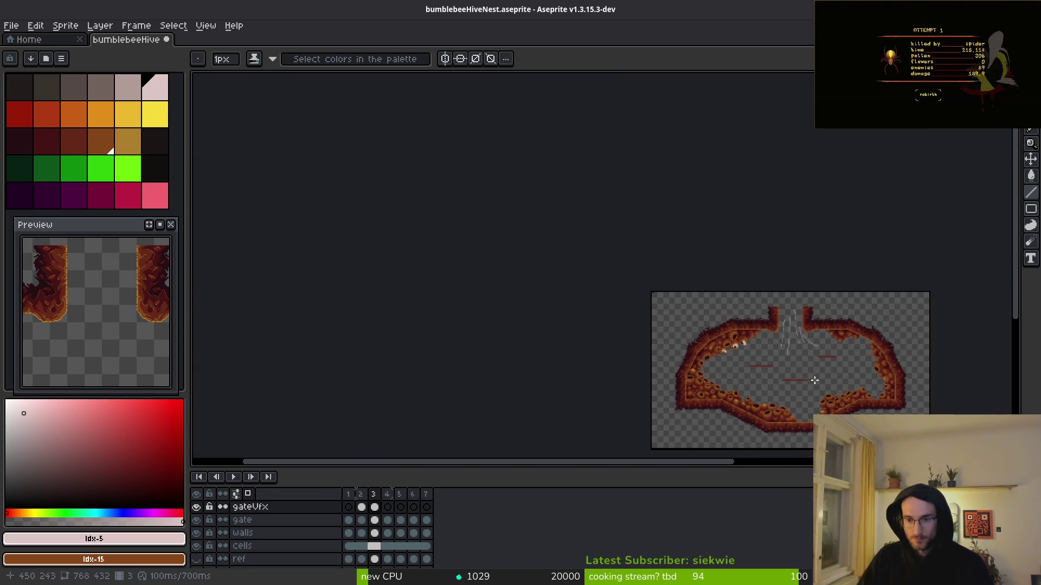
# Draw a four-bend pale pink polyline from the gate's left edge curving down-left
pyautogui.scroll(5, 759, 249)
pyautogui.scroll(2, 756, 246)
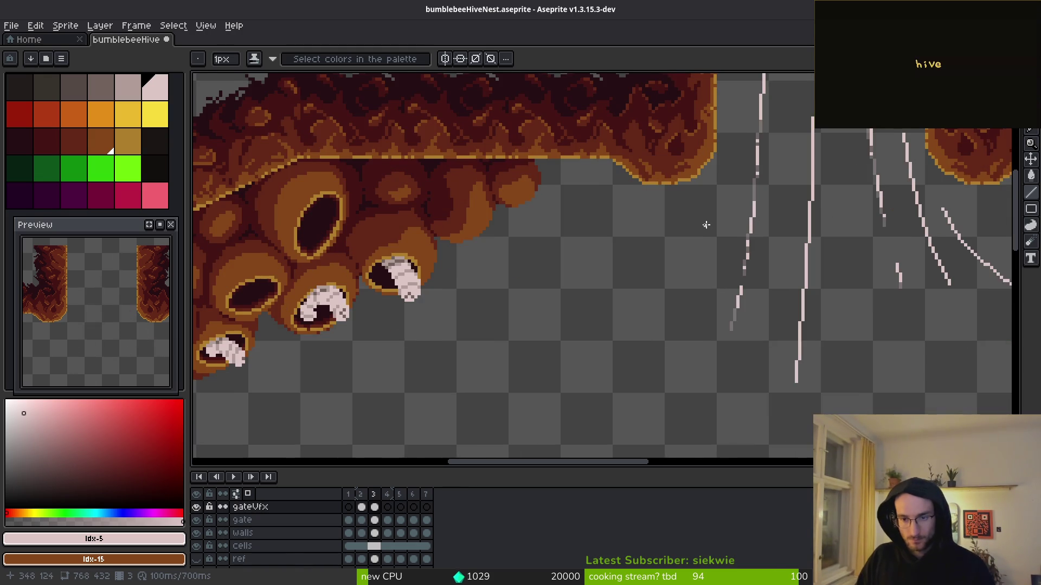
pyautogui.moveTo(903, 230); pyautogui.dragTo(752, 242)
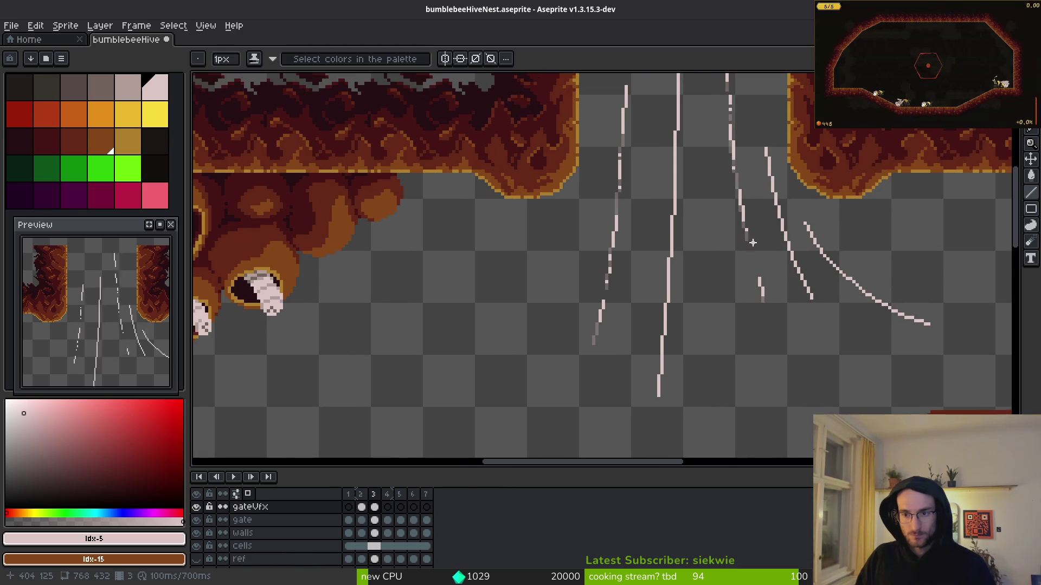
pyautogui.scroll(1, 601, 179)
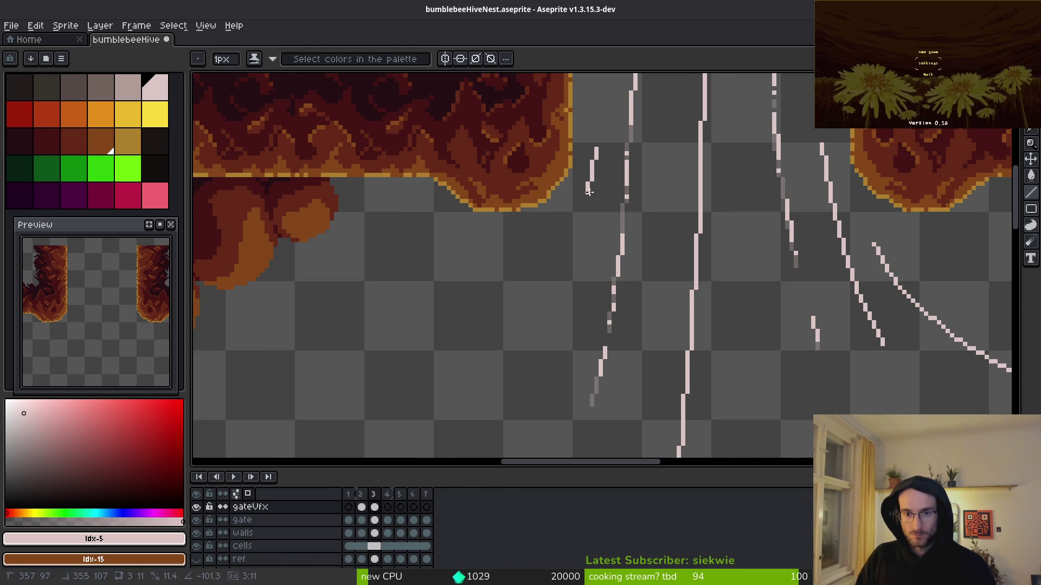
pyautogui.moveTo(589, 192)
pyautogui.mouseDown()
pyautogui.moveTo(556, 249)
pyautogui.moveTo(514, 287)
pyautogui.mouseUp()
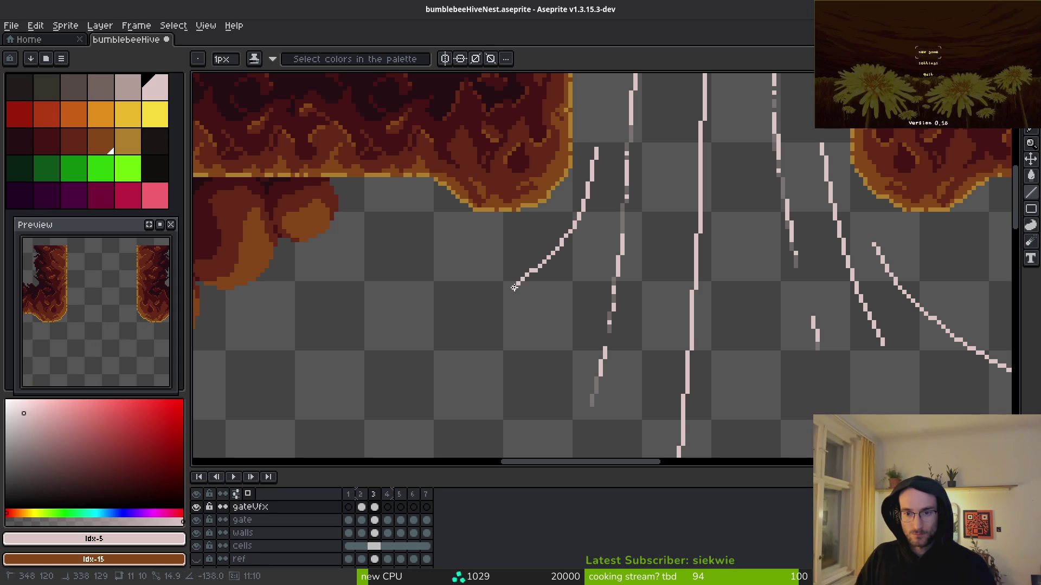
pyautogui.scroll(-4, 515, 287)
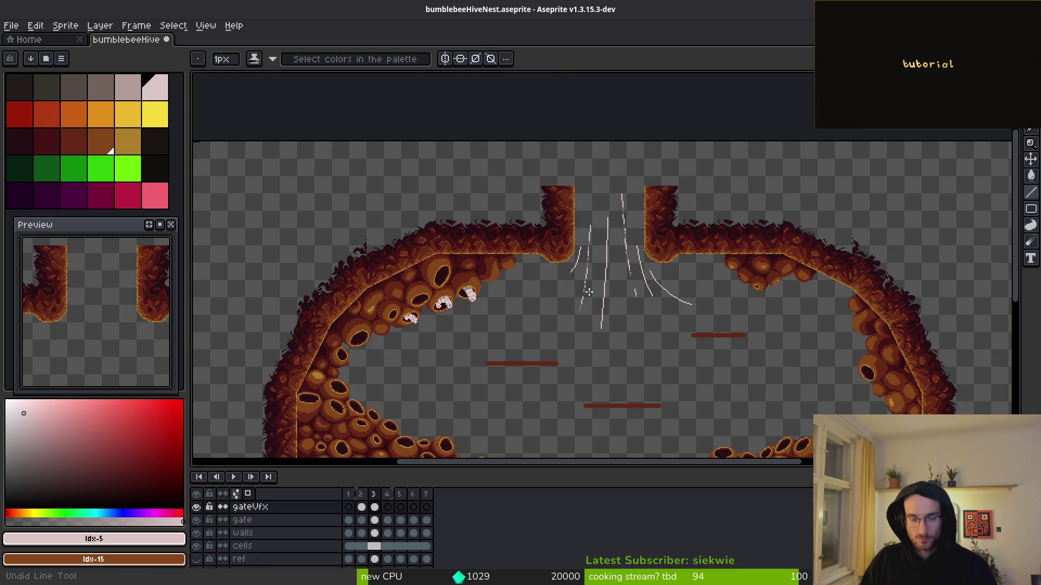
pyautogui.scroll(3, 574, 284)
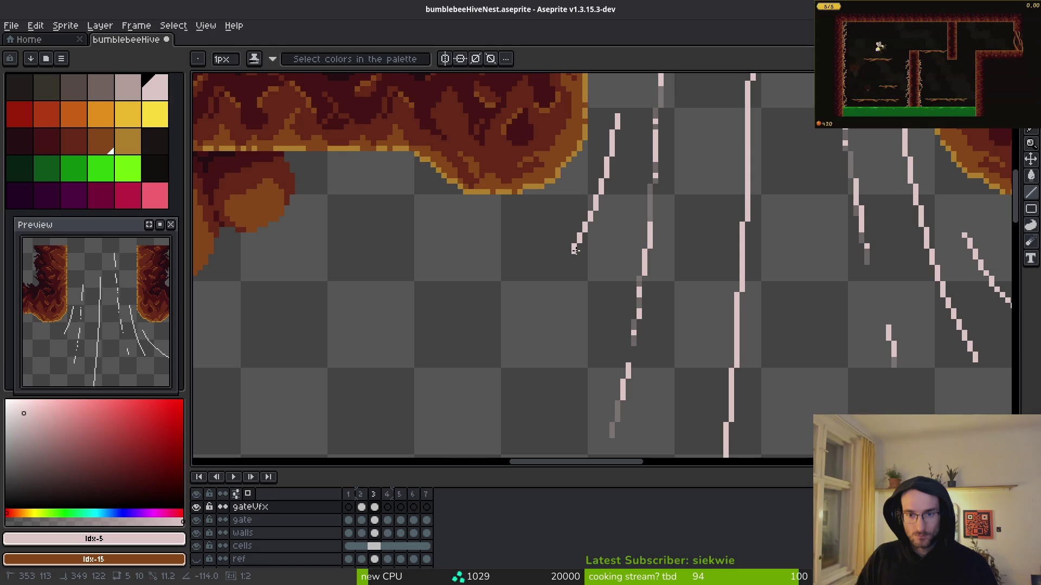
pyautogui.click(574, 257)
pyautogui.click(545, 293)
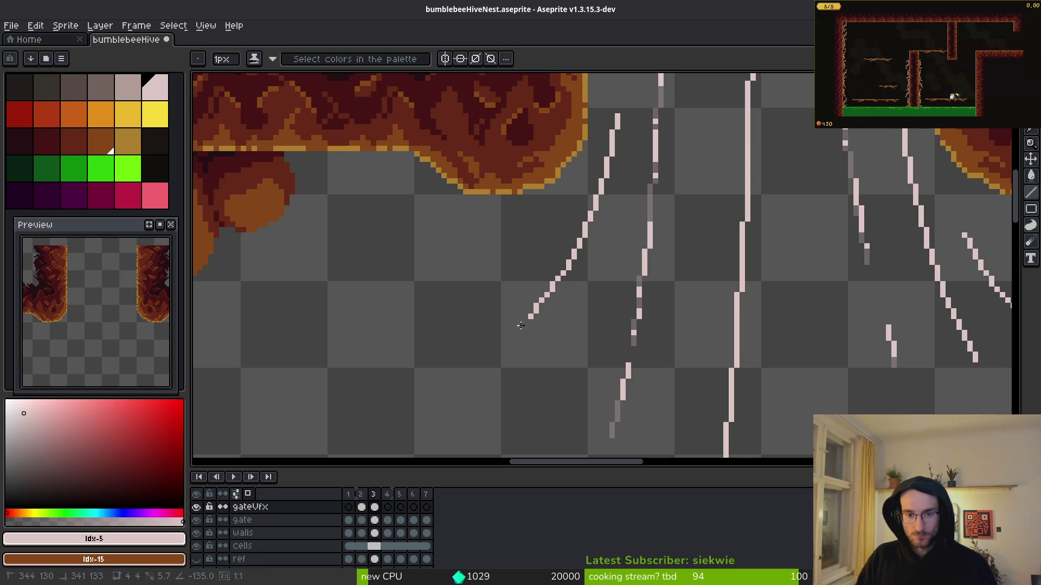
pyautogui.click(498, 348)
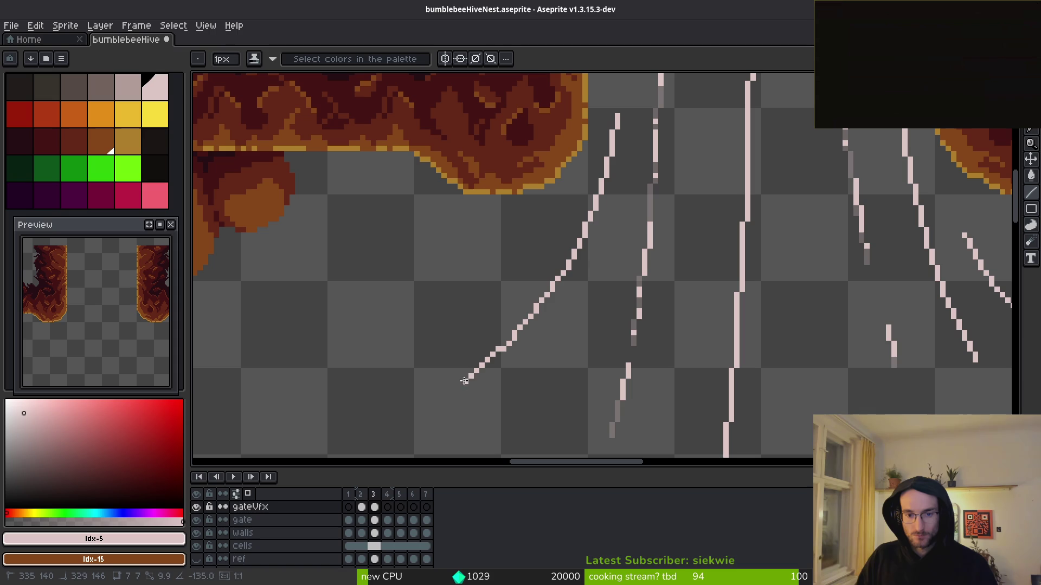
pyautogui.click(455, 381)
pyautogui.scroll(-2, 504, 376)
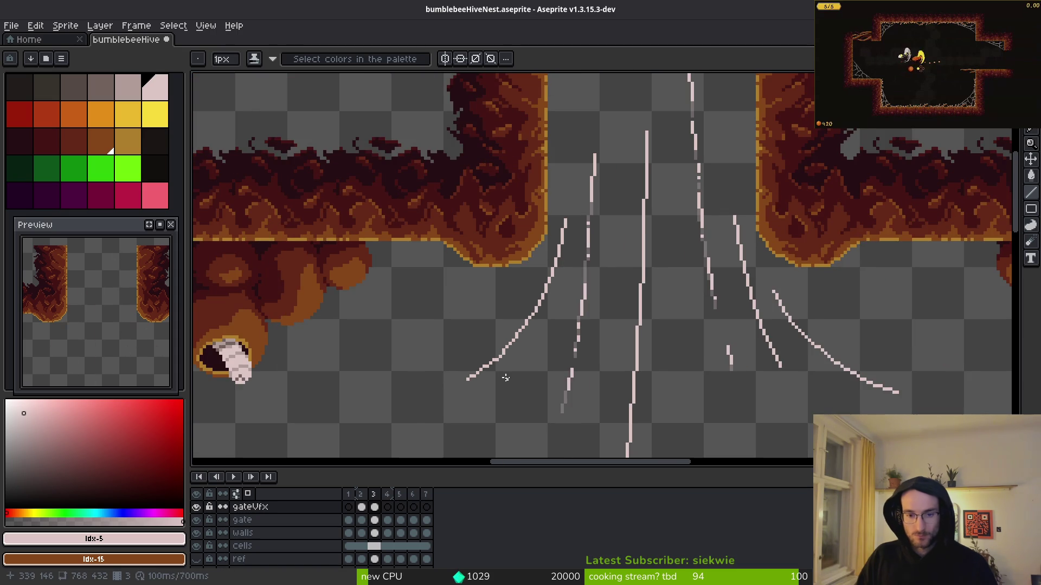
# Draw a pink streak down-left below the gate, then extend it further down-left
pyautogui.scroll(-1, 545, 374)
pyautogui.scroll(5, 549, 375)
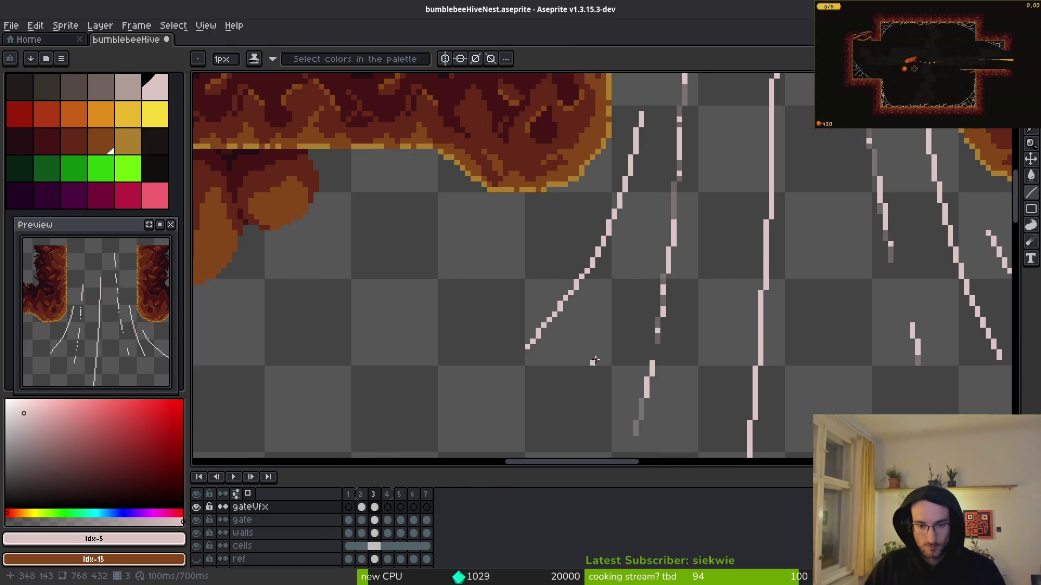
pyautogui.moveTo(601, 336); pyautogui.dragTo(652, 258)
pyautogui.moveTo(677, 215)
pyautogui.mouseDown()
pyautogui.moveTo(644, 307)
pyautogui.moveTo(566, 432)
pyautogui.mouseUp()
pyautogui.scroll(-3, 566, 432)
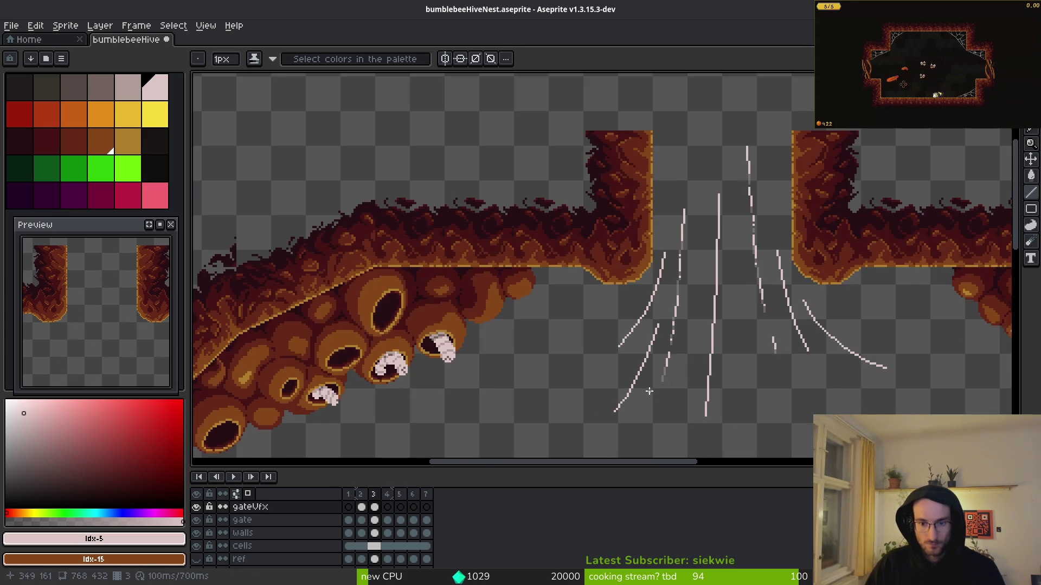
pyautogui.scroll(4, 658, 350)
pyautogui.moveTo(670, 331)
pyautogui.mouseDown()
pyautogui.moveTo(608, 412)
pyautogui.moveTo(612, 424)
pyautogui.moveTo(692, 275)
pyautogui.moveTo(629, 360)
pyautogui.mouseUp()
# Draw a long near-vertical pink streak dropping through the middle of the gate gap
pyautogui.scroll(-3, 678, 350)
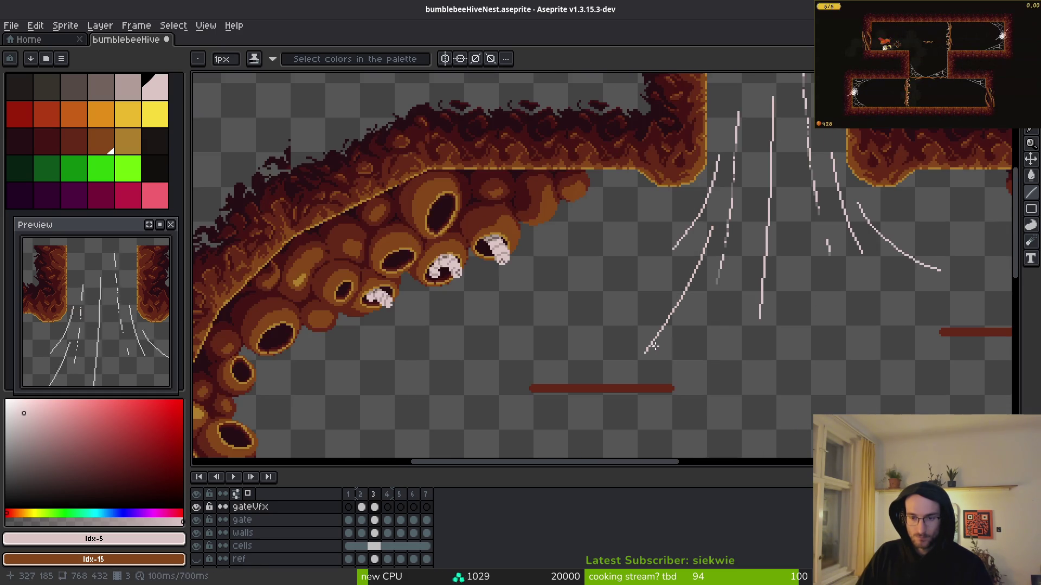
pyautogui.scroll(-2, 706, 342)
pyautogui.scroll(6, 706, 343)
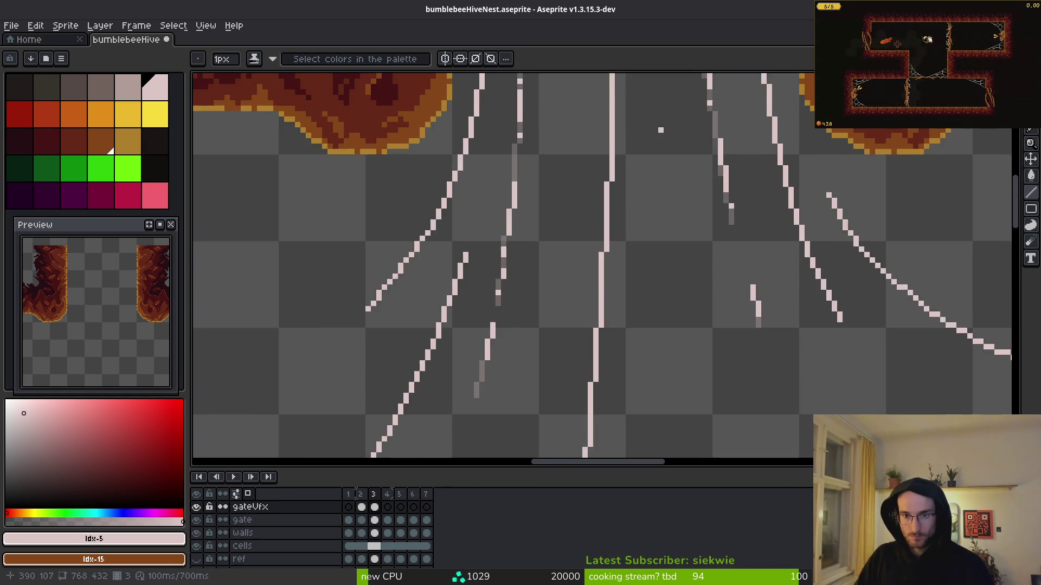
pyautogui.scroll(1, 660, 130)
pyautogui.moveTo(666, 139)
pyautogui.mouseDown()
pyautogui.moveTo(674, 313)
pyautogui.moveTo(648, 174)
pyautogui.moveTo(672, 399)
pyautogui.mouseUp()
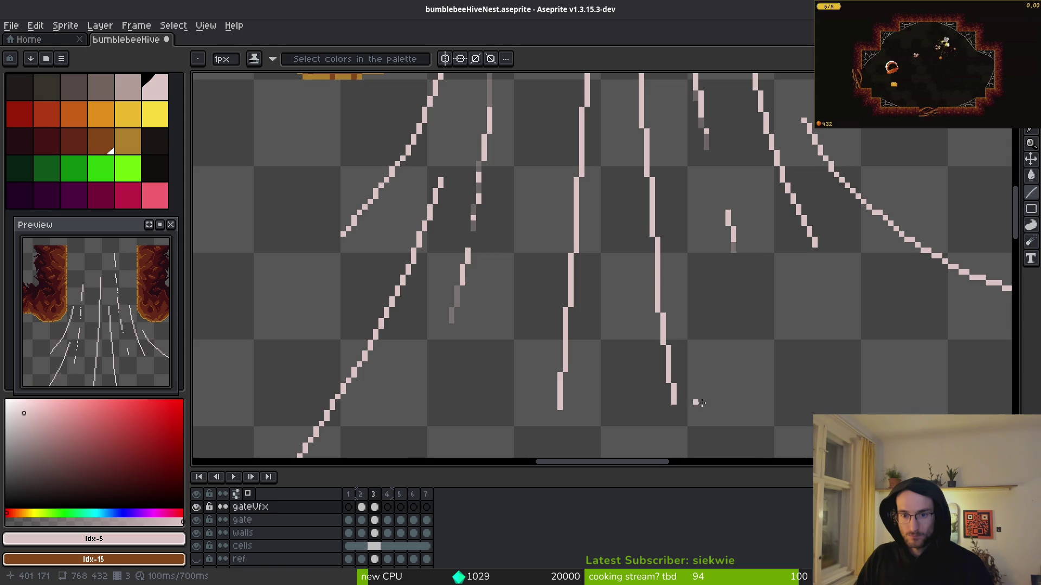
# Extend the central streak downward, redoing the extension longer after an undo
pyautogui.scroll(-5, 679, 268)
pyautogui.moveTo(657, 265); pyautogui.dragTo(675, 368)
pyautogui.scroll(-3, 699, 322)
pyautogui.scroll(-3, 704, 347)
pyautogui.scroll(5, 708, 336)
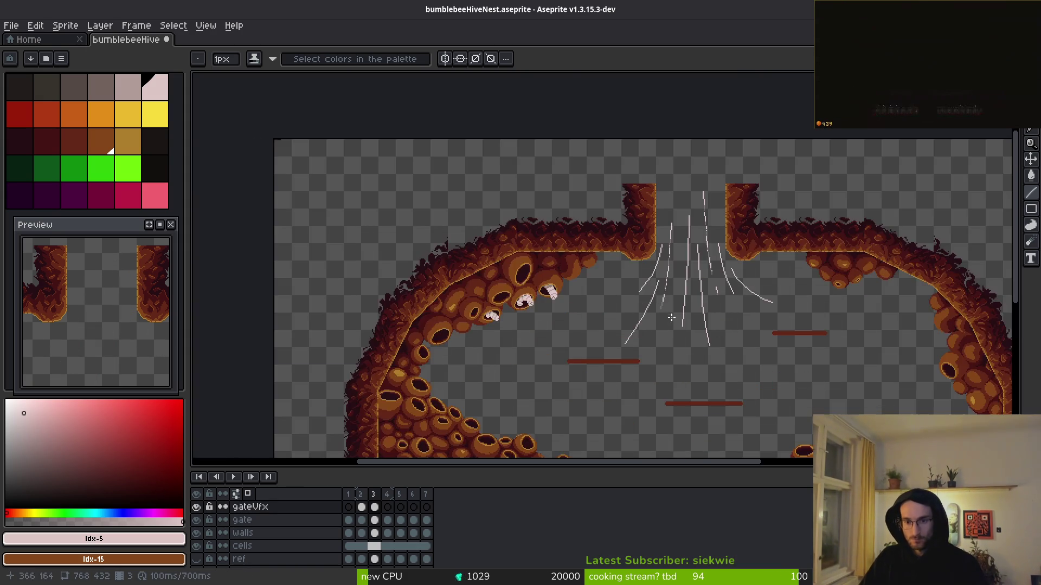
pyautogui.hotkey('ctrl', 'z')
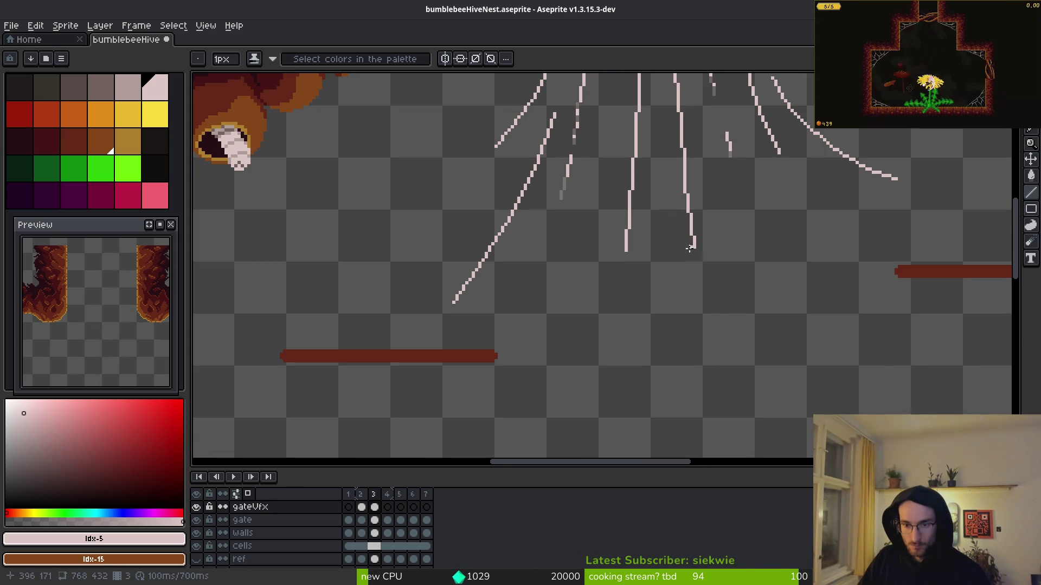
pyautogui.moveTo(694, 246); pyautogui.dragTo(726, 416)
pyautogui.scroll(-3, 725, 416)
pyautogui.scroll(3, 699, 269)
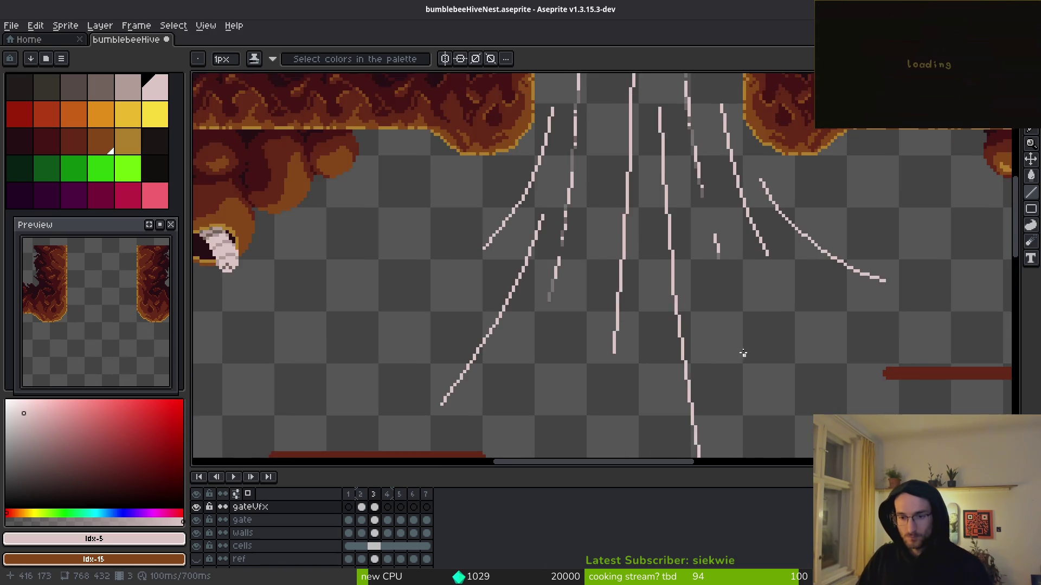
pyautogui.scroll(1, 700, 269)
pyautogui.scroll(1, 727, 284)
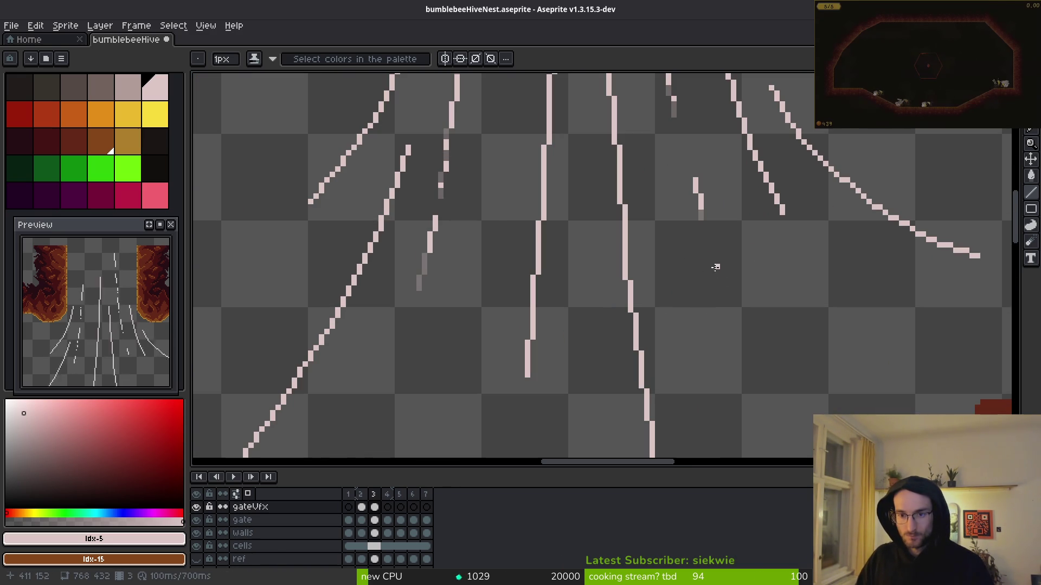
# Add a short segment to a streak and a new diagonal streak fanning down-right
pyautogui.moveTo(717, 266); pyautogui.dragTo(725, 296)
pyautogui.moveTo(746, 345)
pyautogui.mouseDown()
pyautogui.moveTo(784, 415)
pyautogui.moveTo(814, 362)
pyautogui.moveTo(794, 299)
pyautogui.moveTo(774, 369)
pyautogui.moveTo(816, 415)
pyautogui.mouseUp()
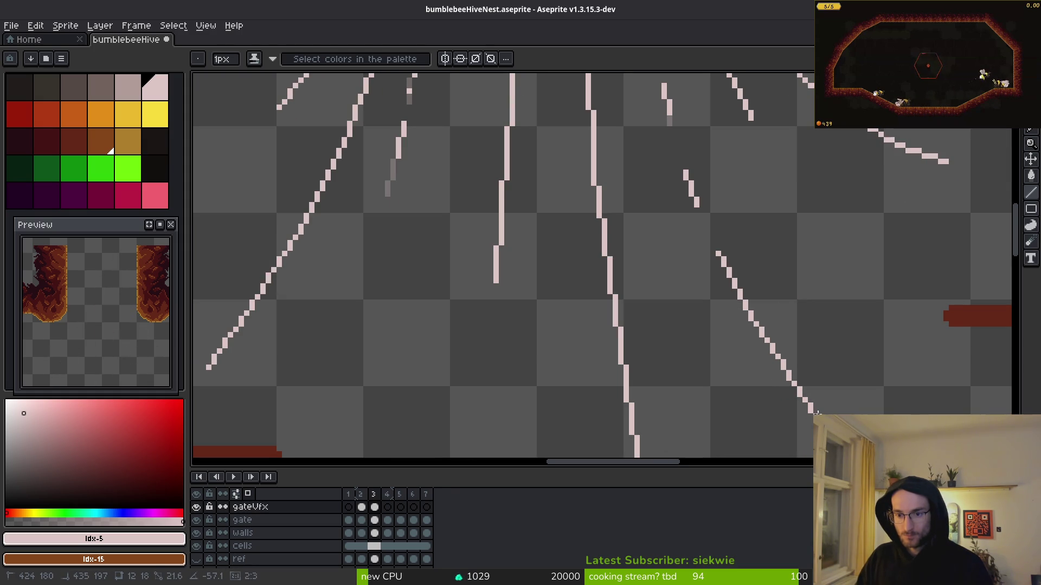
pyautogui.scroll(-2, 813, 401)
pyautogui.scroll(-1, 786, 374)
pyautogui.scroll(1, 771, 353)
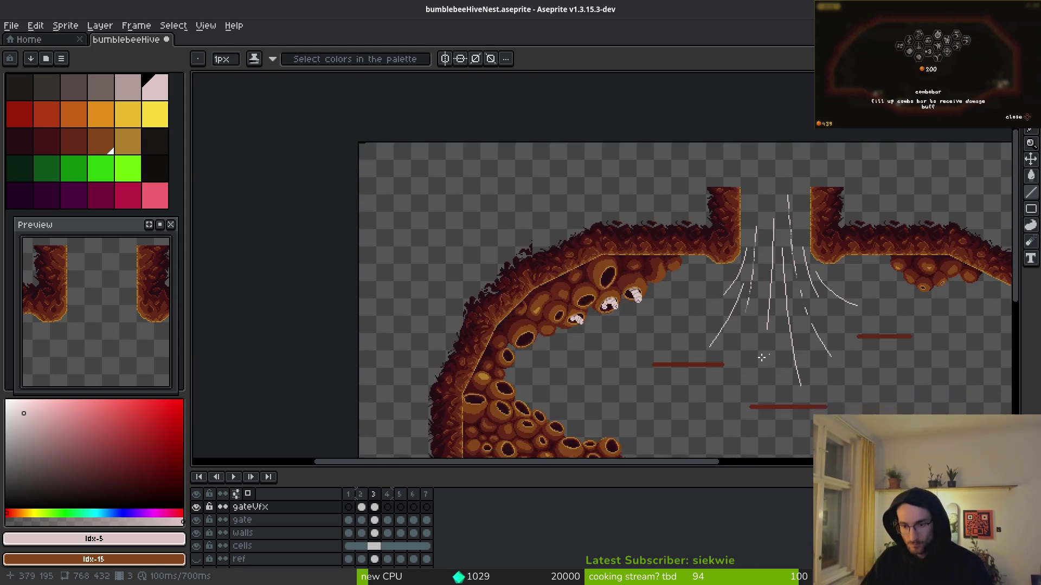
# Extend a vertical streak, then undo and redraw the extension down-left
pyautogui.scroll(2, 771, 353)
pyautogui.moveTo(774, 158)
pyautogui.mouseDown()
pyautogui.moveTo(732, 382)
pyautogui.moveTo(719, 322)
pyautogui.mouseUp()
pyautogui.hotkey('ctrl', 'z')
pyautogui.moveTo(746, 204)
pyautogui.mouseDown()
pyautogui.moveTo(728, 315)
pyautogui.moveTo(681, 454)
pyautogui.mouseUp()
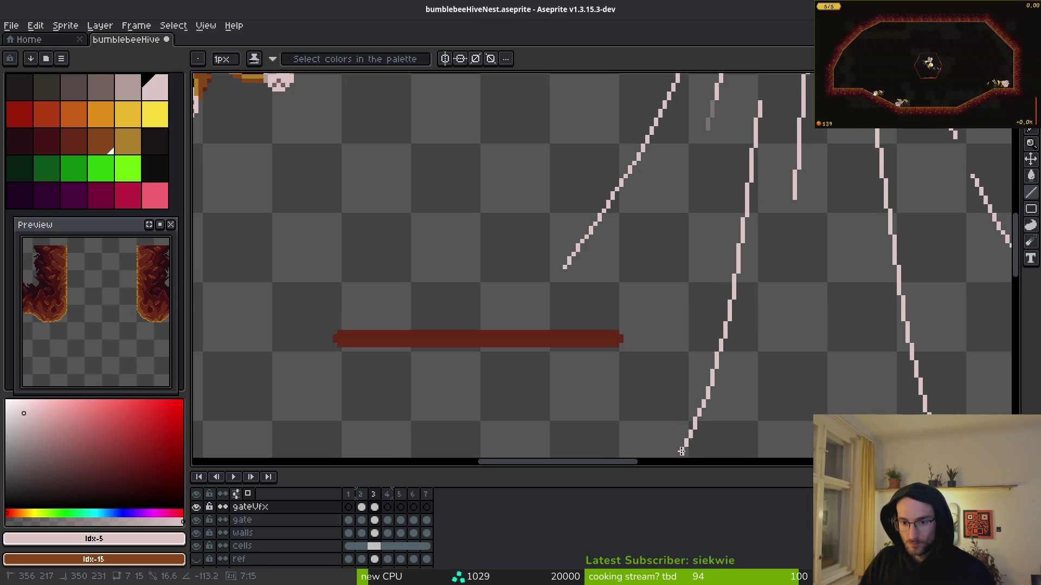
pyautogui.scroll(-3, 694, 325)
pyautogui.scroll(-2, 709, 327)
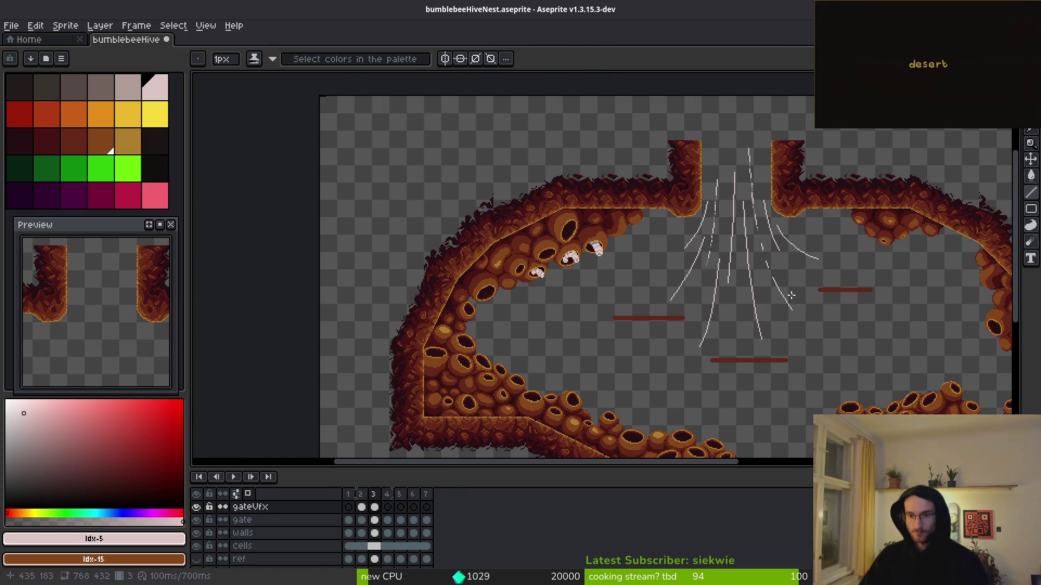
pyautogui.scroll(5, 757, 269)
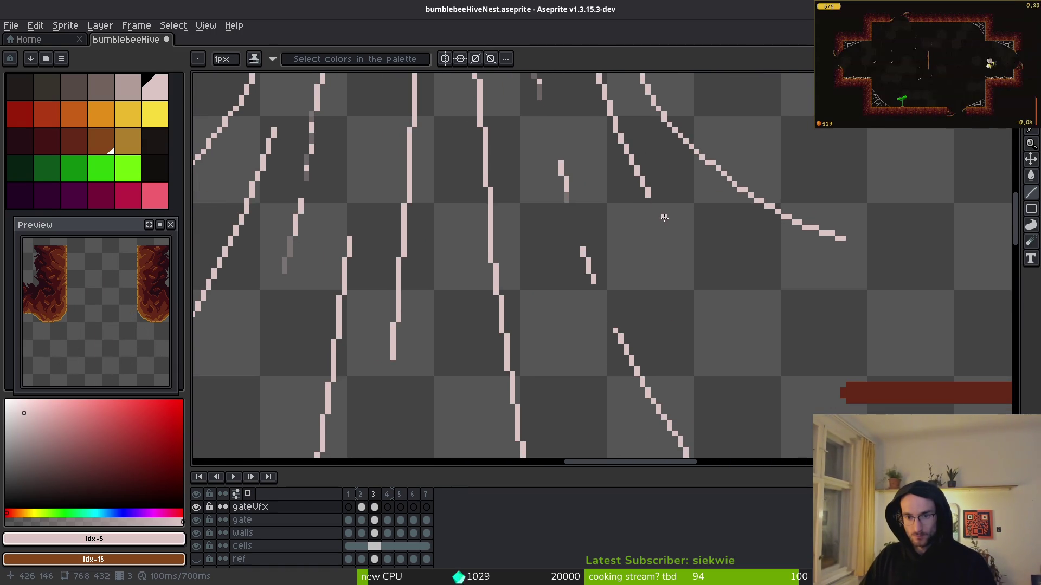
# Draw a diagonal pink streak down-right between the curved streaks, redrawing it after an undo
pyautogui.moveTo(662, 216); pyautogui.dragTo(696, 275)
pyautogui.keyDown('shift'); pyautogui.click(695, 276); pyautogui.keyUp('shift')
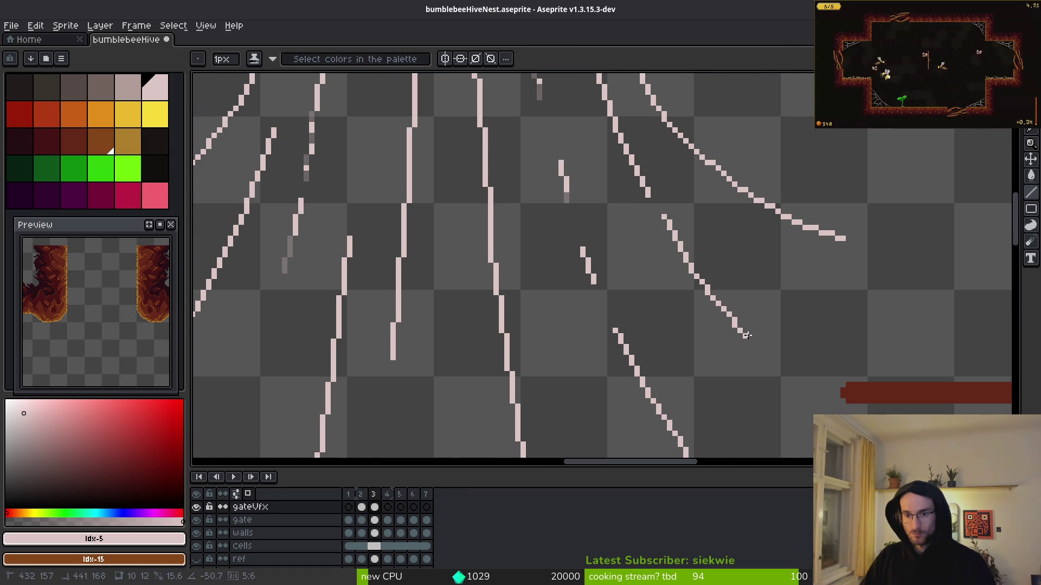
pyautogui.hotkey('ctrl', 'z')
pyautogui.hotkey('ctrl', 'z')
pyautogui.moveTo(662, 217)
pyautogui.mouseDown()
pyautogui.moveTo(701, 271)
pyautogui.moveTo(762, 324)
pyautogui.mouseUp()
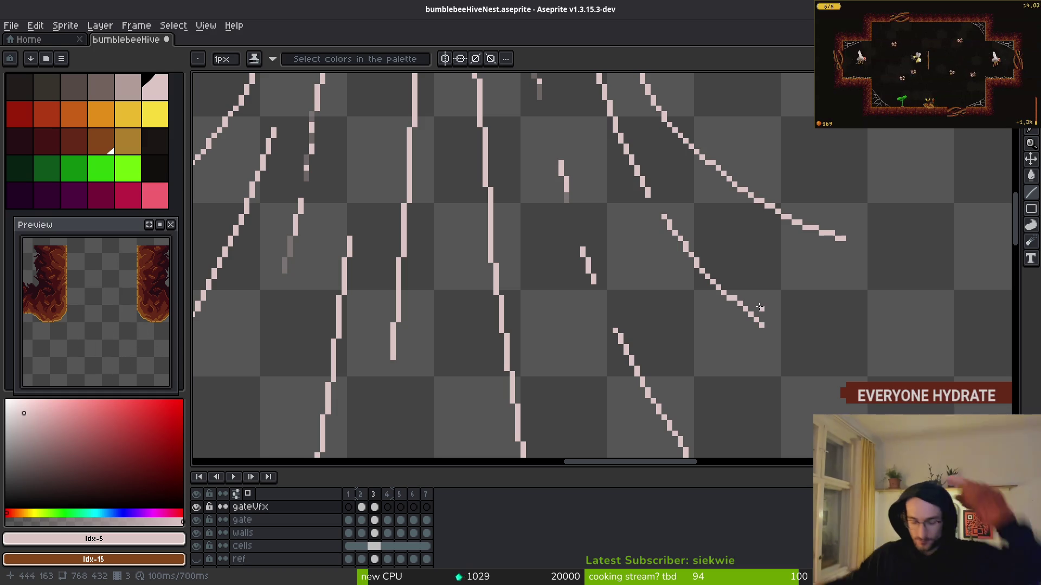
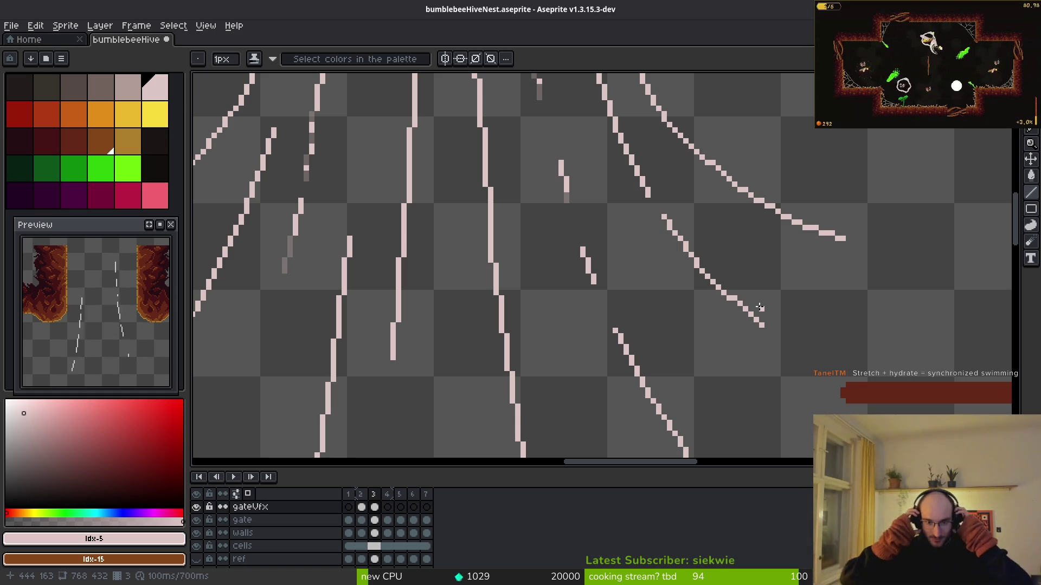
# Draw pale-pink vertical wind streaks rising up through the gap between the gate pillars
pyautogui.click(636, 233)
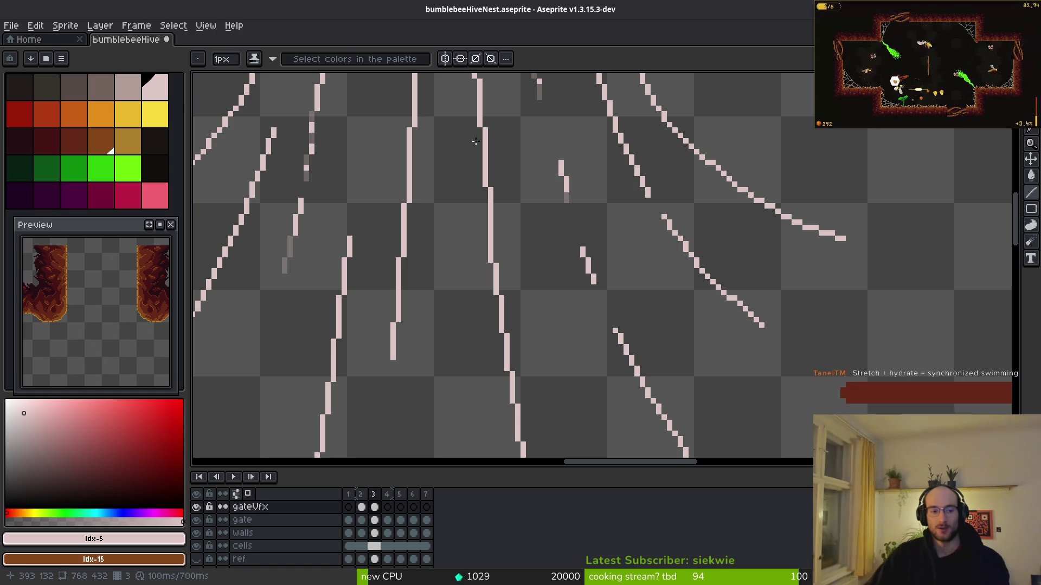
pyautogui.scroll(-3, 788, 236)
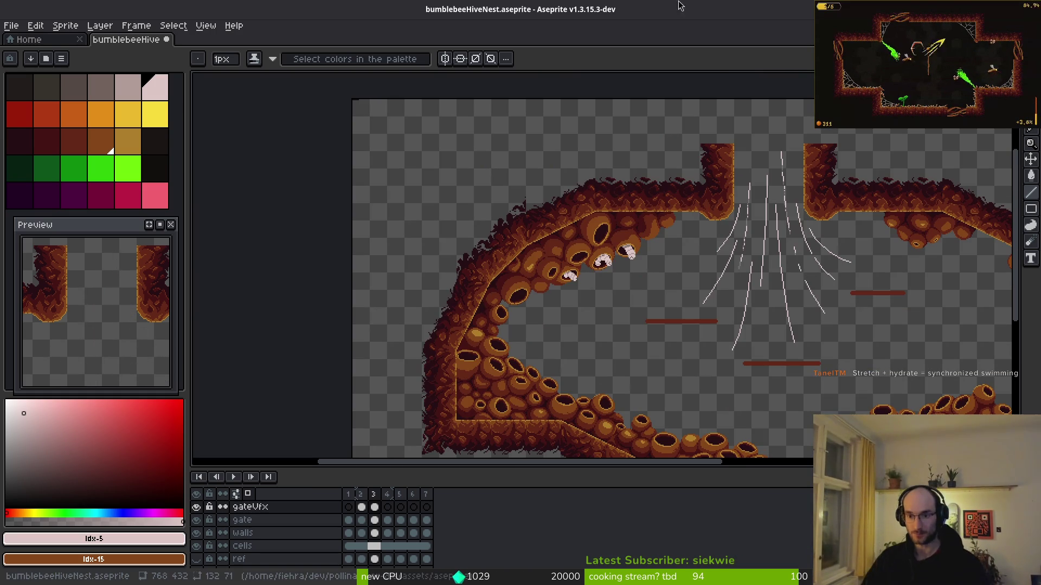
pyautogui.scroll(4, 710, 253)
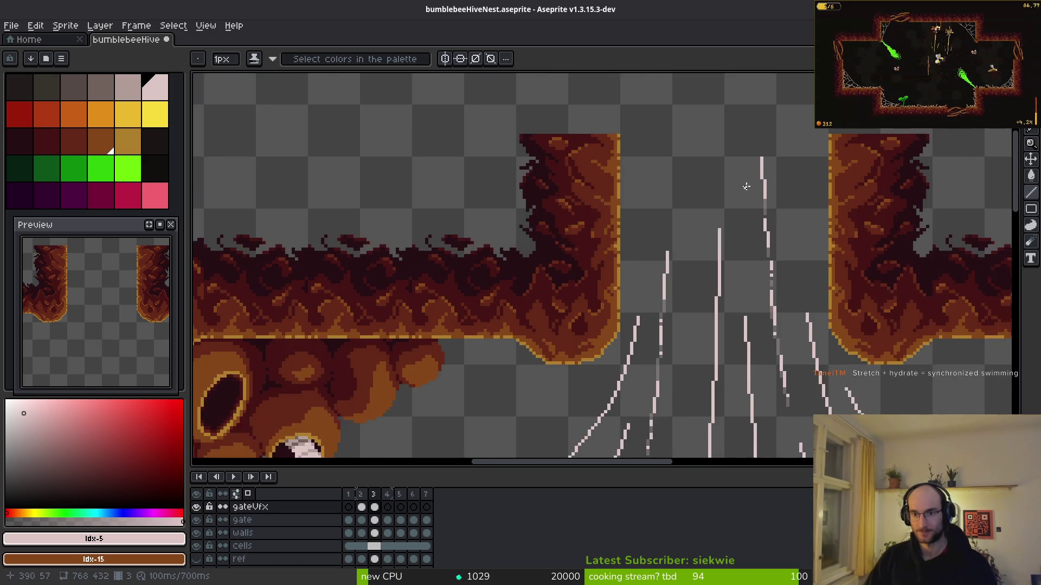
pyautogui.scroll(-2, 715, 237)
pyautogui.moveTo(696, 293); pyautogui.dragTo(699, 166)
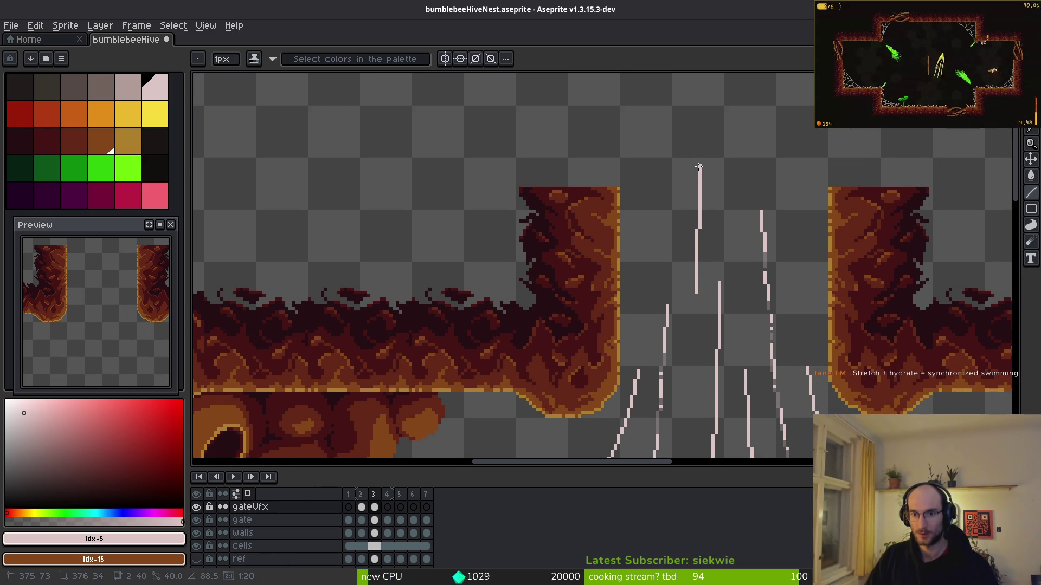
pyautogui.scroll(2, 758, 232)
pyautogui.hscroll(2, 779, 387)
pyautogui.moveTo(756, 388)
pyautogui.mouseDown()
pyautogui.moveTo(744, 255)
pyautogui.moveTo(740, 280)
pyautogui.mouseUp()
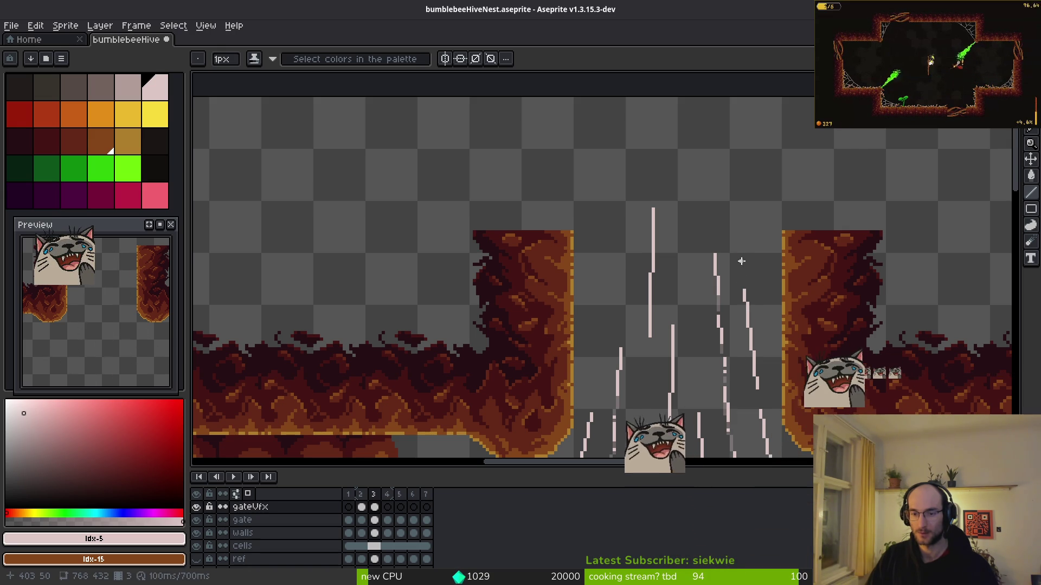
pyautogui.moveTo(741, 262); pyautogui.dragTo(733, 193)
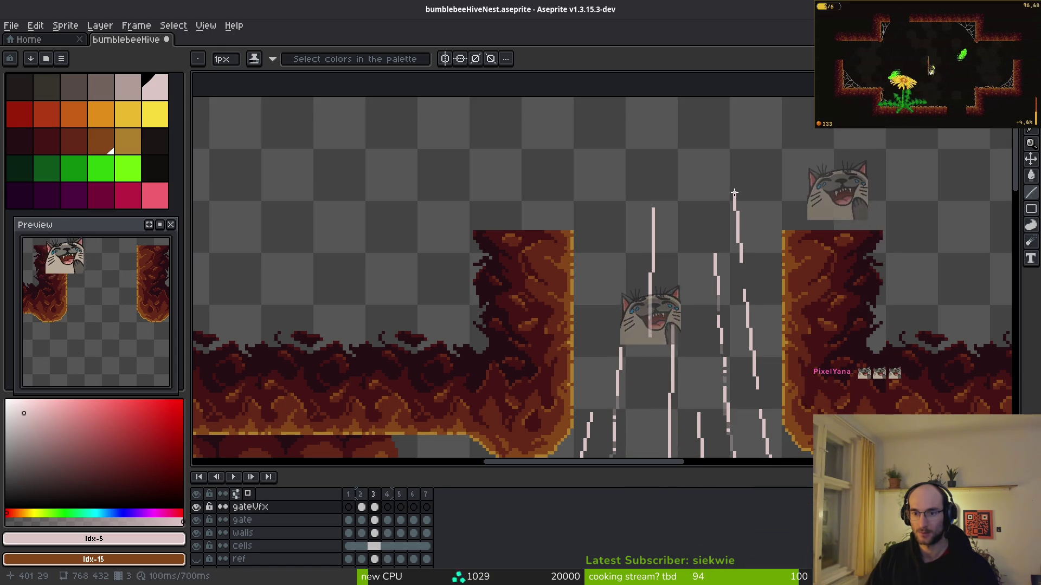
# Add a short streak beside the left pillar with a slanted streak continuing below it
pyautogui.scroll(-4, 759, 203)
pyautogui.scroll(5, 756, 178)
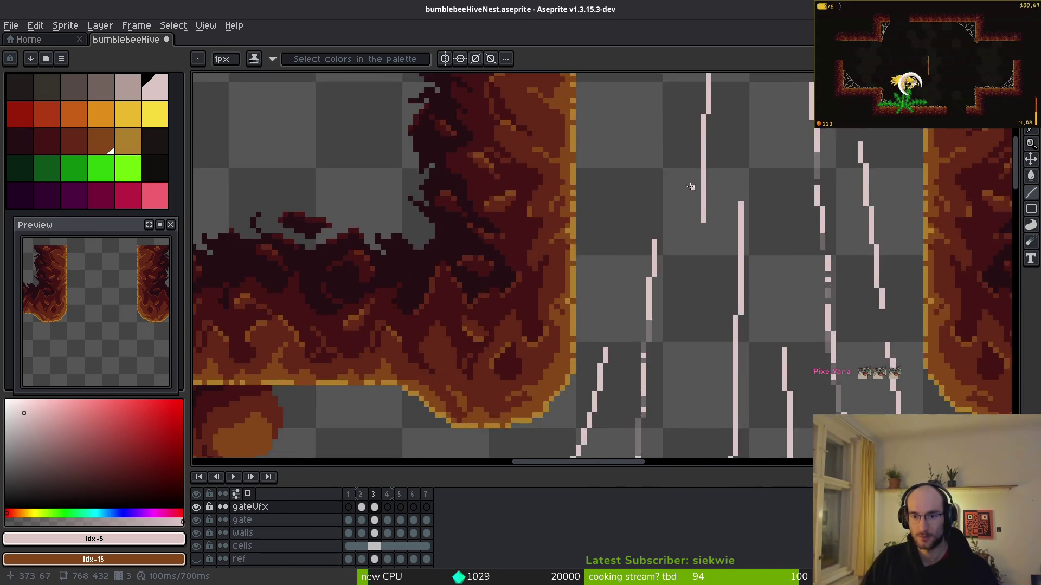
pyautogui.moveTo(634, 171)
pyautogui.mouseDown()
pyautogui.moveTo(629, 276)
pyautogui.moveTo(661, 216)
pyautogui.mouseUp()
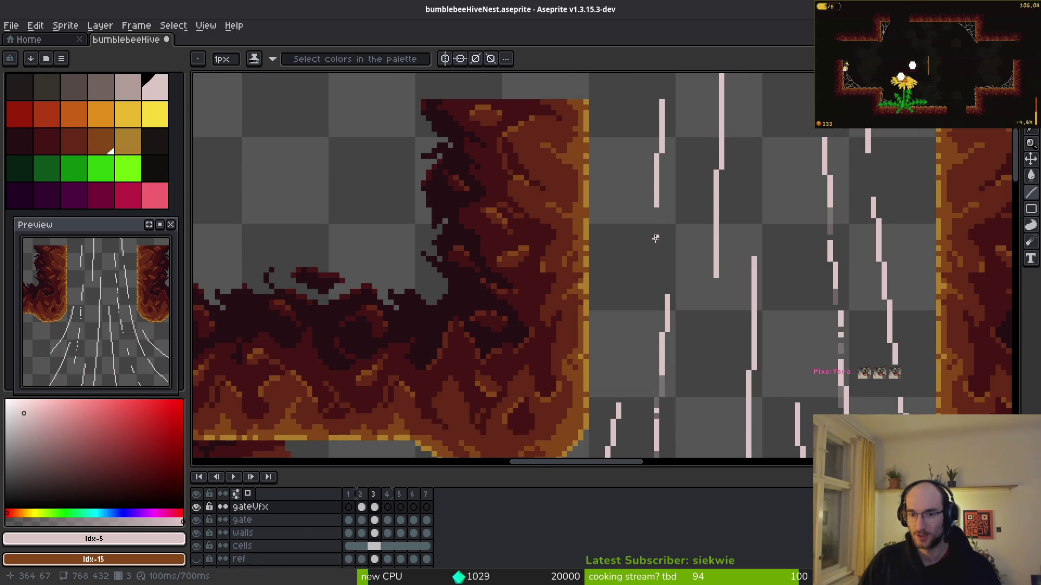
pyautogui.moveTo(628, 363)
pyautogui.mouseDown()
pyautogui.moveTo(654, 270)
pyautogui.moveTo(648, 238)
pyautogui.mouseUp()
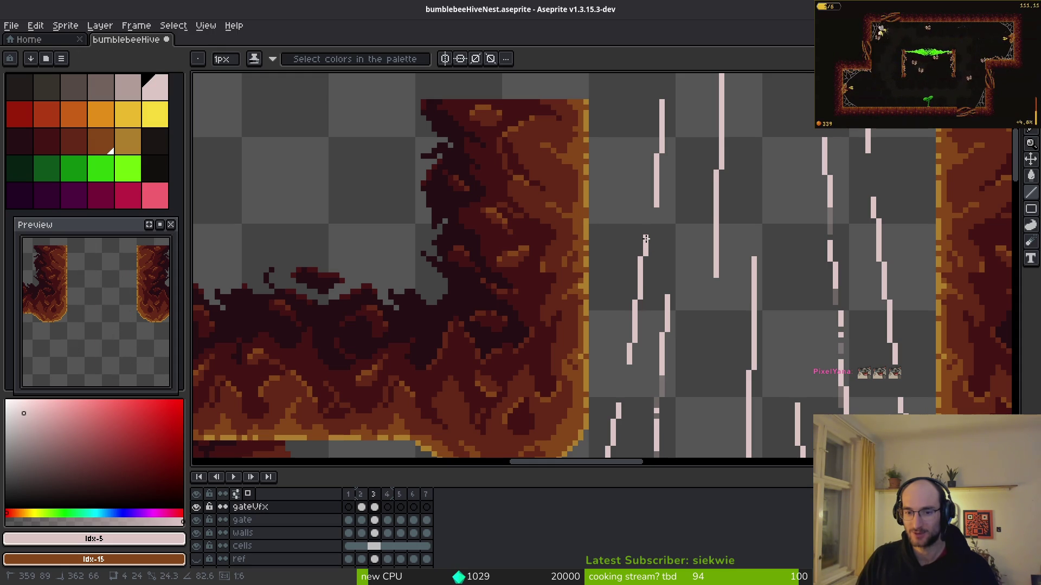
pyautogui.moveTo(671, 191); pyautogui.dragTo(674, 295)
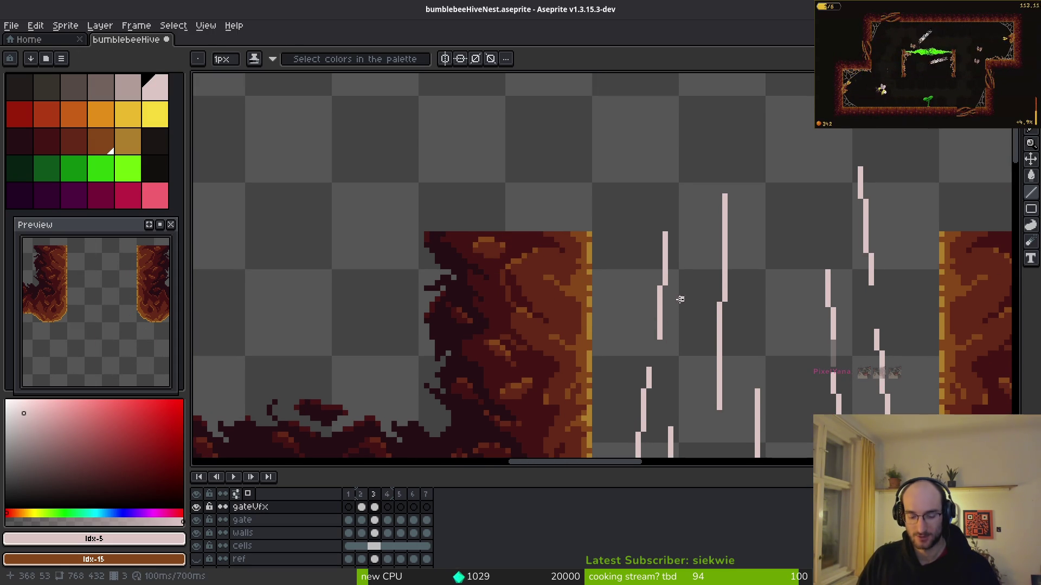
# Marquee-select the new left-pillar streak and move it upward
pyautogui.press('m')
pyautogui.moveTo(641, 198)
pyautogui.mouseDown()
pyautogui.moveTo(685, 355)
pyautogui.moveTo(683, 278)
pyautogui.moveTo(678, 291)
pyautogui.mouseUp()
pyautogui.press('b')
pyautogui.scroll(-2, 711, 239)
# Nudge the moved streak into its final position in the gate gap
pyautogui.moveTo(711, 239); pyautogui.dragTo(728, 296)
pyautogui.scroll(-2, 728, 296)
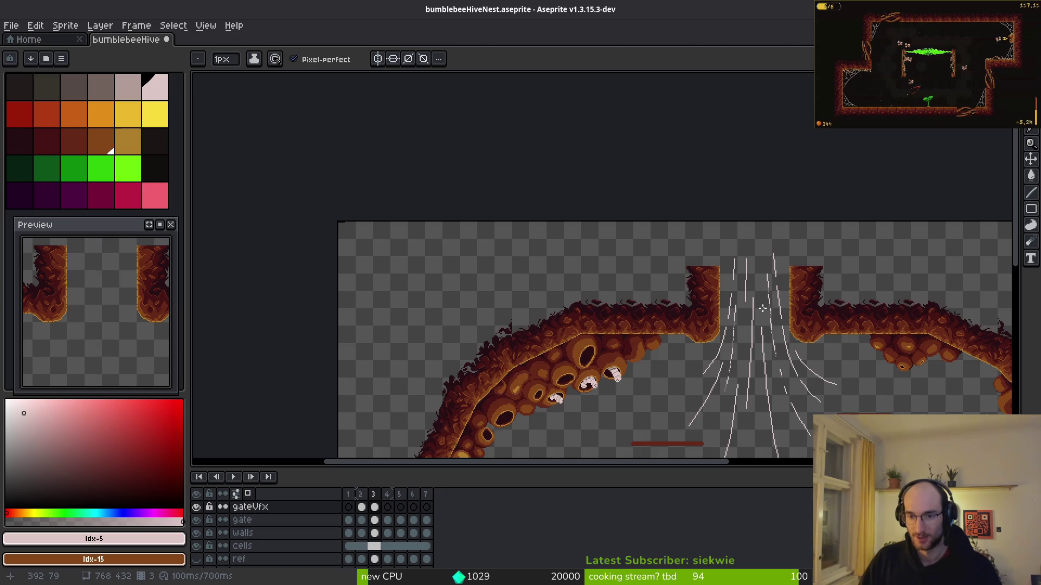
pyautogui.scroll(4, 772, 251)
pyautogui.press('m')
pyautogui.press('b')
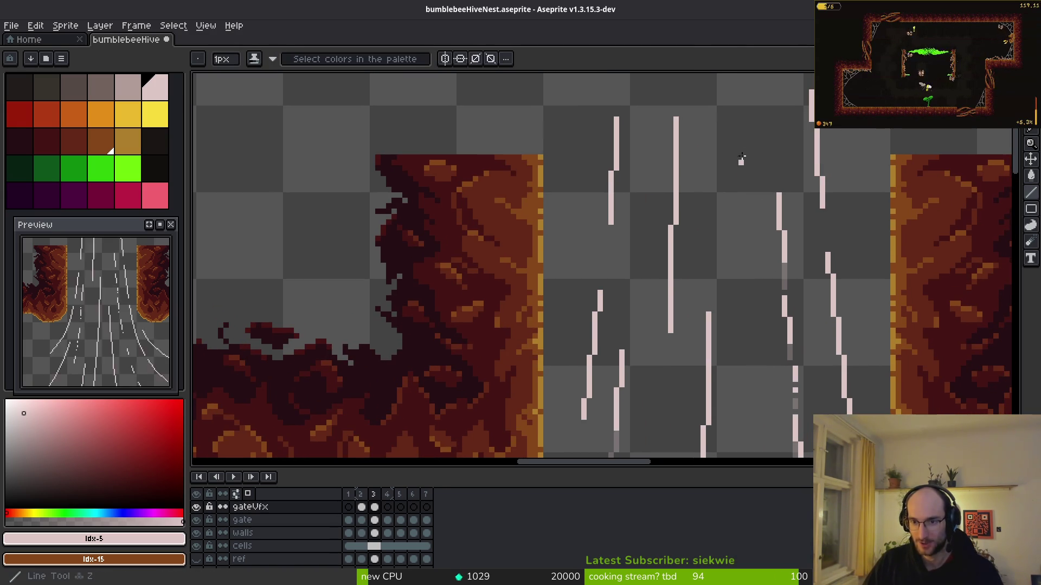
# Draw another vertical streak in the gap and reposition it with the marquee
pyautogui.moveTo(746, 177); pyautogui.dragTo(751, 326)
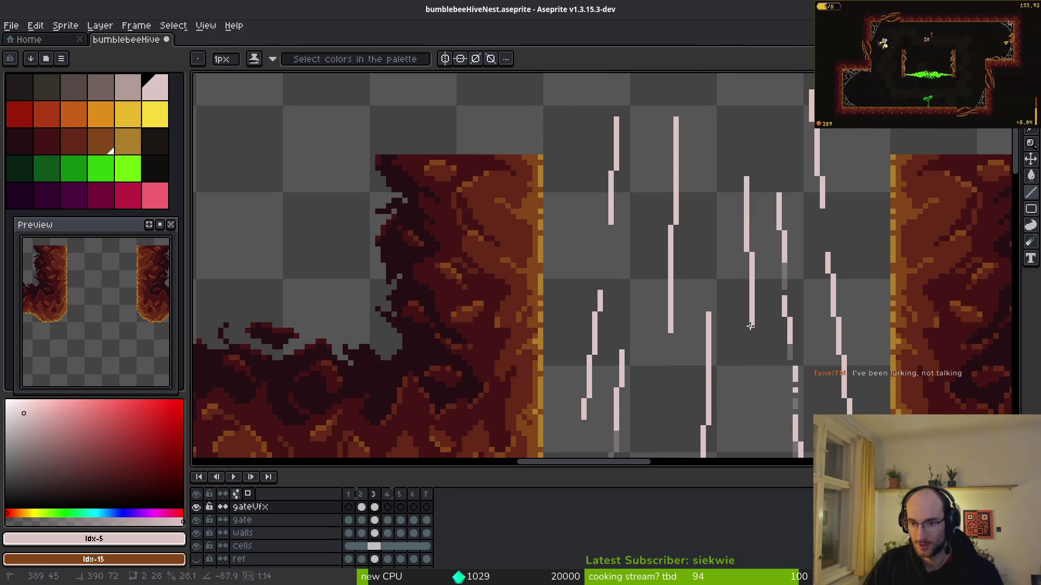
pyautogui.moveTo(758, 386); pyautogui.dragTo(747, 321)
pyautogui.scroll(2, 740, 269)
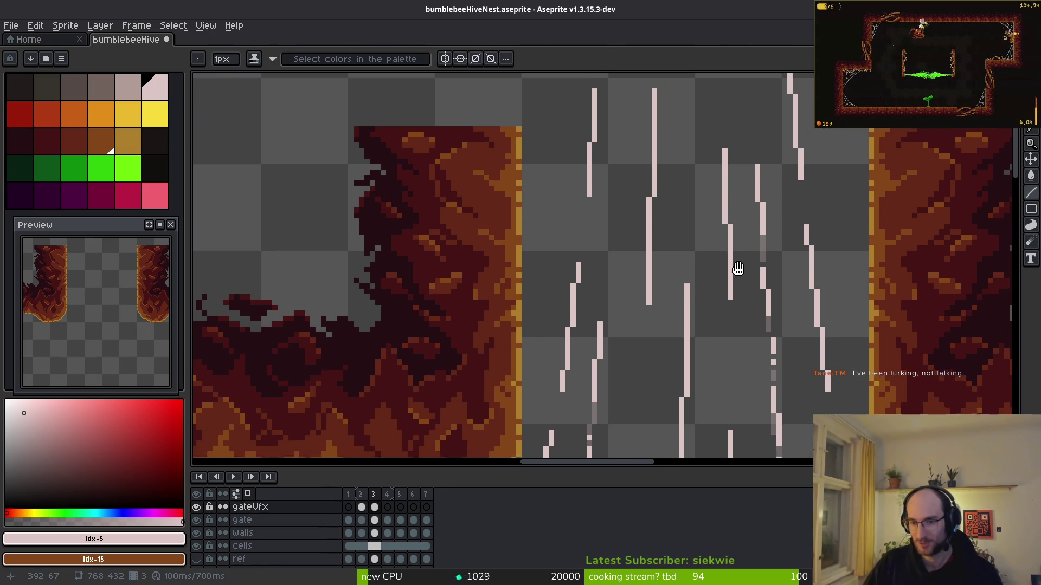
pyautogui.press('m')
pyautogui.moveTo(712, 140)
pyautogui.mouseDown()
pyautogui.moveTo(731, 324)
pyautogui.moveTo(737, 285)
pyautogui.mouseUp()
pyautogui.press('Return')
pyautogui.scroll(-4, 738, 233)
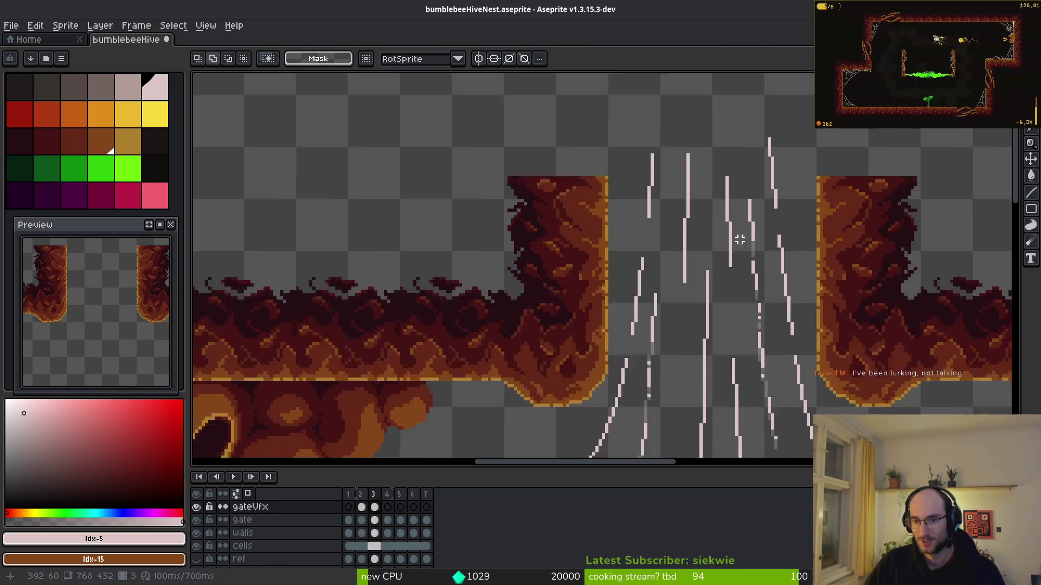
pyautogui.scroll(5, 792, 335)
pyautogui.press('b')
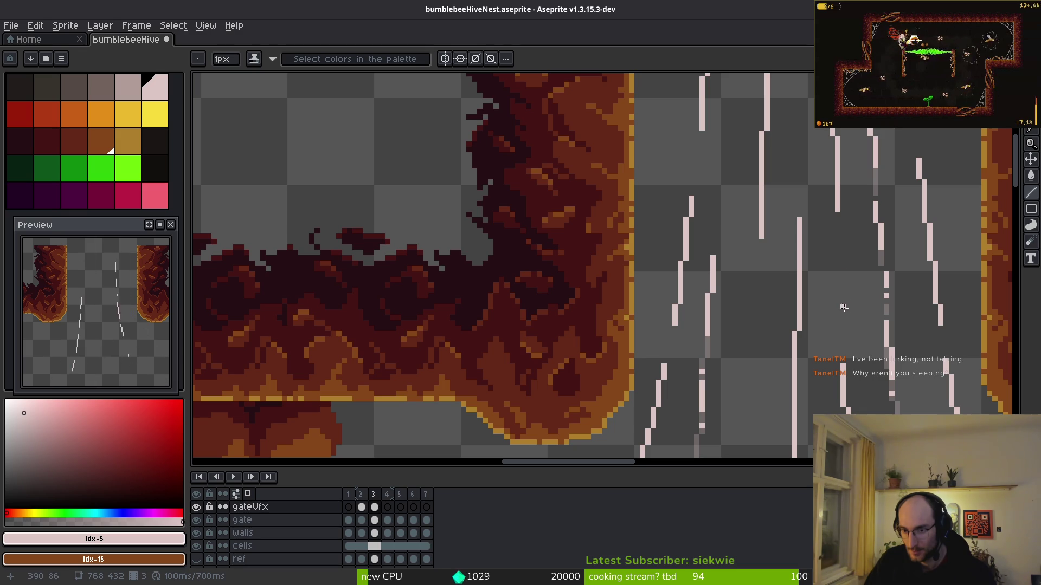
# Draw two streaks running down from the gate gap into the funnel, then restore the full editor
pyautogui.scroll(-4, 843, 306)
pyautogui.scroll(-2, 811, 310)
pyautogui.scroll(5, 684, 217)
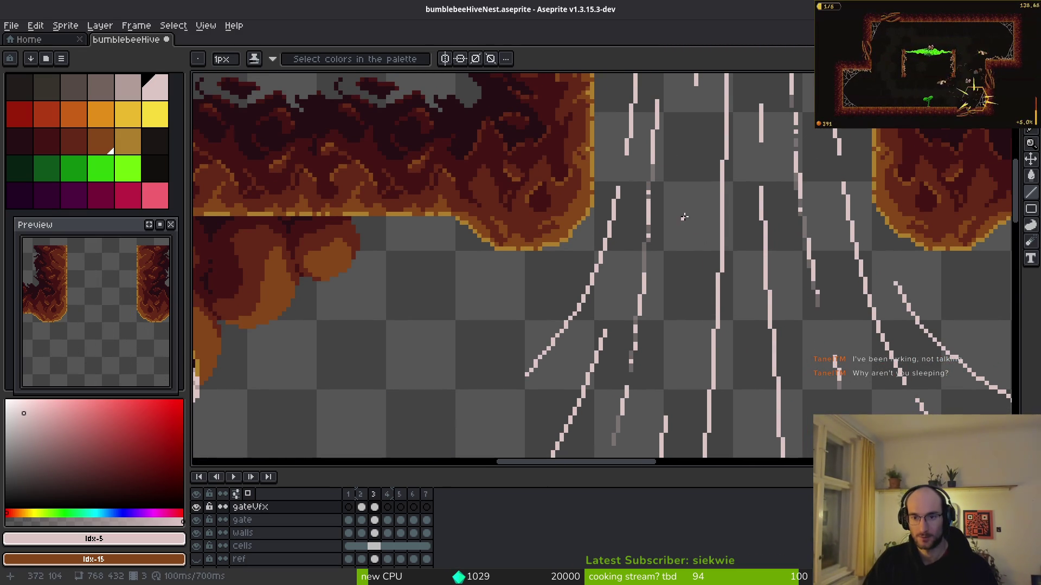
pyautogui.moveTo(695, 126)
pyautogui.mouseDown()
pyautogui.moveTo(677, 374)
pyautogui.moveTo(691, 241)
pyautogui.mouseUp()
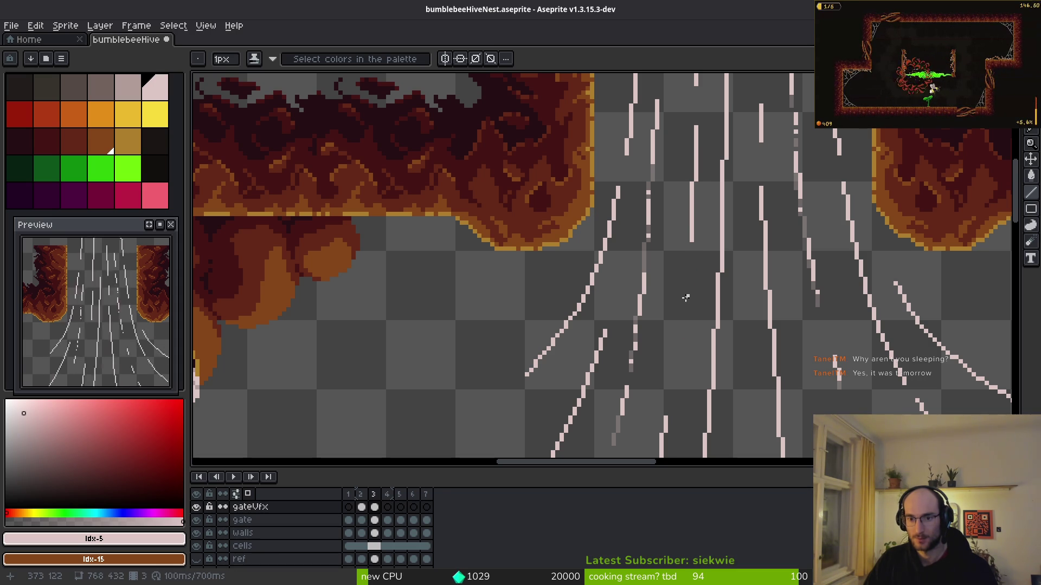
pyautogui.moveTo(687, 281); pyautogui.dragTo(678, 366)
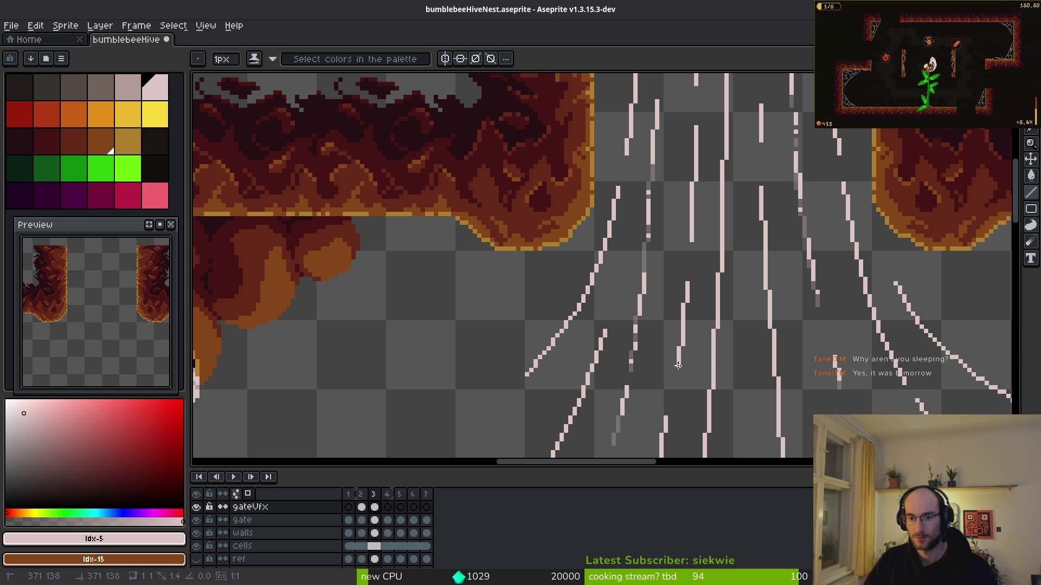
pyautogui.scroll(-3, 677, 366)
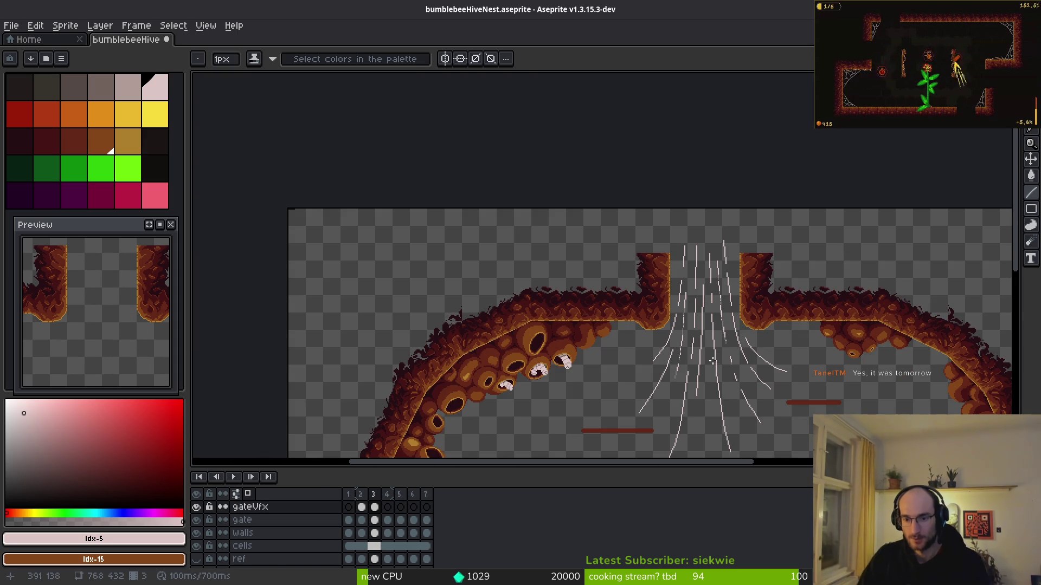
pyautogui.scroll(-1, 711, 358)
pyautogui.scroll(4, 699, 347)
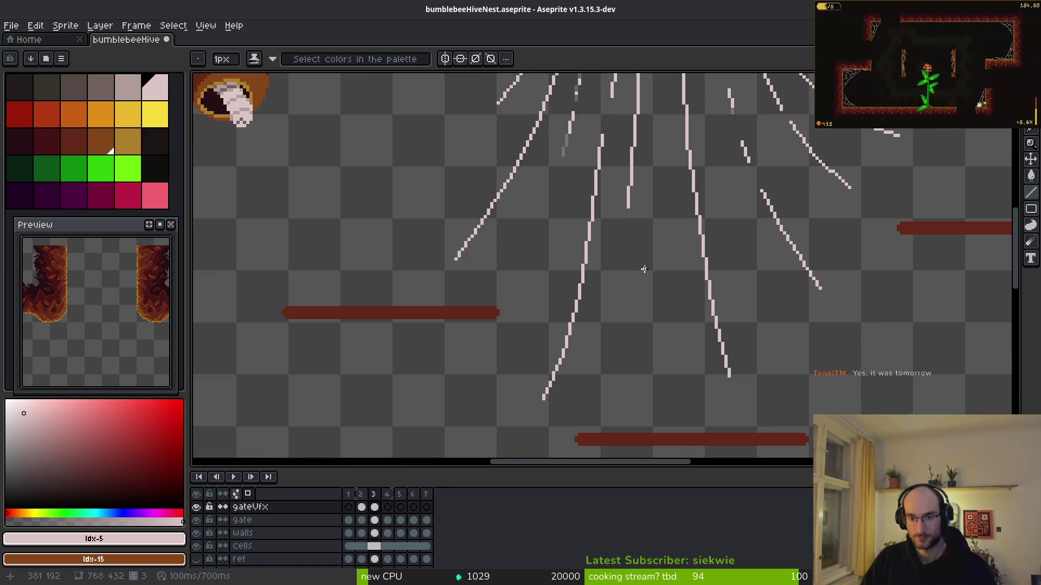
pyautogui.scroll(1, 642, 271)
pyautogui.scroll(-3, 672, 179)
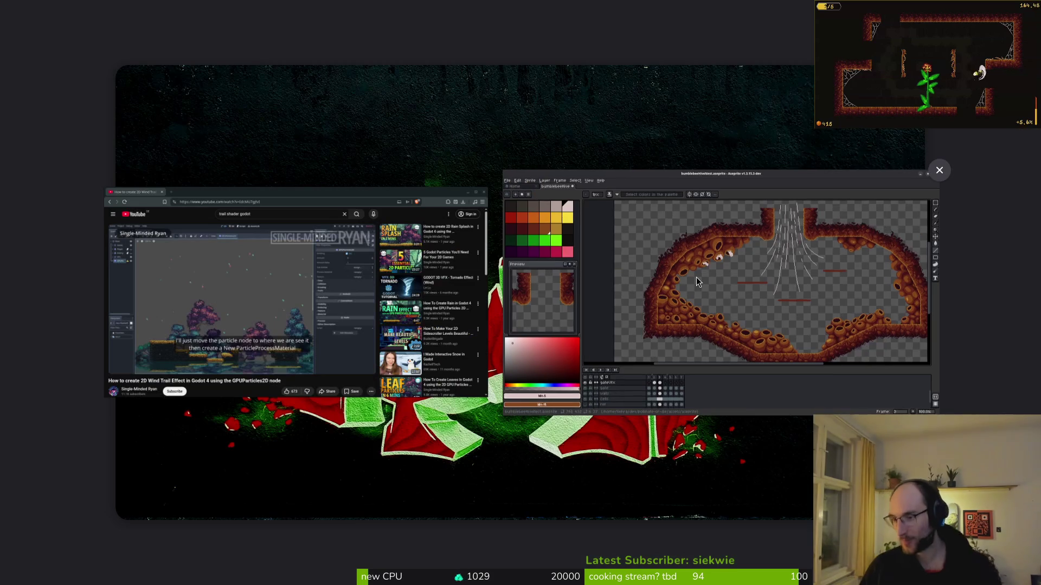
pyautogui.click(696, 277)
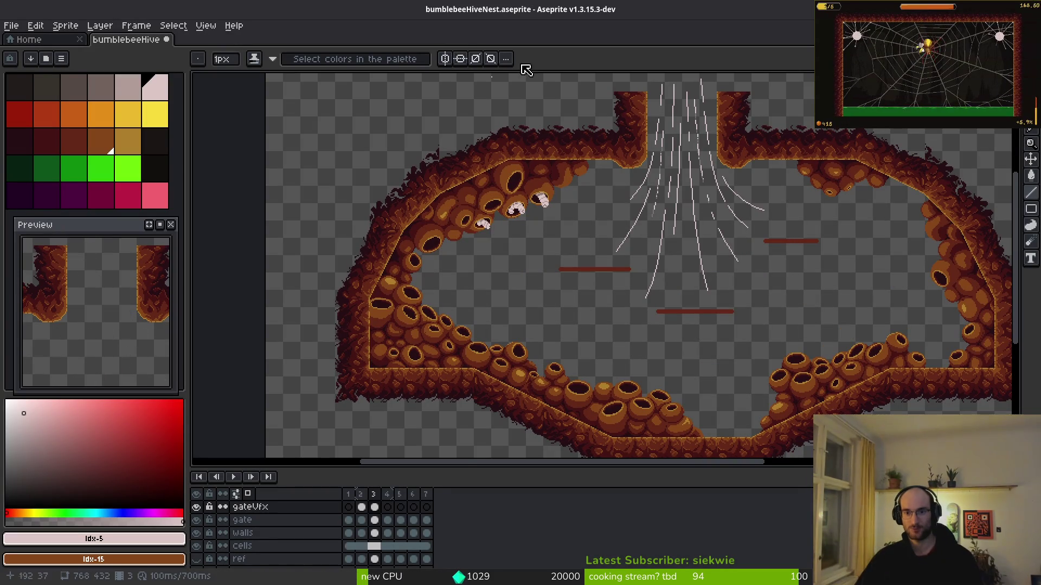
# Draw two diagonal streaks fanning out to the left from the funnel
pyautogui.scroll(3, 652, 189)
pyautogui.scroll(-2, 652, 189)
pyautogui.scroll(2, 656, 190)
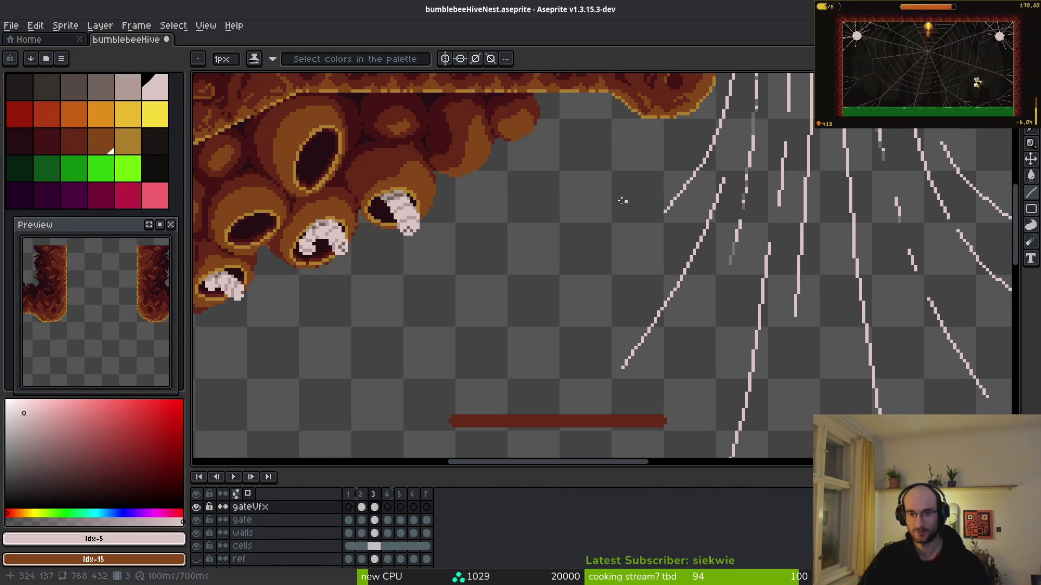
pyautogui.moveTo(657, 190); pyautogui.dragTo(597, 236)
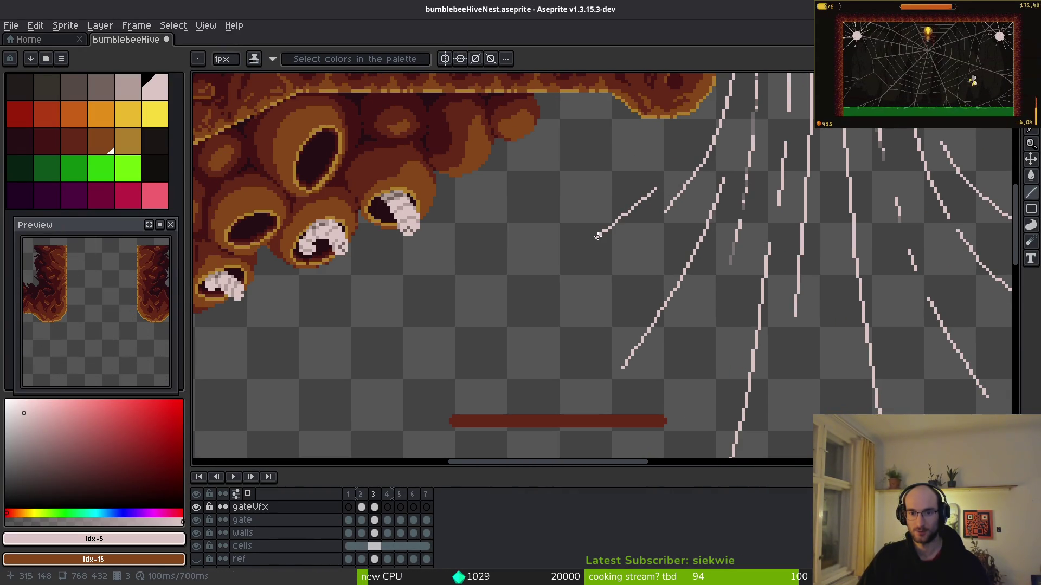
pyautogui.keyDown('shift'); pyautogui.click(563, 259); pyautogui.keyUp('shift')
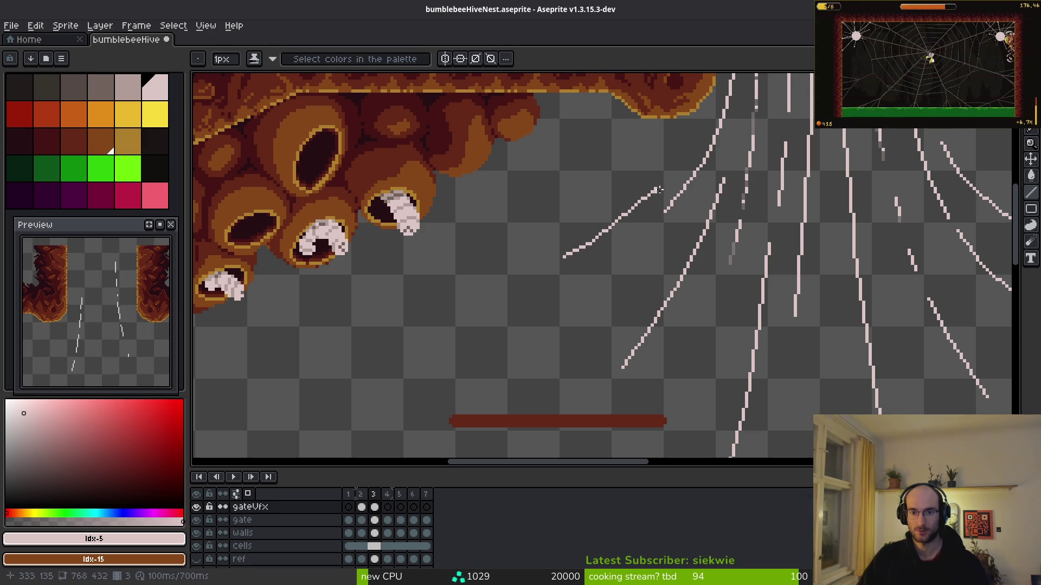
pyautogui.click(643, 250)
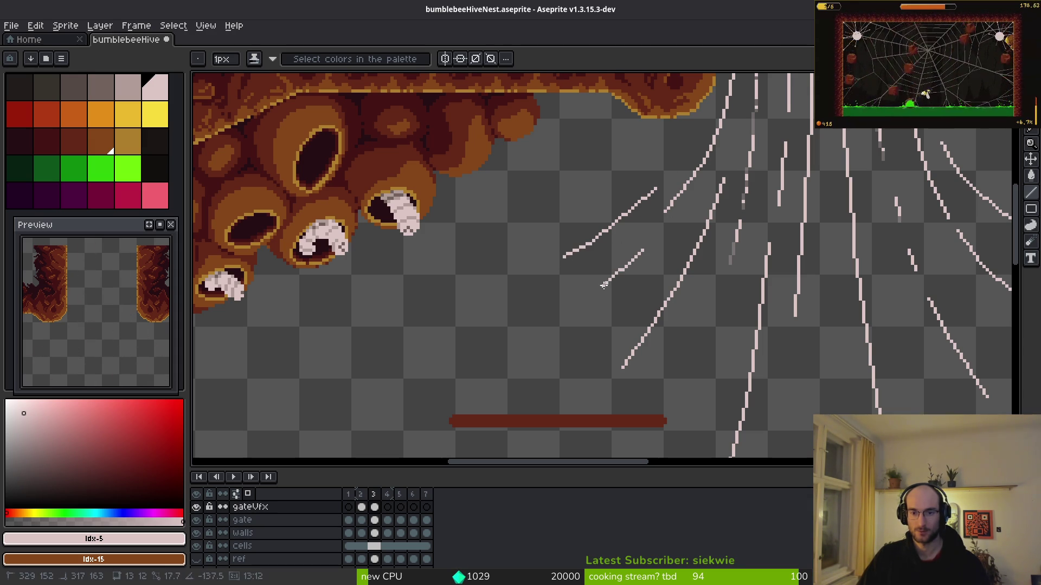
pyautogui.keyDown('shift'); pyautogui.click(551, 321); pyautogui.keyUp('shift')
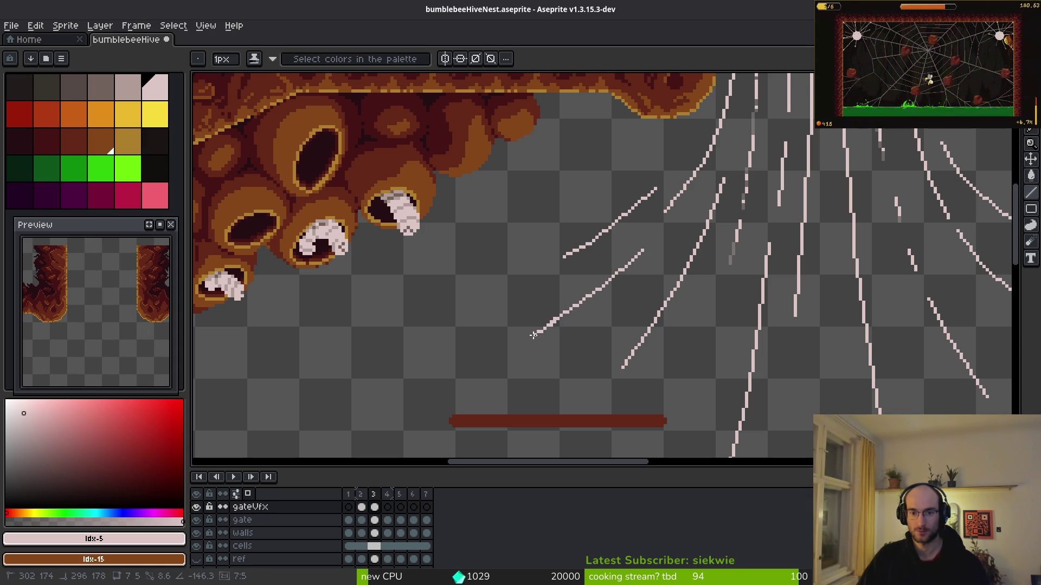
# Undo the lower part of the second diagonal streak
pyautogui.scroll(-1, 601, 324)
pyautogui.scroll(-2, 600, 324)
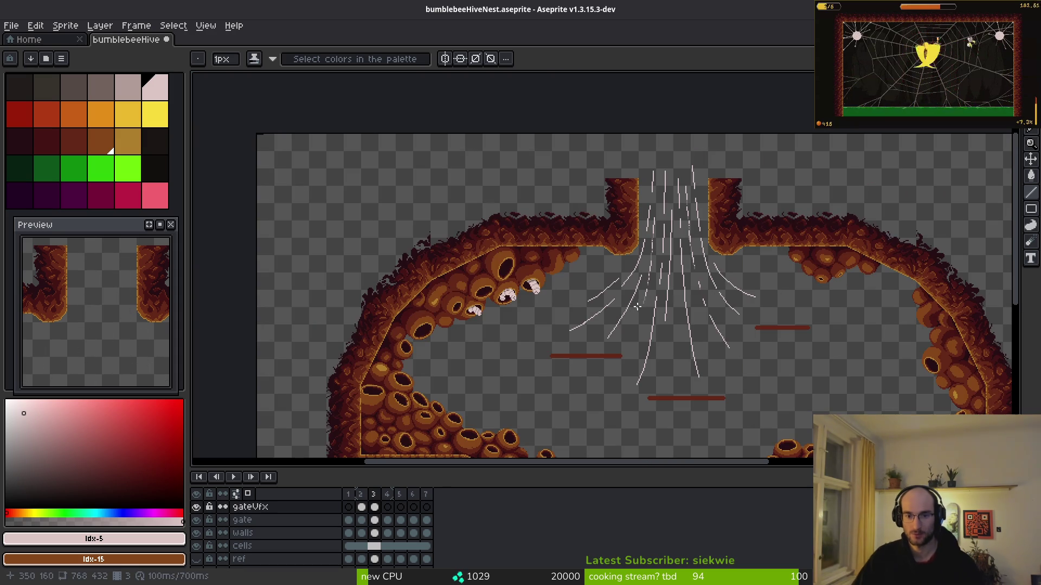
pyautogui.scroll(3, 555, 286)
pyautogui.moveTo(555, 286); pyautogui.dragTo(670, 294)
pyautogui.hotkey('ctrl', 'z')
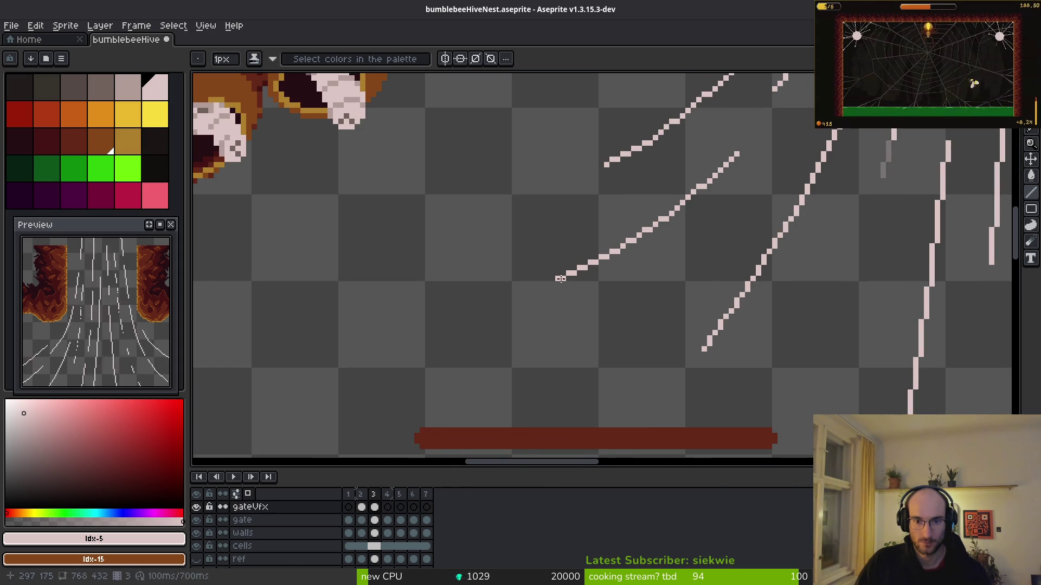
# Redraw the shorter diagonal streak and save bumblebeeHiveNest.aseprite
pyautogui.click(494, 302)
pyautogui.scroll(-3, 674, 305)
pyautogui.scroll(1, 718, 321)
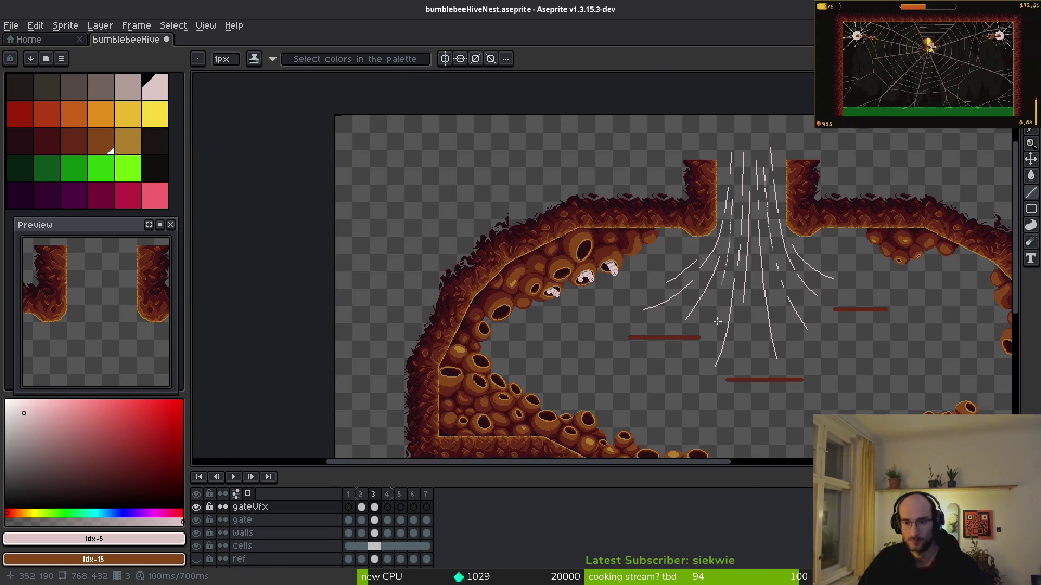
pyautogui.hscroll(2, 717, 321)
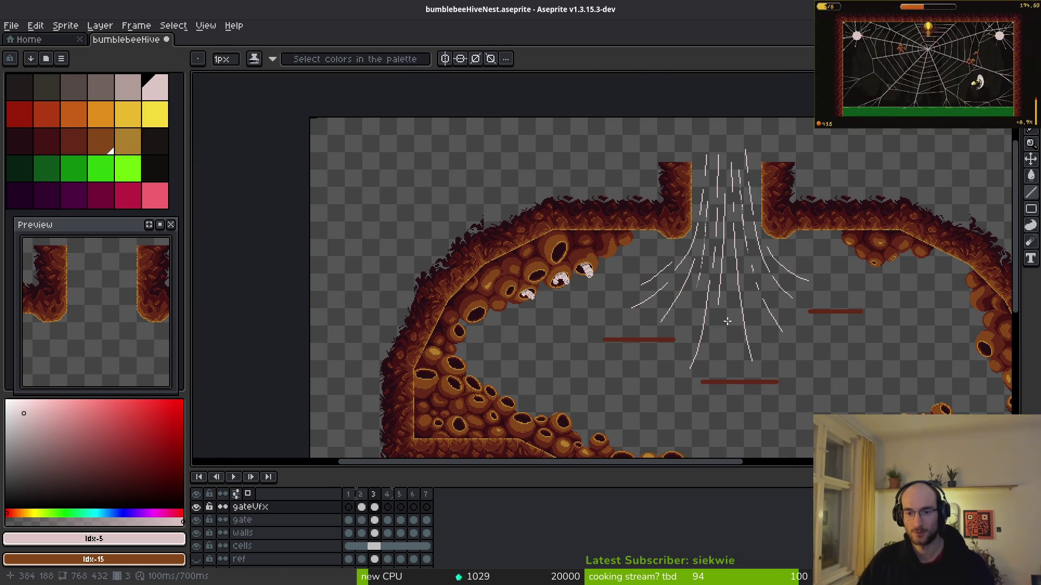
pyautogui.hotkey('ctrl', 's')
pyautogui.hscroll(-1, 734, 304)
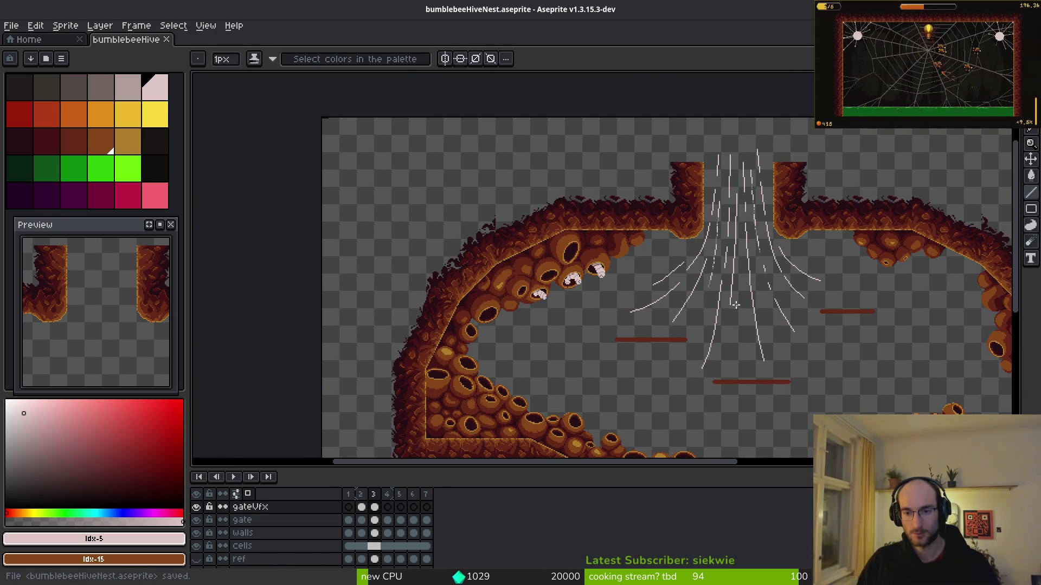
pyautogui.scroll(2, 719, 310)
pyautogui.scroll(-3, 721, 241)
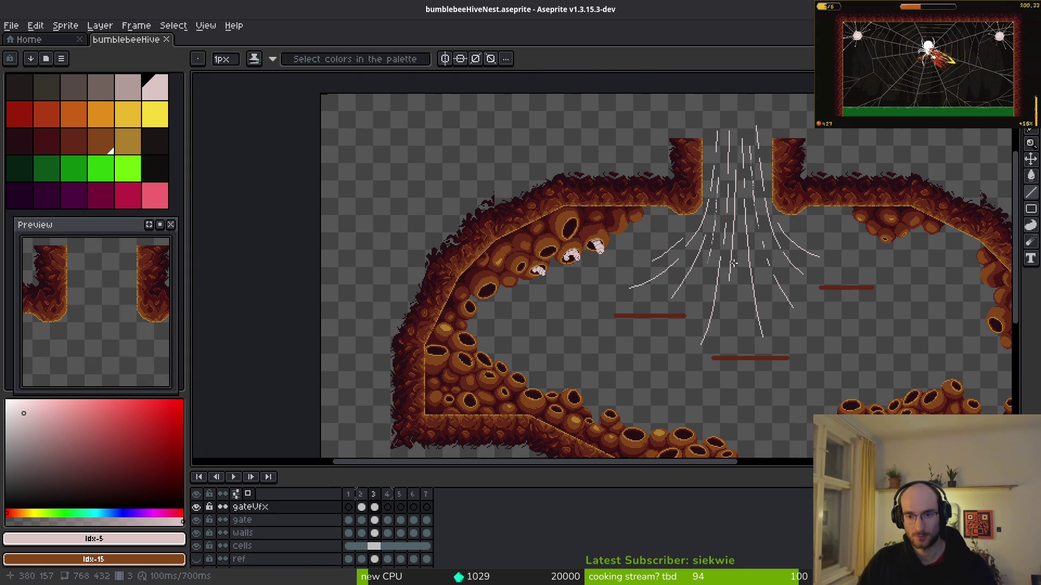
pyautogui.scroll(3, 729, 303)
pyautogui.scroll(2, 729, 303)
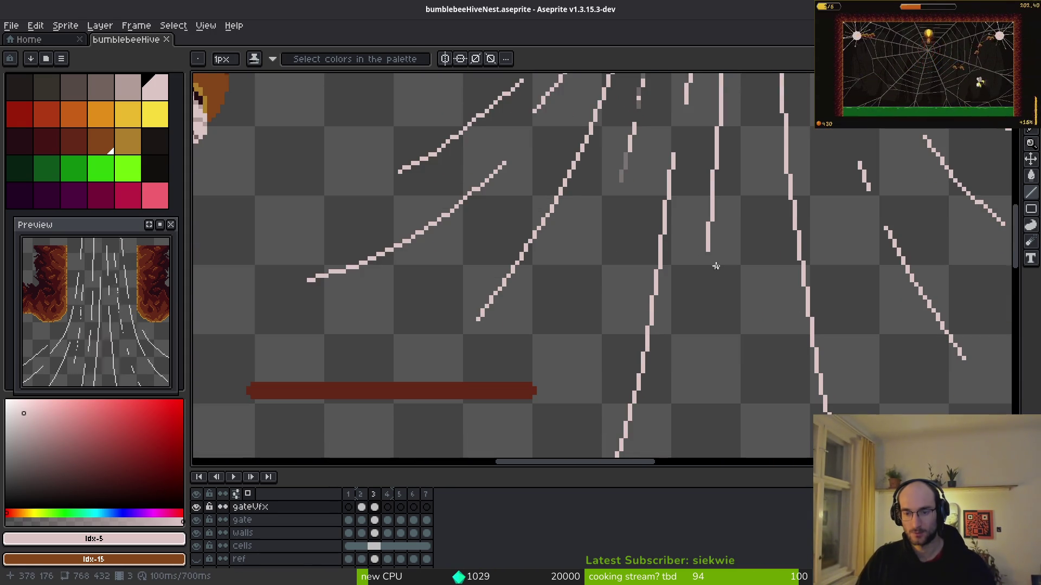
pyautogui.press('b')
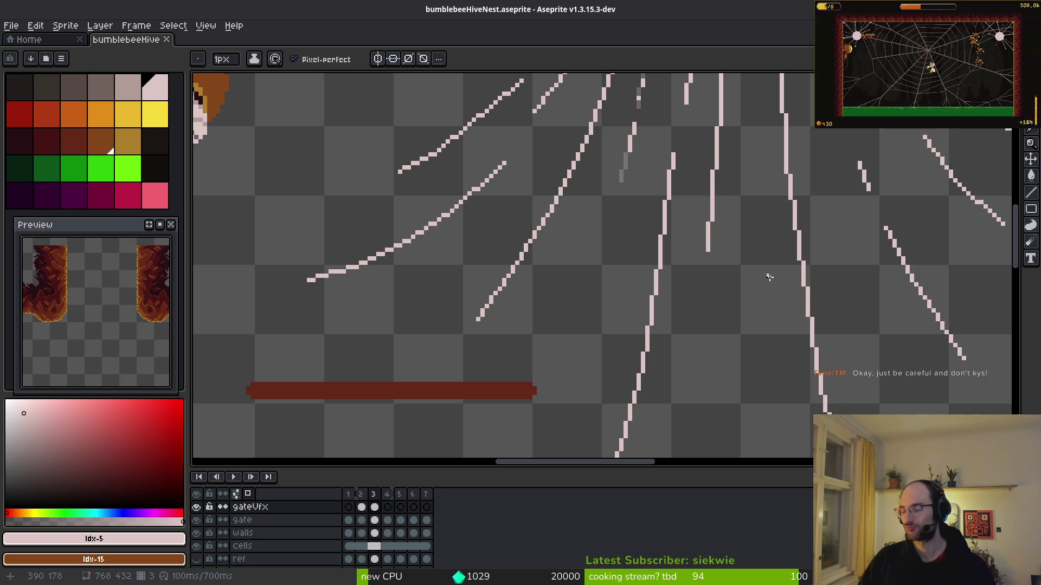
pyautogui.click(860, 281)
pyautogui.scroll(-2, 713, 290)
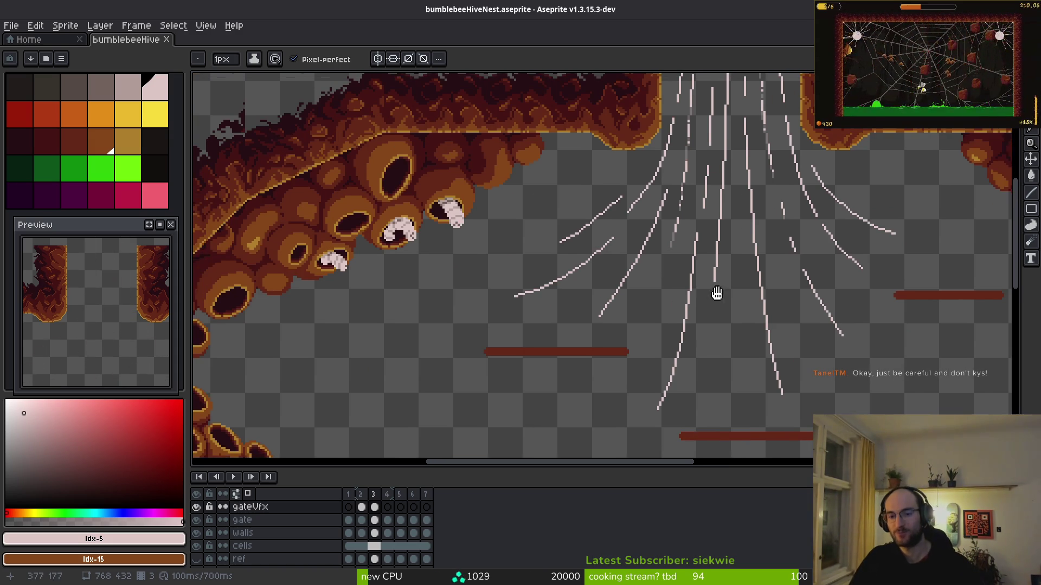
pyautogui.moveTo(693, 249); pyautogui.dragTo(703, 363)
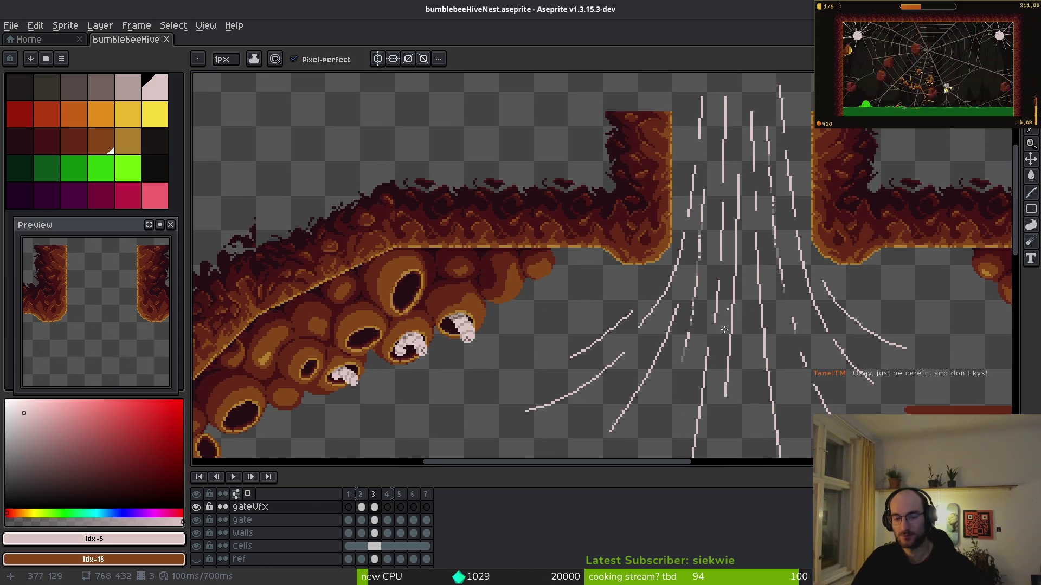
pyautogui.press('i')
pyautogui.press(',')
pyautogui.press('b')
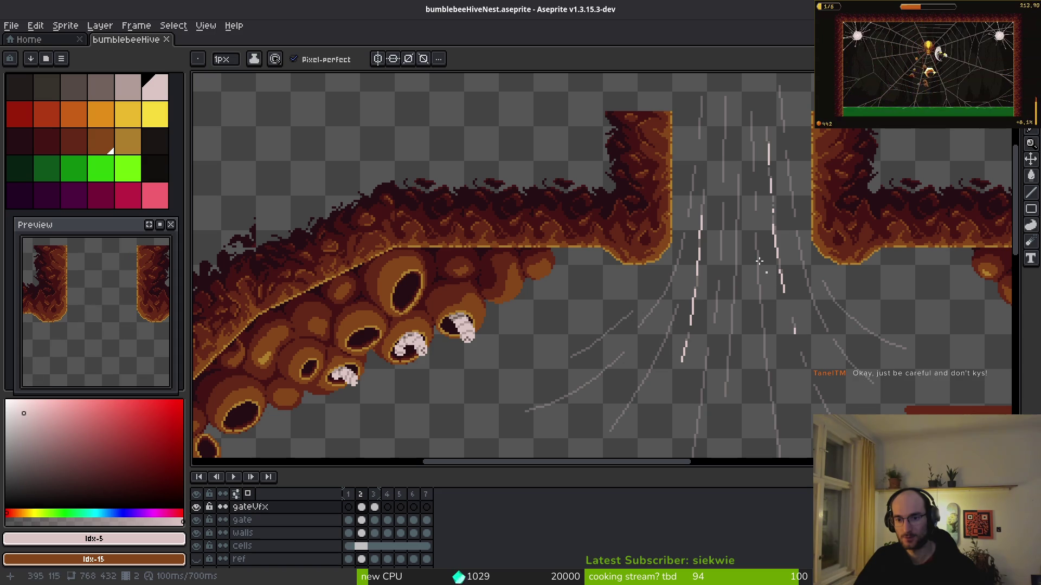
pyautogui.moveTo(771, 265); pyautogui.dragTo(743, 261)
pyautogui.press('i')
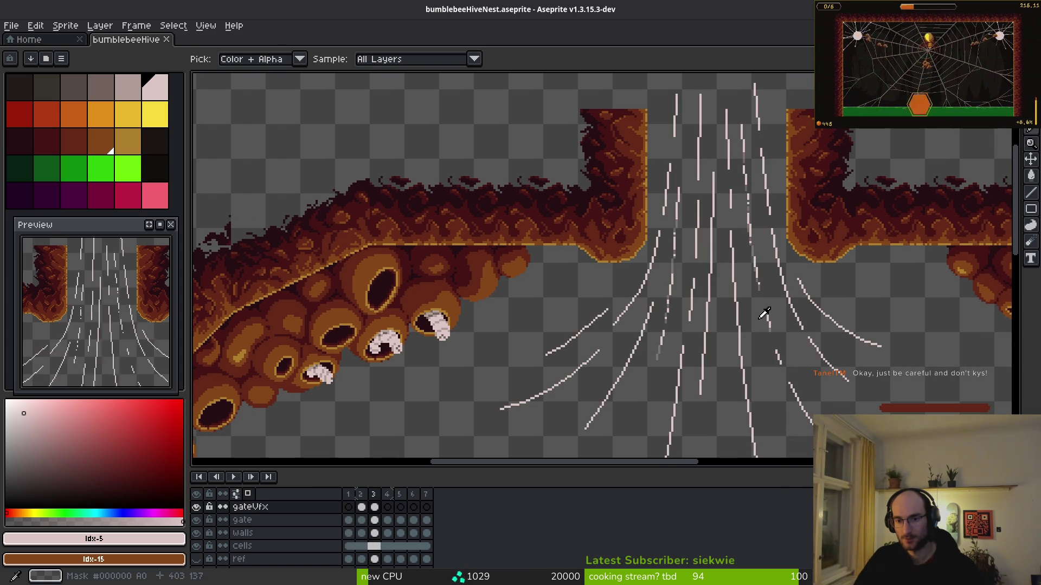
pyautogui.press('.')
pyautogui.press('b')
pyautogui.moveTo(722, 328); pyautogui.dragTo(690, 281)
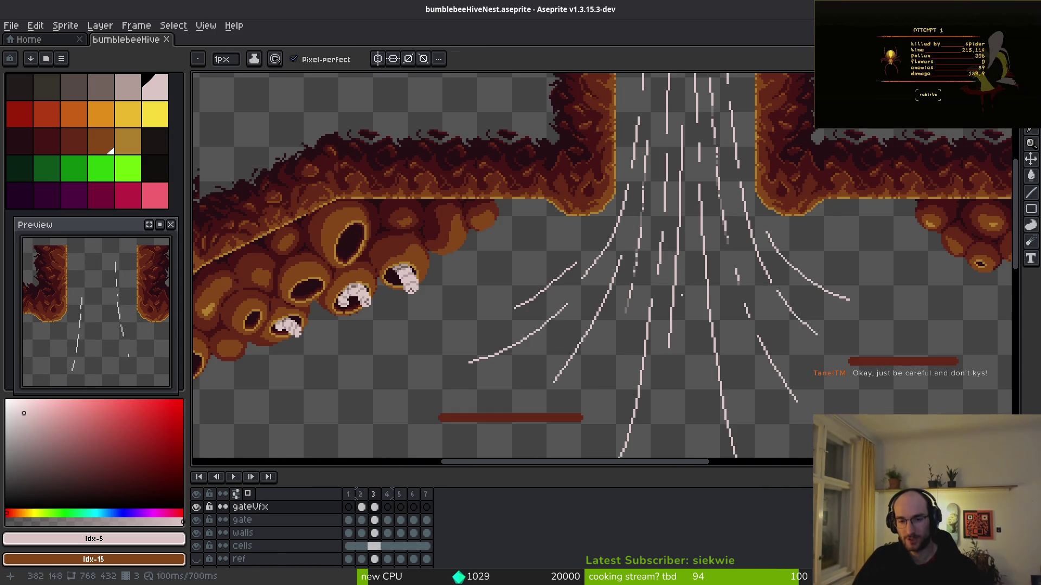
pyautogui.press('i')
pyautogui.press(',')
pyautogui.press('.')
pyautogui.press('b')
pyautogui.press(',')
pyautogui.press('.')
pyautogui.scroll(-2, 621, 334)
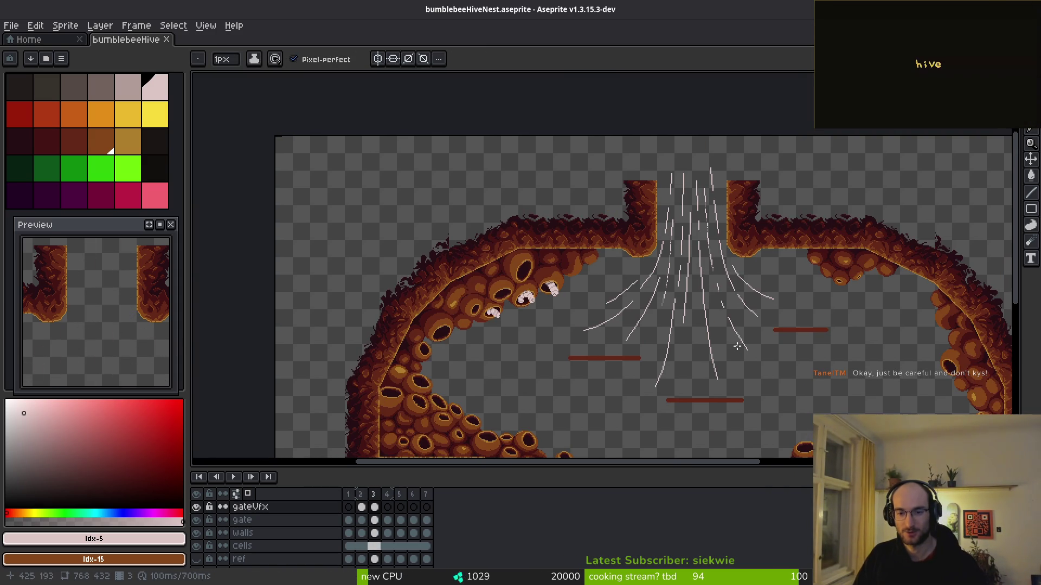
pyautogui.scroll(-2, 733, 342)
pyautogui.scroll(5, 732, 342)
pyautogui.scroll(-2, 652, 305)
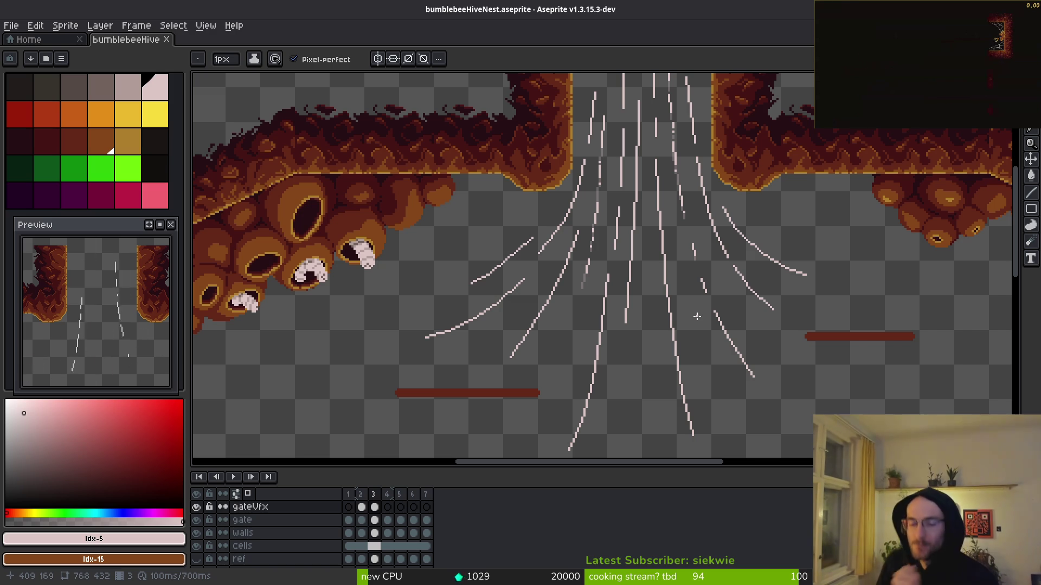
pyautogui.scroll(-2, 696, 316)
pyautogui.moveTo(732, 294); pyautogui.dragTo(712, 278)
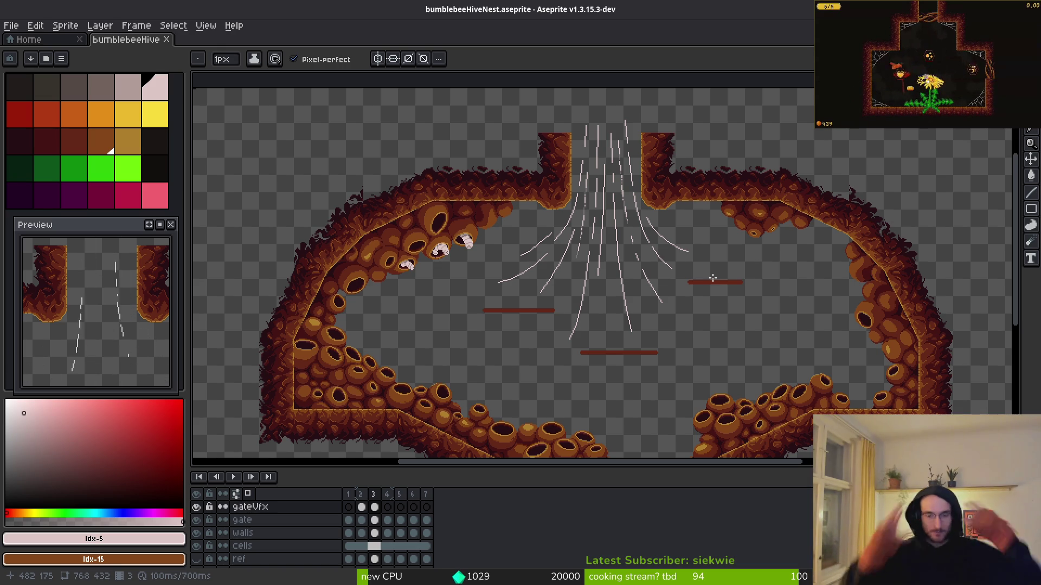
# Switch to the Eraser, zoom around the gate, and play the looping gate wind animation
pyautogui.scroll(3, 606, 325)
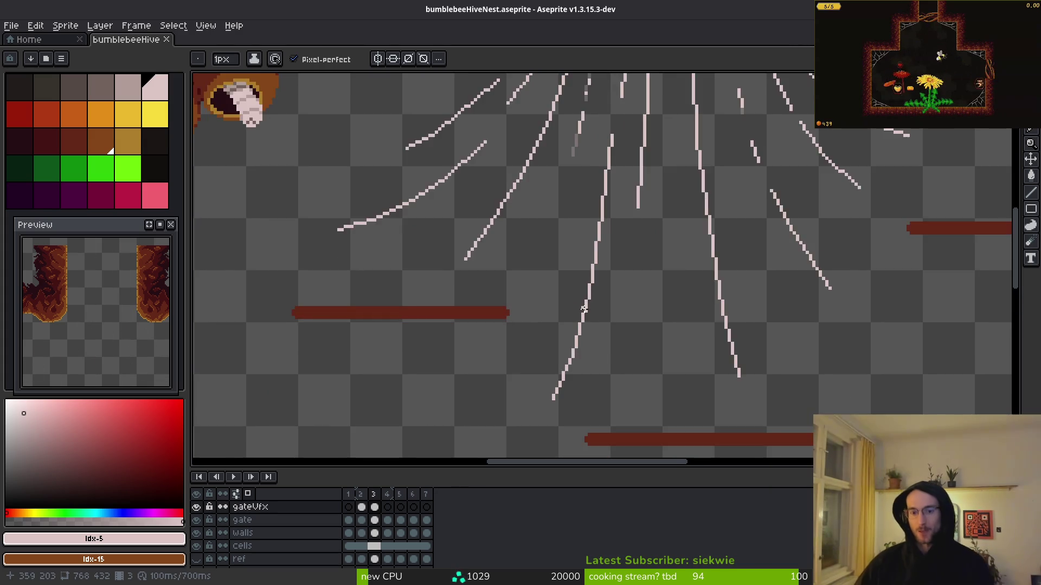
pyautogui.press('e')
pyautogui.scroll(-1, 624, 240)
pyautogui.scroll(-4, 624, 239)
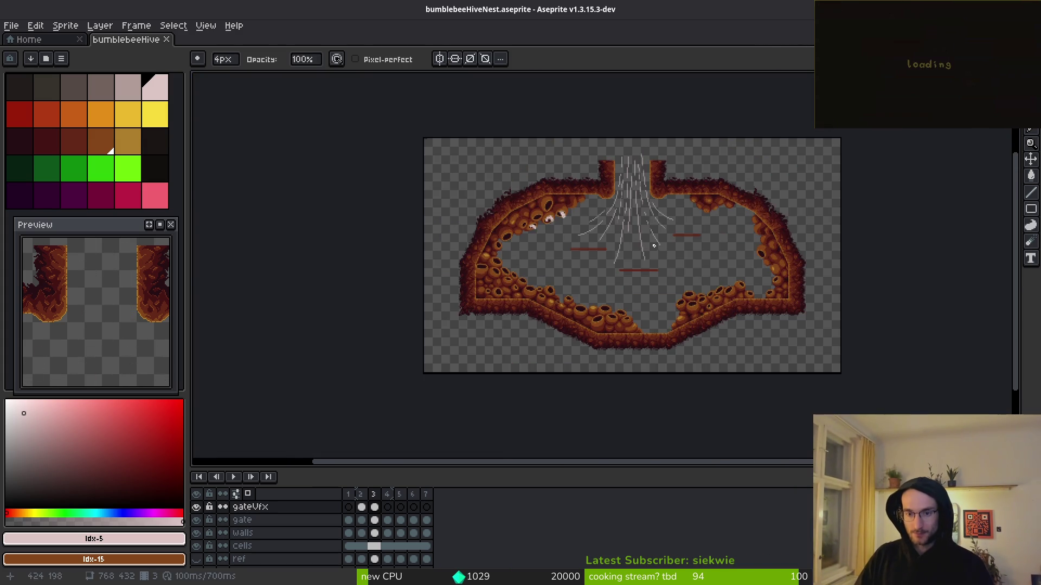
pyautogui.scroll(5, 650, 241)
pyautogui.press('alt')
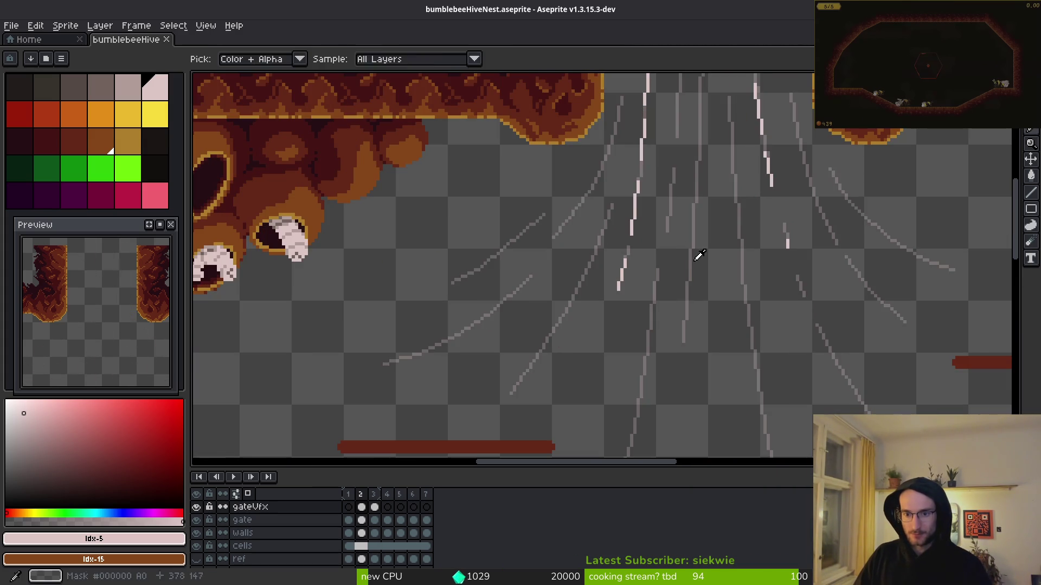
pyautogui.scroll(-3, 694, 256)
pyautogui.press('alt')
pyautogui.press('Return')
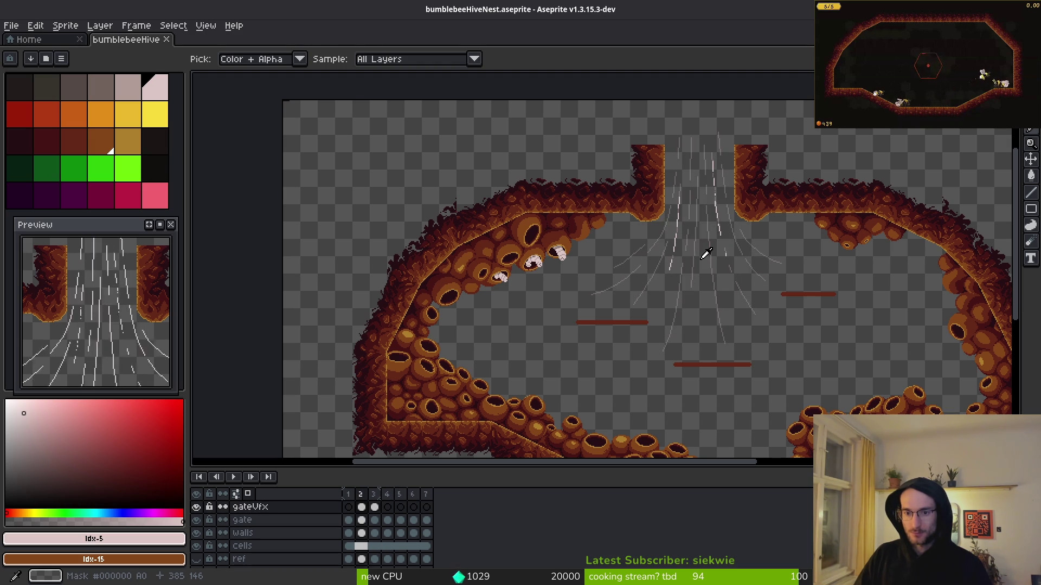
# Erase small gaps along the long wind line on frame 3
pyautogui.scroll(4, 694, 239)
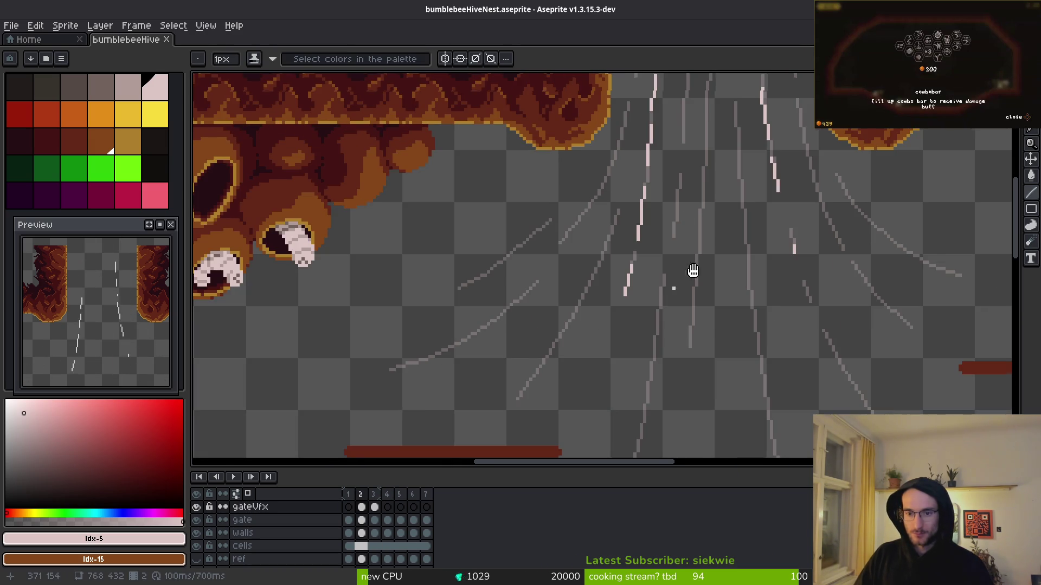
pyautogui.scroll(1, 716, 243)
pyautogui.scroll(-2, 729, 179)
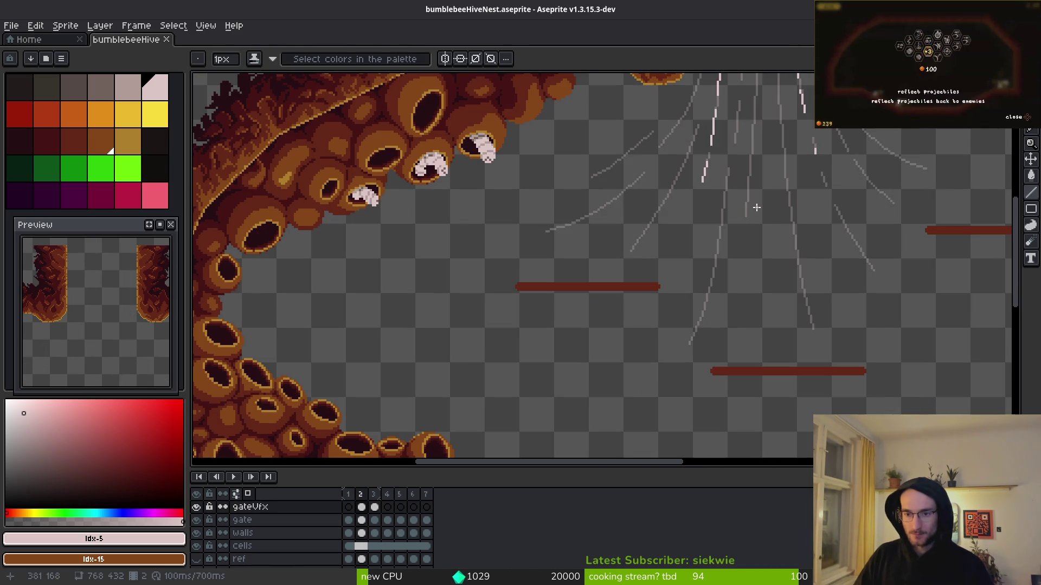
pyautogui.press('alt')
pyautogui.scroll(1, 716, 235)
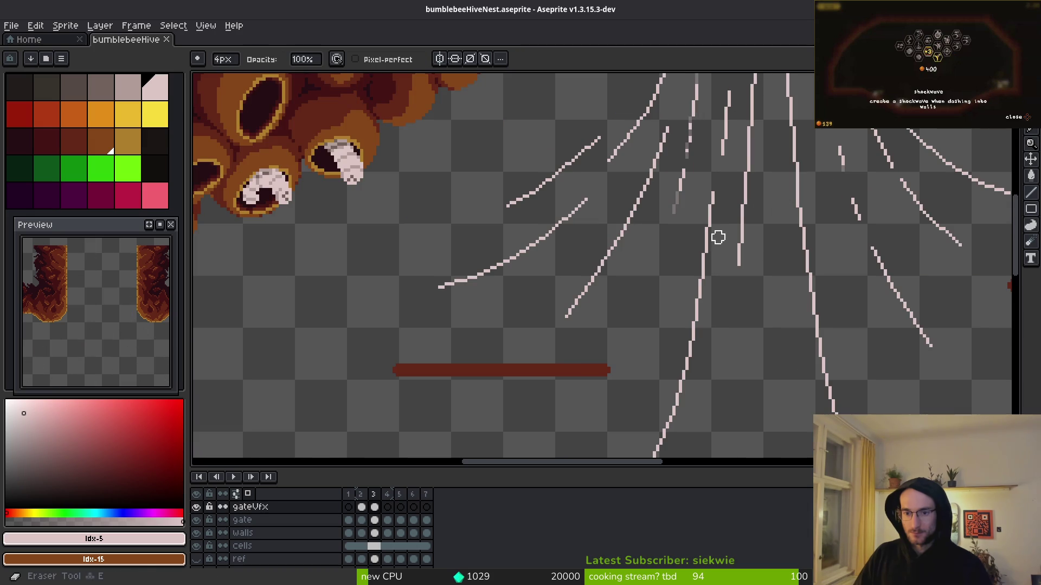
pyautogui.moveTo(708, 309); pyautogui.dragTo(720, 255)
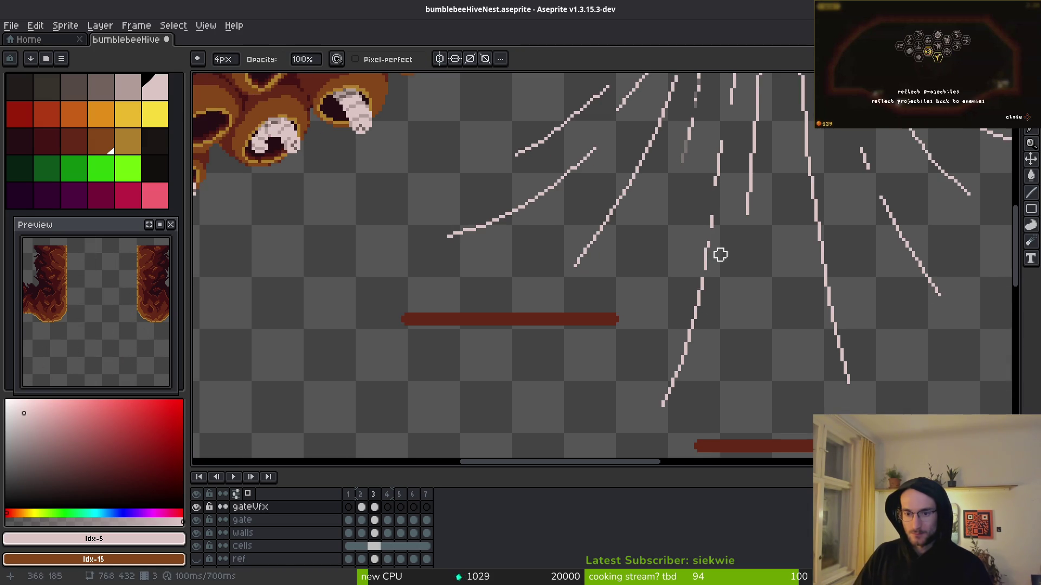
pyautogui.scroll(-1, 721, 282)
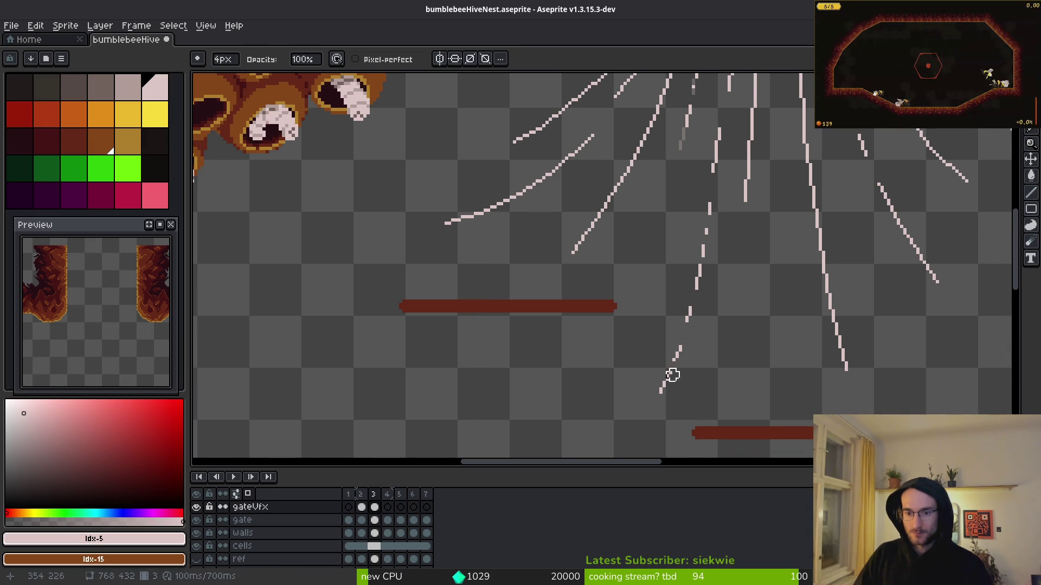
pyautogui.moveTo(731, 287); pyautogui.dragTo(720, 336)
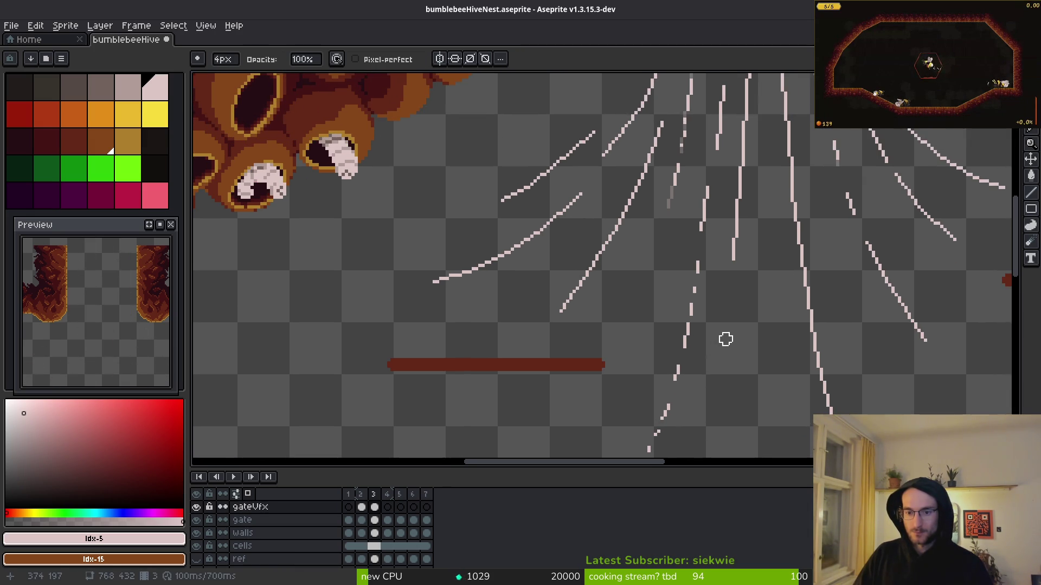
# Chop the right-hand vertical and curved wind lines into short dashes
pyautogui.moveTo(749, 263); pyautogui.dragTo(734, 332)
pyautogui.moveTo(749, 221)
pyautogui.mouseDown()
pyautogui.moveTo(726, 278)
pyautogui.moveTo(742, 269)
pyautogui.mouseUp()
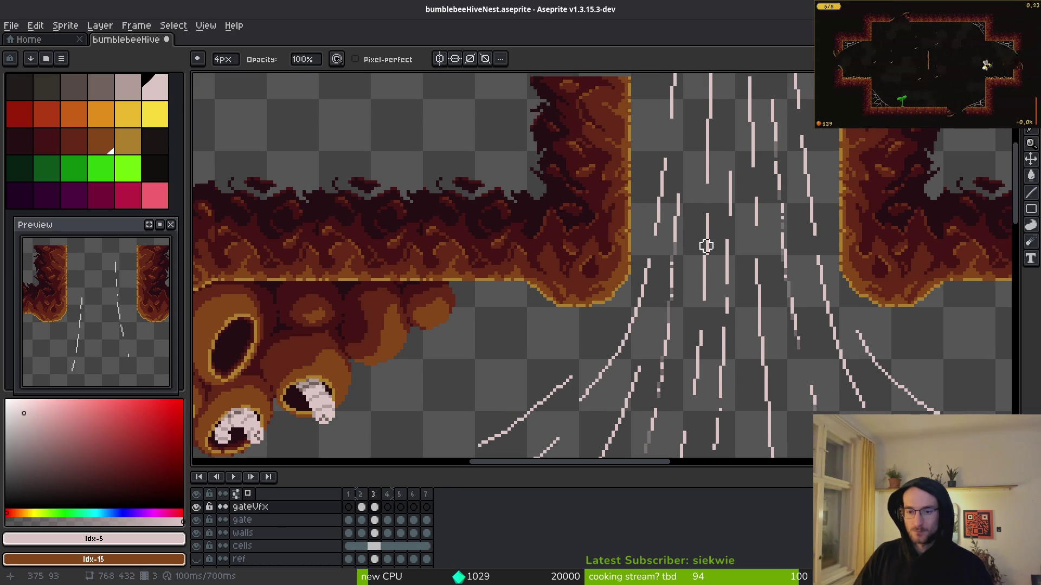
pyautogui.moveTo(721, 200)
pyautogui.mouseDown()
pyautogui.moveTo(718, 219)
pyautogui.moveTo(702, 144)
pyautogui.moveTo(715, 158)
pyautogui.moveTo(752, 132)
pyautogui.moveTo(790, 144)
pyautogui.mouseUp()
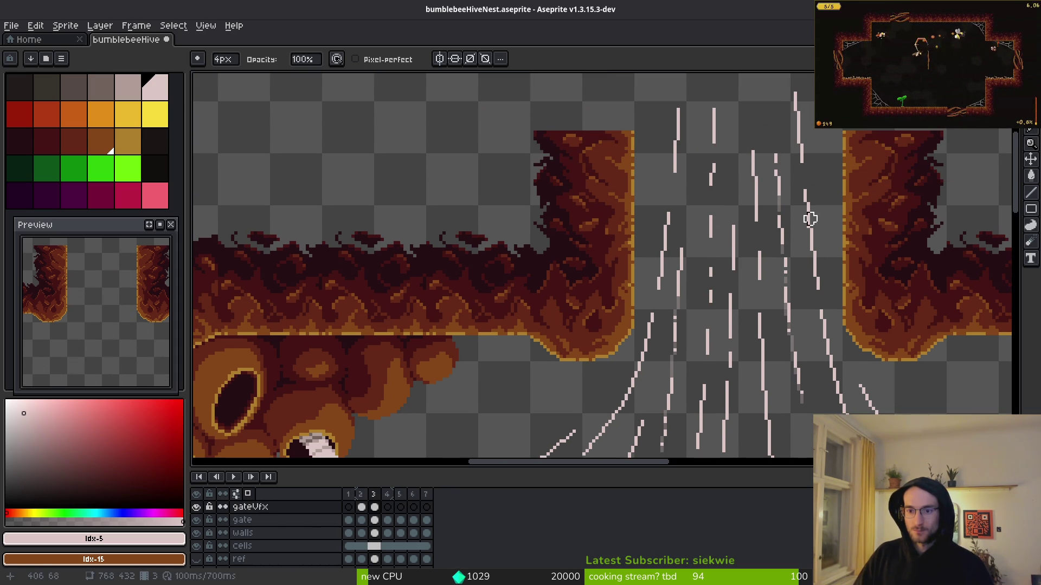
pyautogui.moveTo(855, 304)
pyautogui.mouseDown()
pyautogui.moveTo(854, 260)
pyautogui.moveTo(816, 235)
pyautogui.mouseUp()
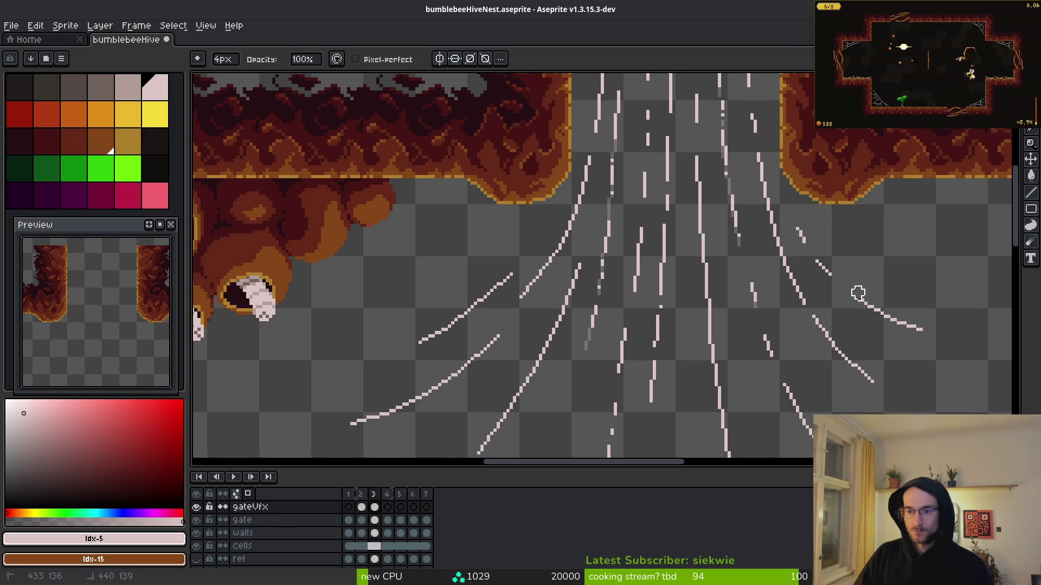
pyautogui.moveTo(883, 351); pyautogui.dragTo(830, 314)
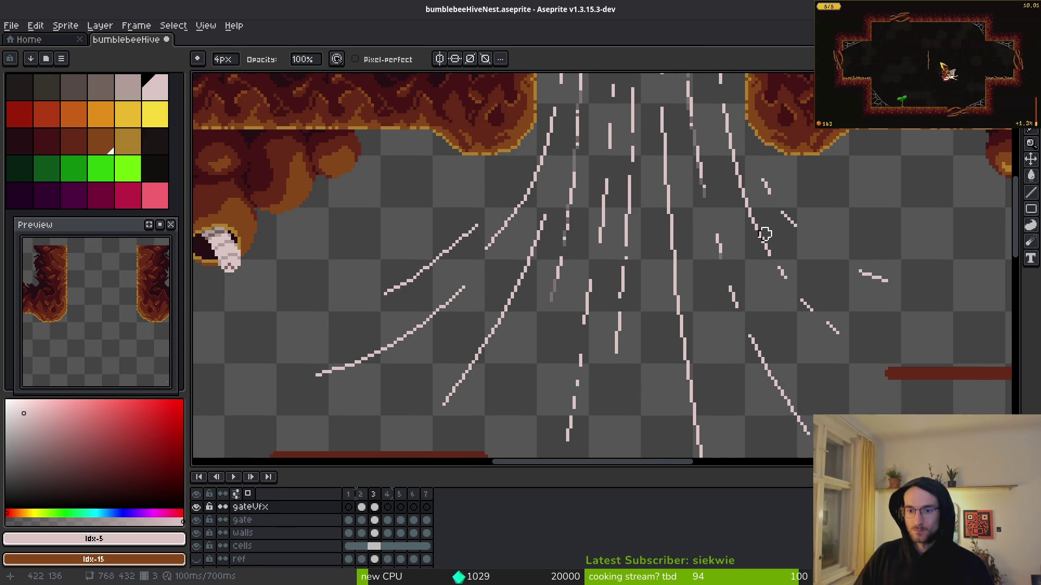
pyautogui.moveTo(731, 222); pyautogui.dragTo(769, 251)
pyautogui.scroll(-3, 769, 251)
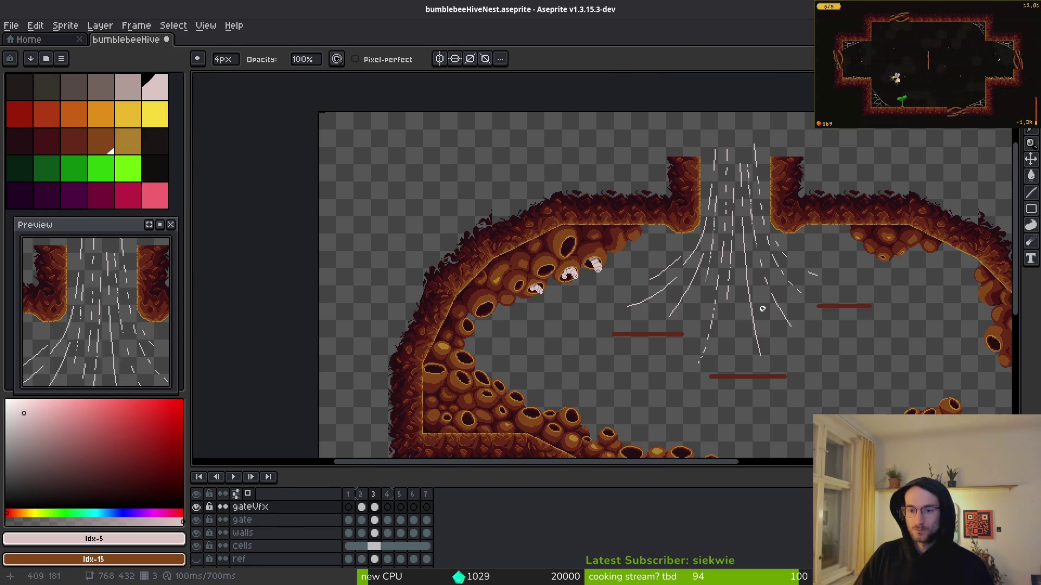
pyautogui.click(374, 506)
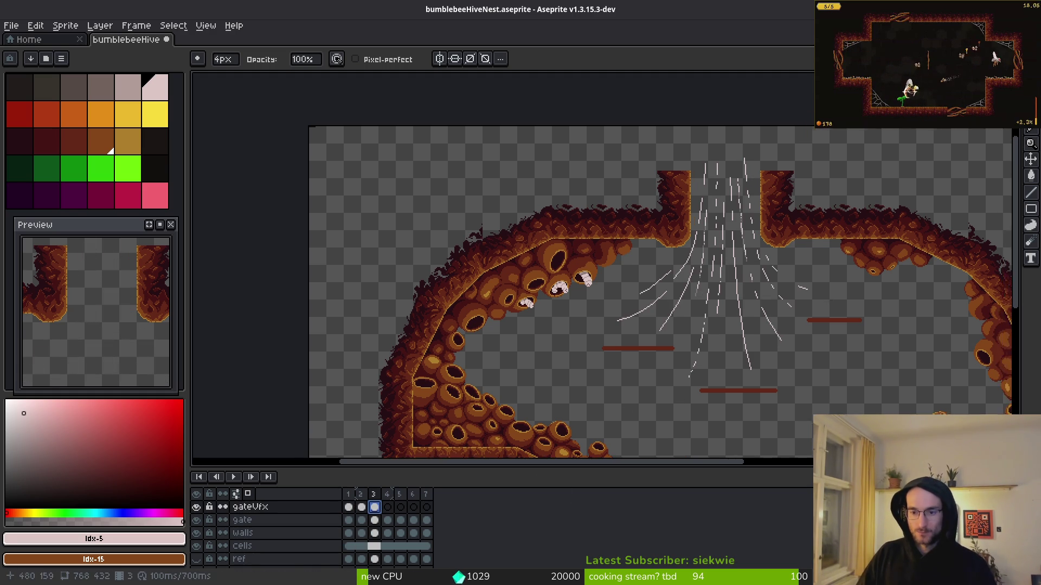
# Erase several small gaps along the right diagonal wind line
pyautogui.scroll(4, 786, 292)
pyautogui.moveTo(748, 285)
pyautogui.mouseDown()
pyautogui.moveTo(664, 274)
pyautogui.moveTo(638, 194)
pyautogui.mouseUp()
pyautogui.click(725, 294)
pyautogui.click(740, 321)
pyautogui.moveTo(764, 352); pyautogui.dragTo(774, 373)
pyautogui.scroll(-3, 700, 403)
pyautogui.moveTo(647, 401); pyautogui.dragTo(637, 345)
pyautogui.moveTo(634, 339); pyautogui.dragTo(619, 263)
pyautogui.moveTo(621, 255); pyautogui.dragTo(623, 228)
# Undo the last erased gap in the diagonal line
pyautogui.scroll(1, 671, 298)
pyautogui.scroll(-2, 671, 383)
pyautogui.scroll(2, 644, 317)
pyautogui.scroll(-2, 618, 244)
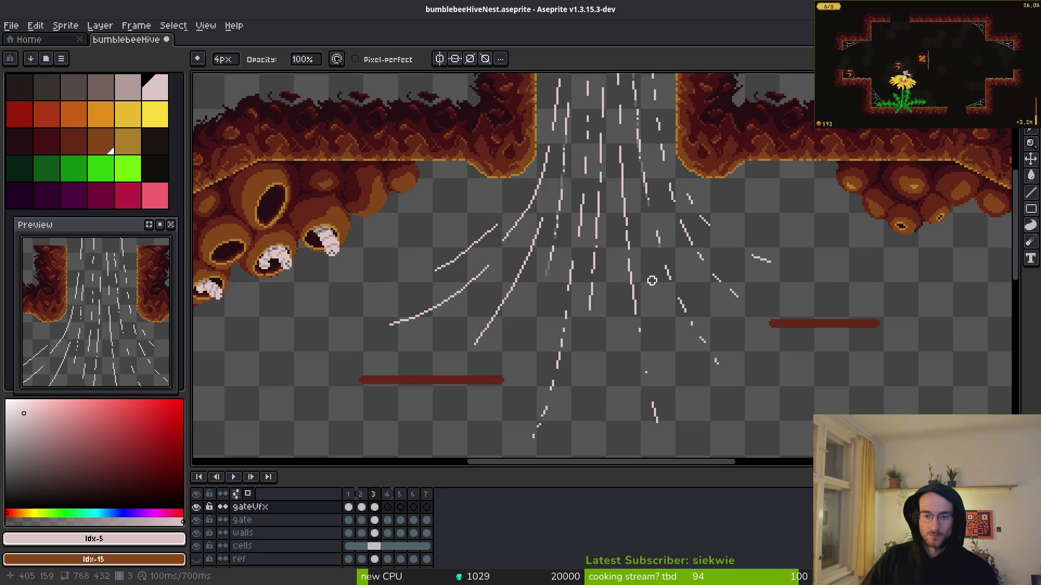
pyautogui.scroll(1, 638, 324)
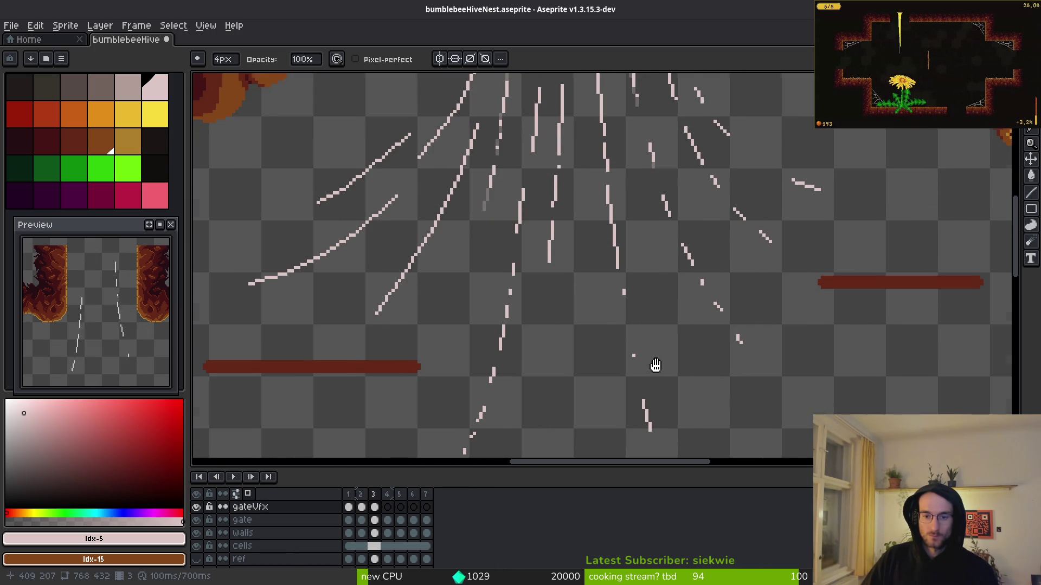
pyautogui.scroll(-1, 655, 372)
pyautogui.hotkey('ctrl', 'z')
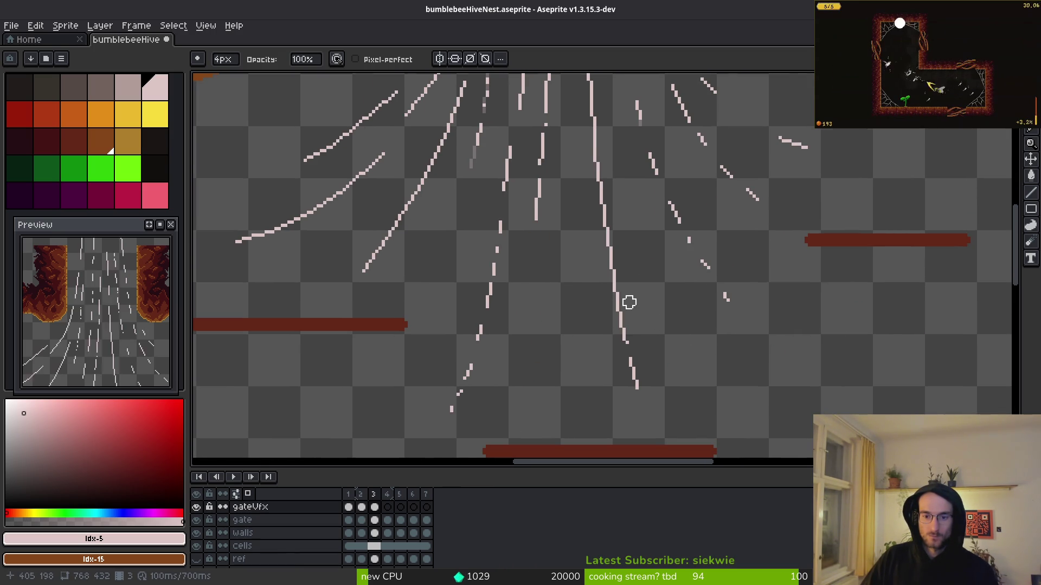
# Erase part of the long left diagonal streak and its upper tip
pyautogui.scroll(2, 612, 306)
pyautogui.scroll(3, 581, 292)
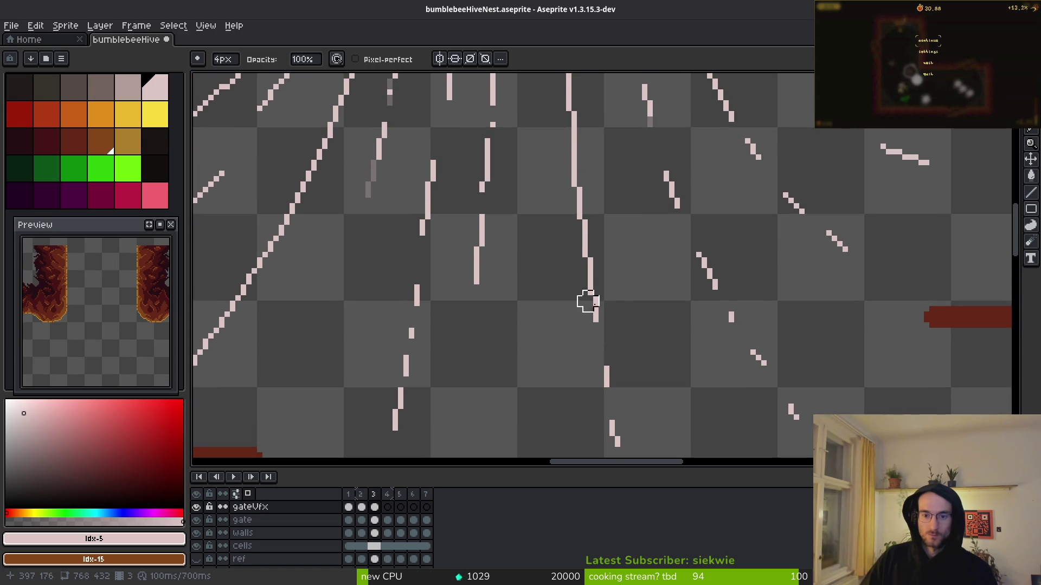
pyautogui.scroll(-2, 605, 367)
pyautogui.scroll(1, 623, 321)
pyautogui.scroll(1, 645, 427)
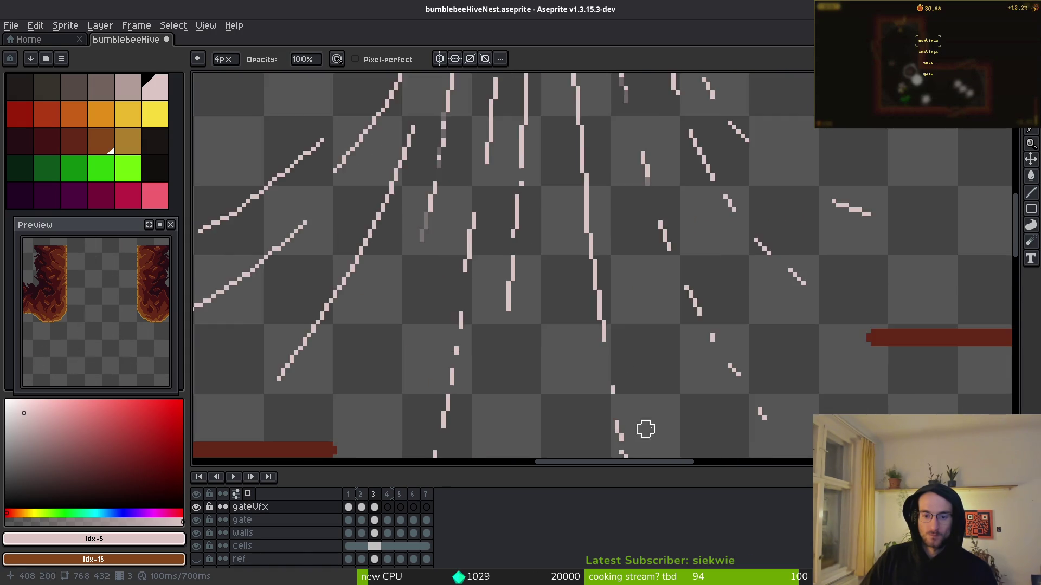
pyautogui.scroll(1, 615, 349)
pyautogui.scroll(-3, 618, 309)
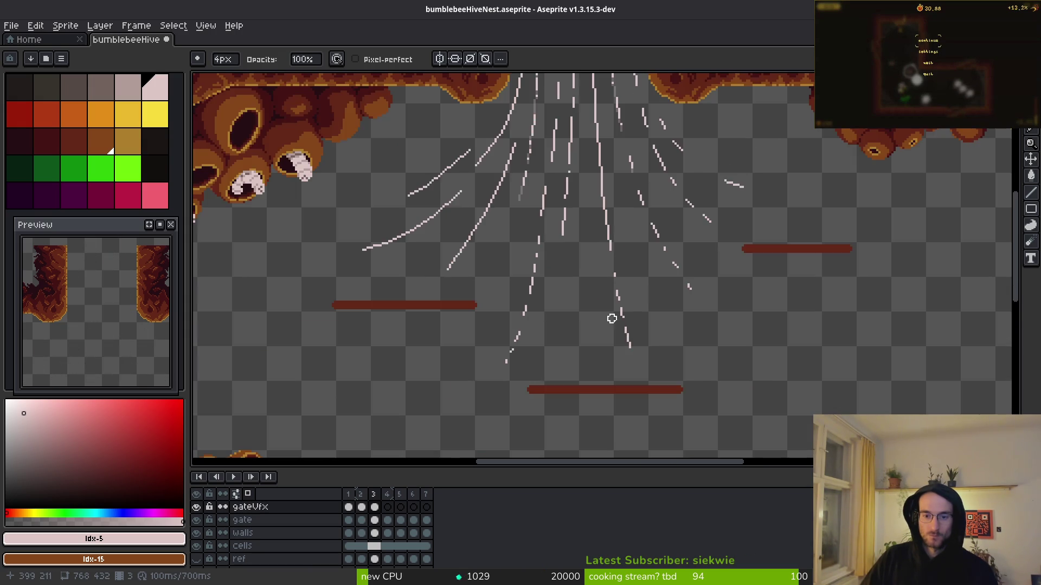
pyautogui.scroll(4, 627, 311)
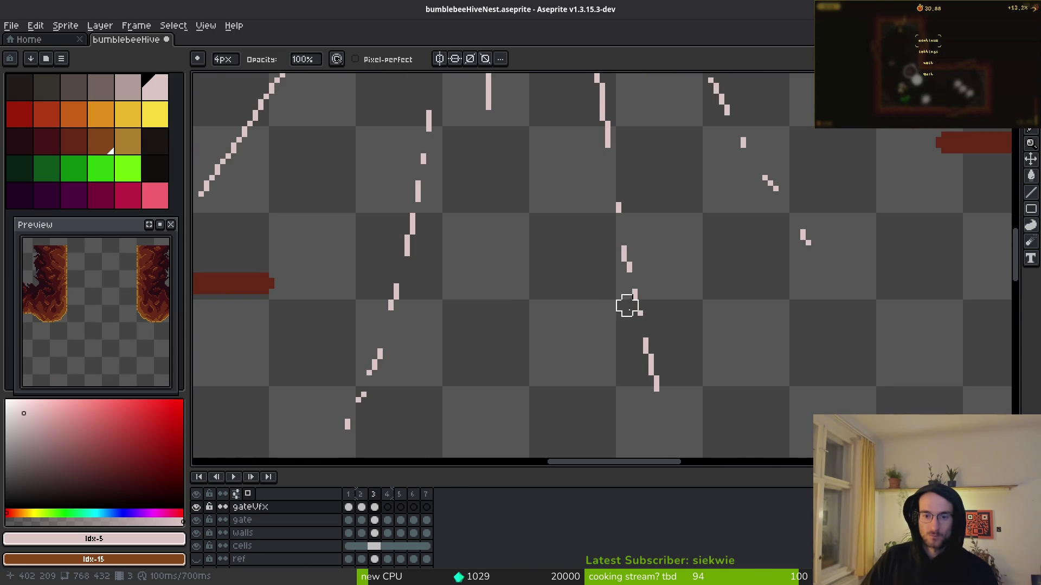
pyautogui.scroll(-2, 627, 306)
pyautogui.scroll(-1, 618, 258)
pyautogui.scroll(2, 618, 297)
pyautogui.scroll(1, 594, 311)
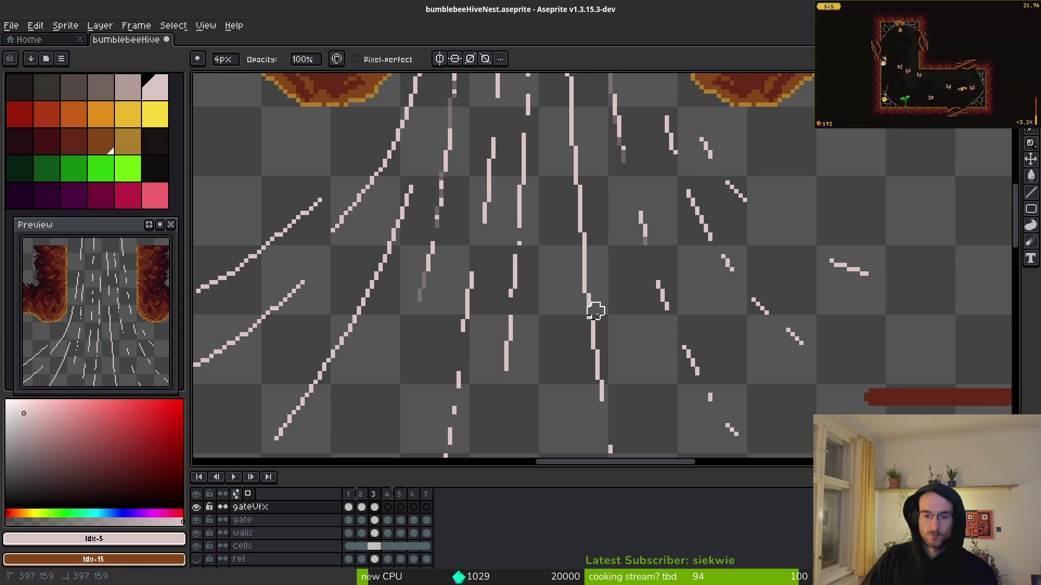
pyautogui.moveTo(564, 181); pyautogui.dragTo(599, 360)
pyautogui.scroll(-1, 583, 284)
pyautogui.scroll(-3, 557, 367)
pyautogui.scroll(2, 564, 358)
pyautogui.scroll(2, 571, 269)
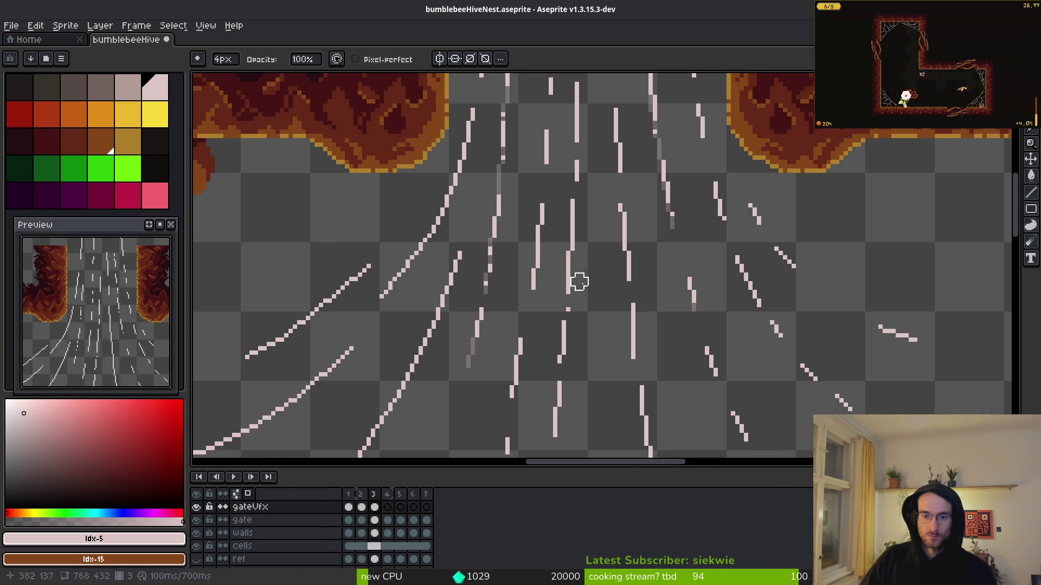
pyautogui.scroll(-2, 592, 251)
pyautogui.scroll(2, 593, 250)
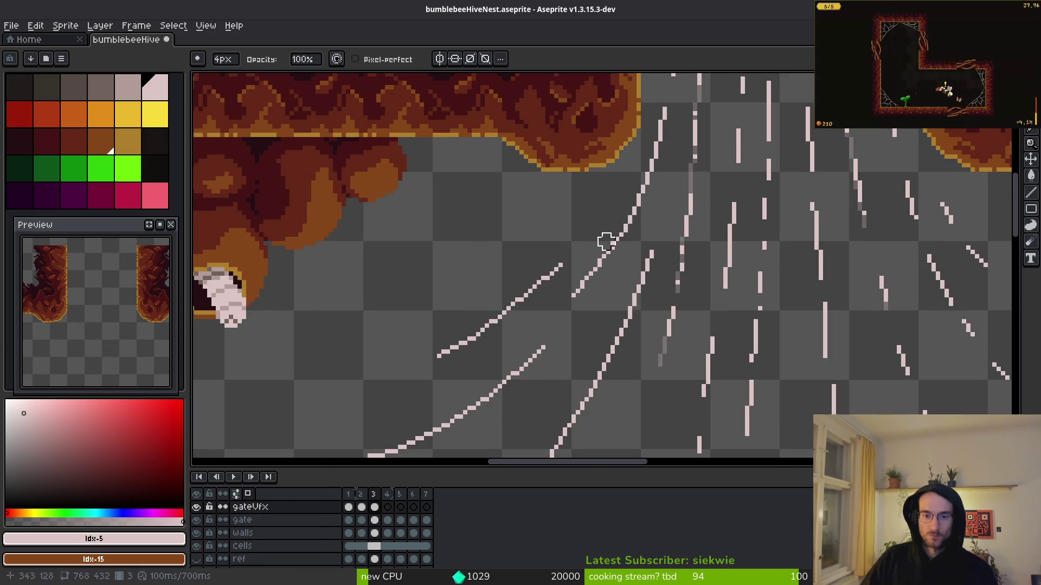
pyautogui.moveTo(644, 194); pyautogui.dragTo(615, 243)
pyautogui.click(554, 269)
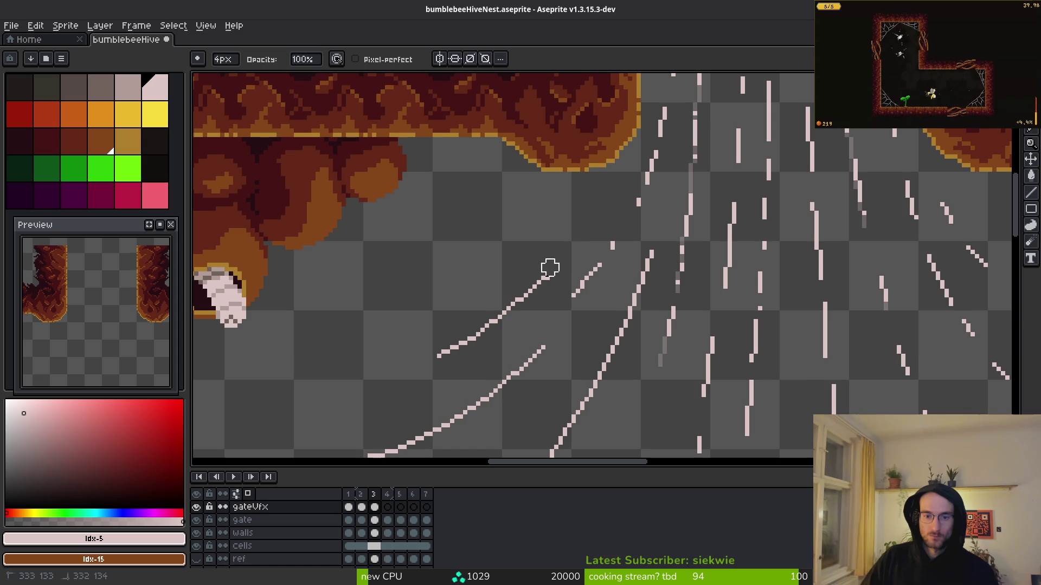
# Cut more gaps along the left diagonal streak, leaving short separate dashes
pyautogui.click(535, 288)
pyautogui.click(493, 321)
pyautogui.click(619, 317)
pyautogui.click(608, 359)
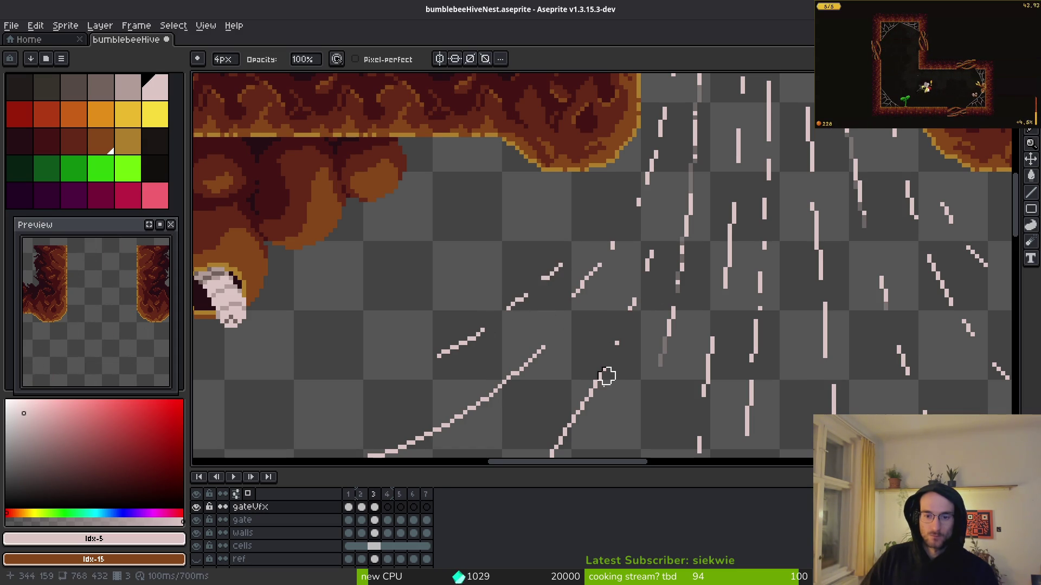
pyautogui.moveTo(609, 360); pyautogui.dragTo(660, 260)
pyautogui.click(621, 331)
pyautogui.click(561, 280)
pyautogui.moveTo(500, 322); pyautogui.dragTo(461, 346)
pyautogui.scroll(-6, 522, 317)
pyautogui.scroll(1, 604, 345)
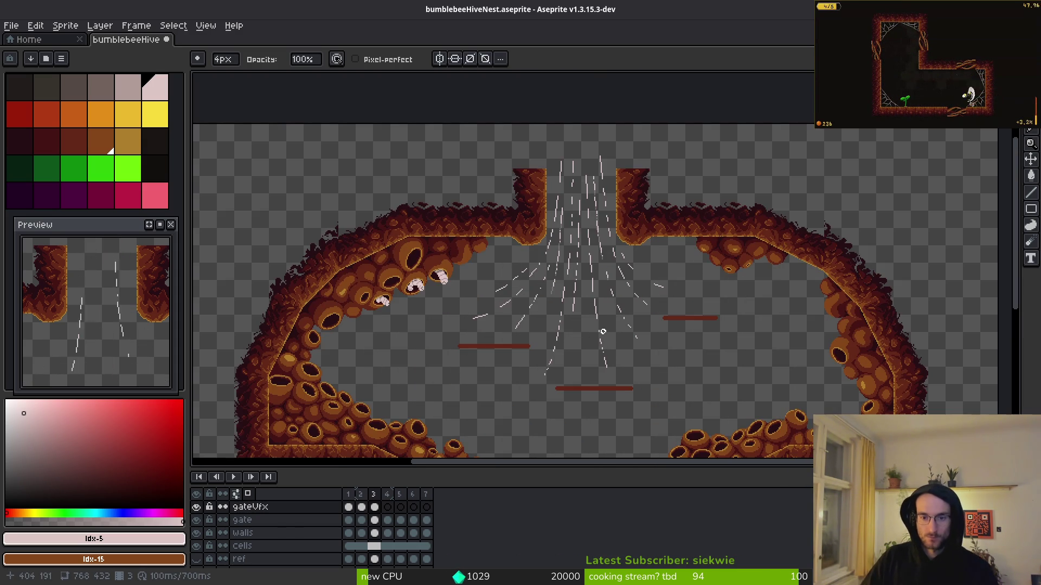
# Erase short bits of the central vertical streaks, undoing two erasures to restore a streak
pyautogui.scroll(4, 574, 269)
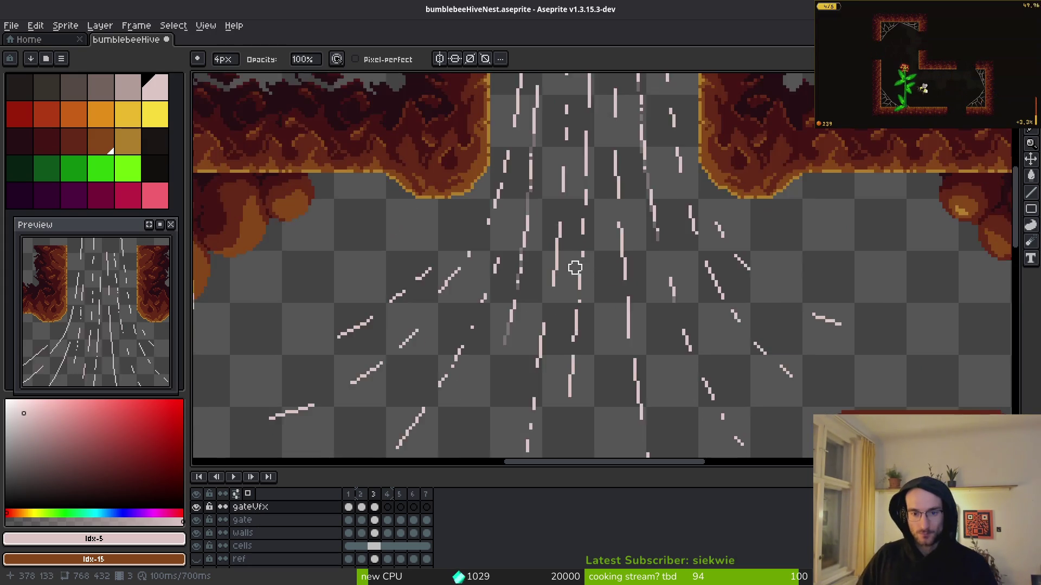
pyautogui.moveTo(585, 248); pyautogui.dragTo(589, 328)
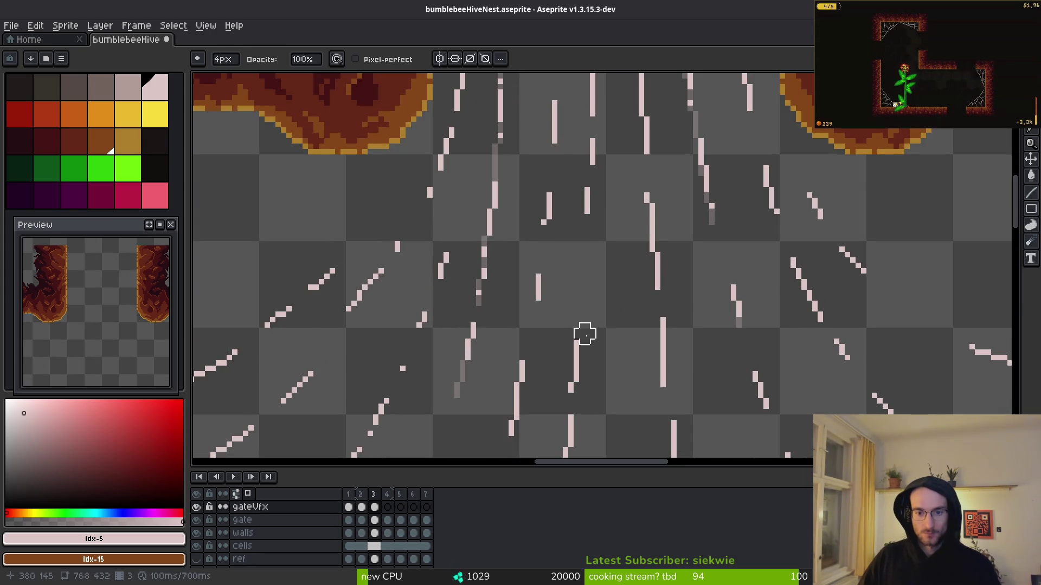
pyautogui.scroll(-7, 583, 265)
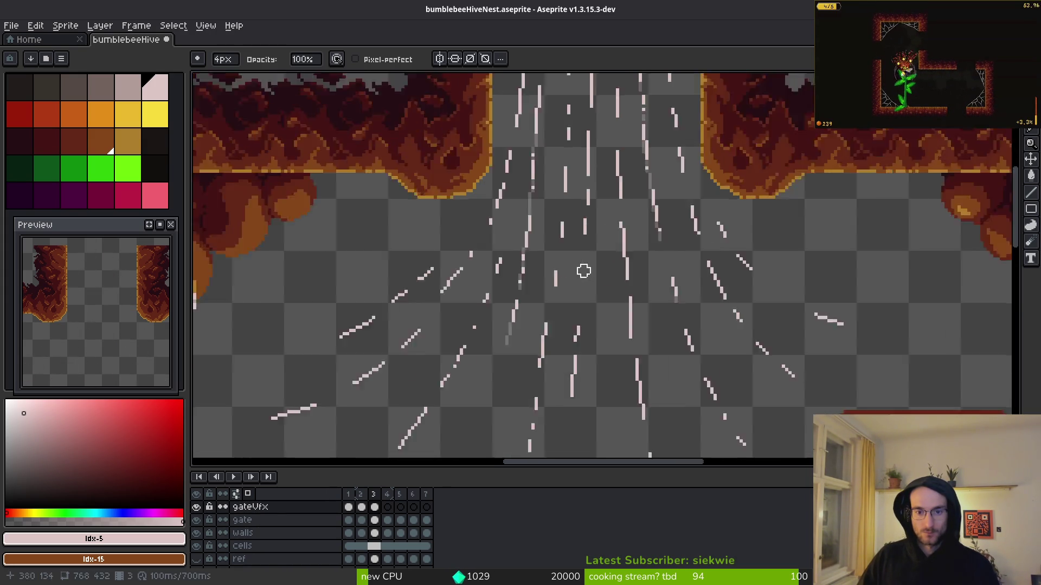
pyautogui.scroll(6, 596, 300)
pyautogui.hotkey('ctrl', 'z')
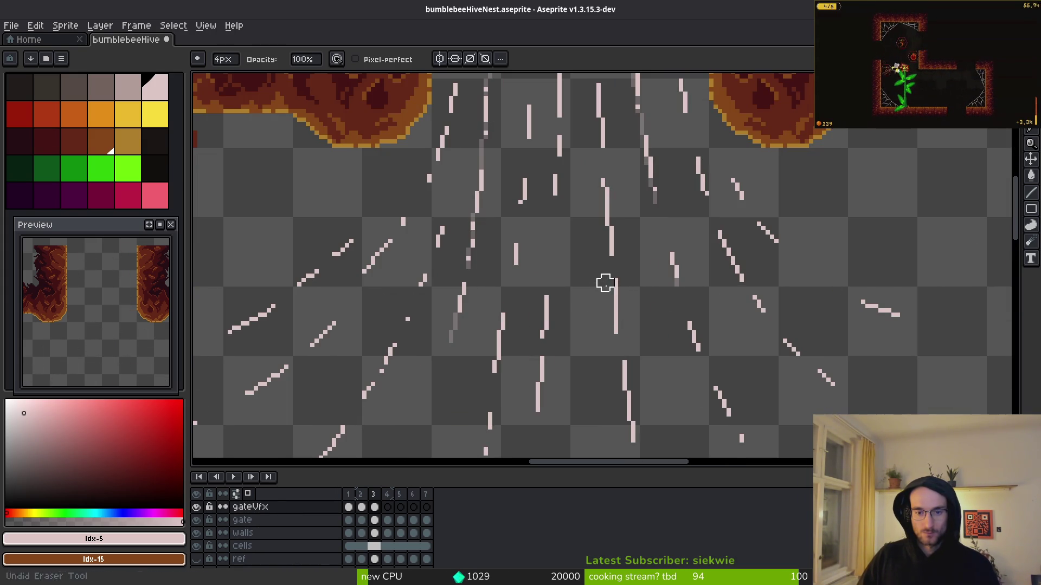
pyautogui.hotkey('ctrl', 'z')
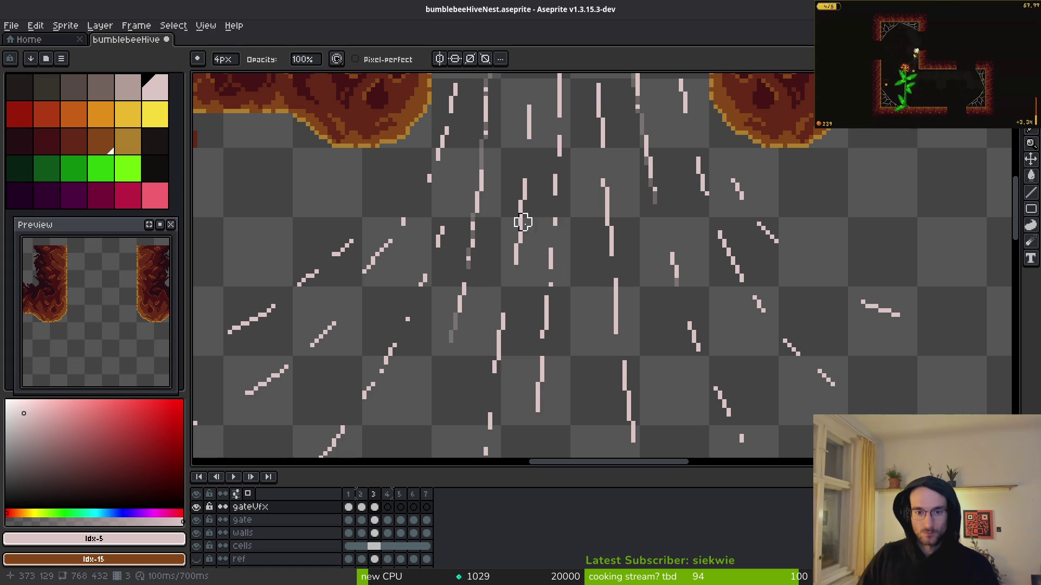
pyautogui.click(518, 200)
# Draw a 1px vertical line extending one streak upward inside the gate opening
pyautogui.scroll(-7, 587, 244)
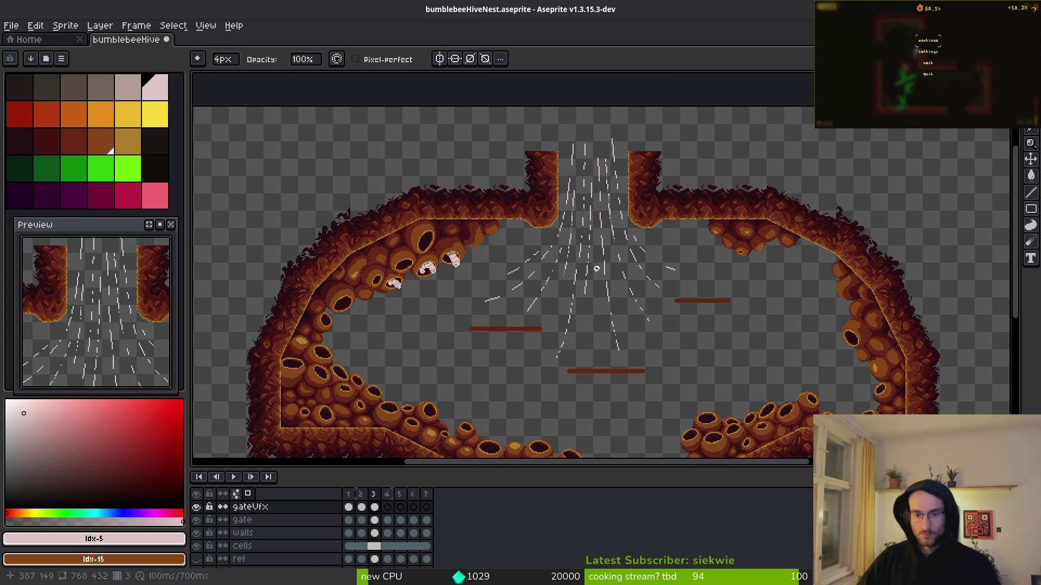
pyautogui.scroll(7, 617, 260)
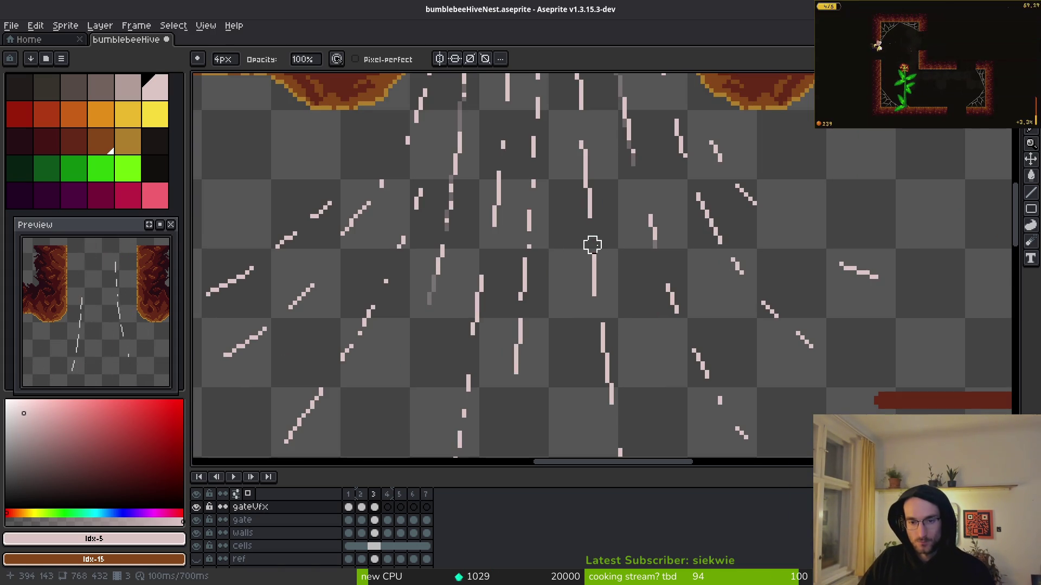
pyautogui.scroll(-4, 593, 242)
pyautogui.scroll(6, 596, 191)
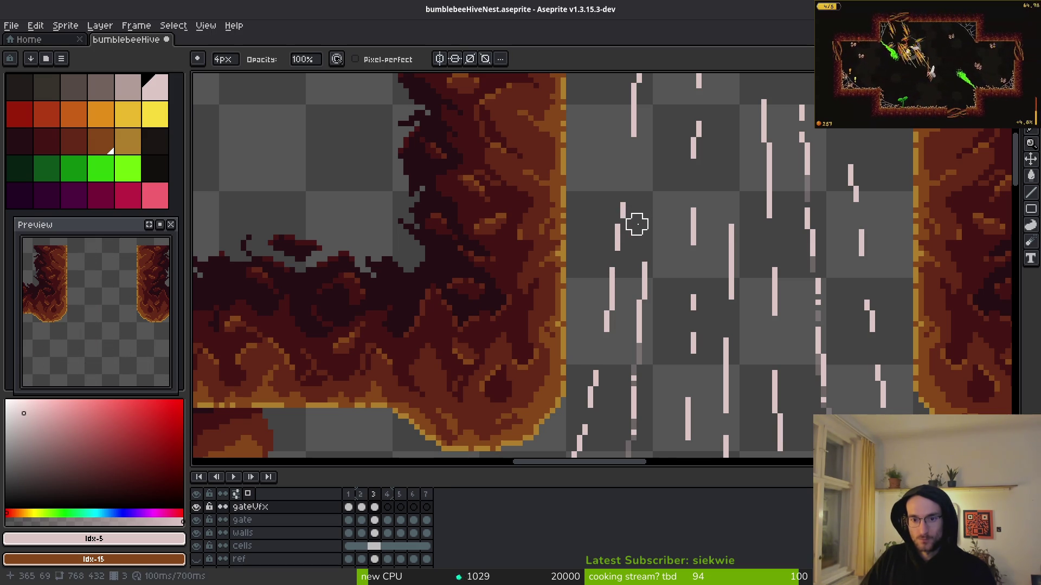
pyautogui.scroll(-2, 634, 216)
pyautogui.moveTo(652, 221); pyautogui.dragTo(656, 271)
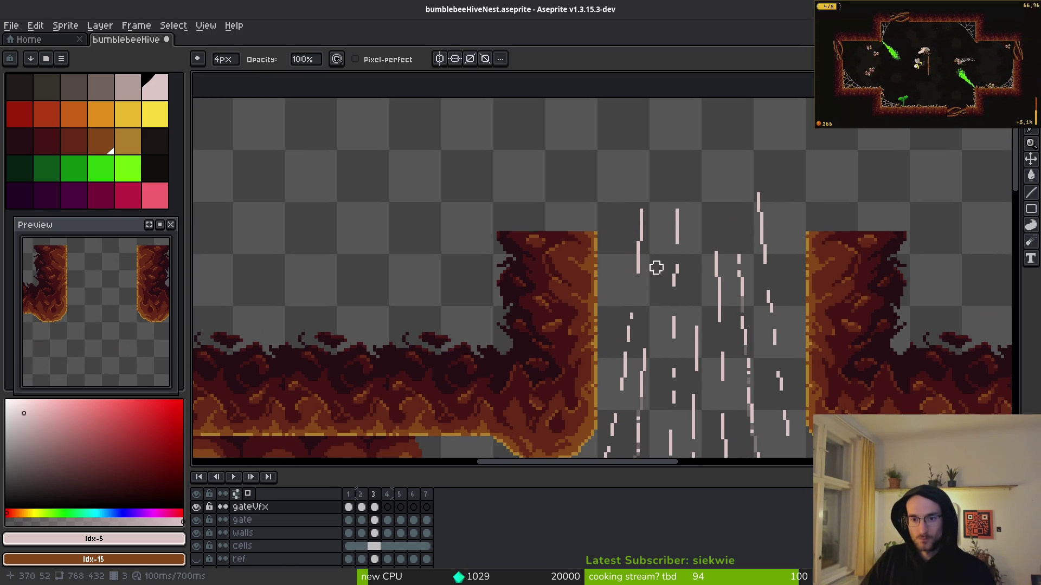
pyautogui.scroll(2, 786, 216)
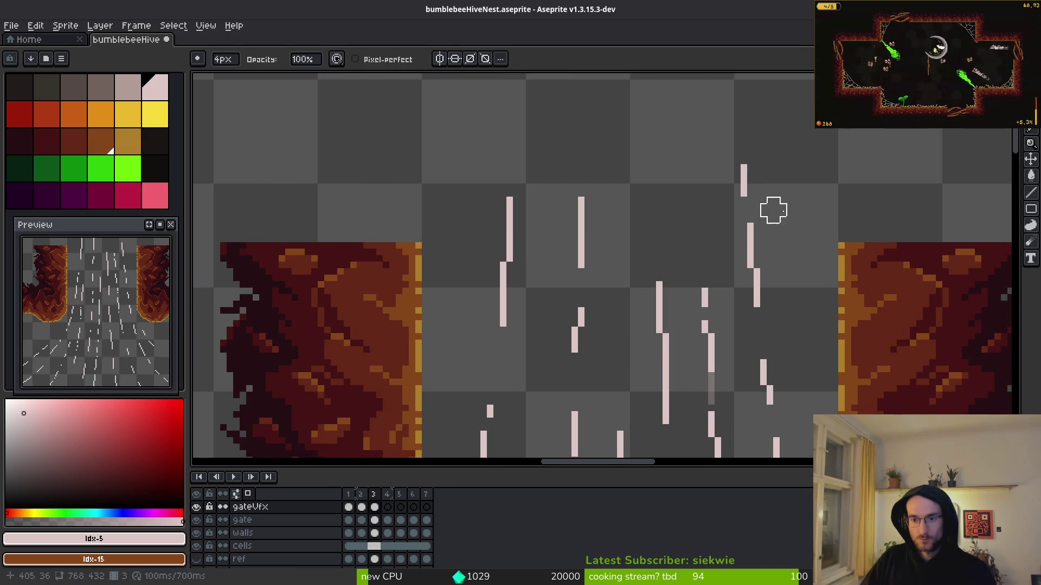
pyautogui.scroll(-4, 767, 210)
pyautogui.scroll(2, 779, 270)
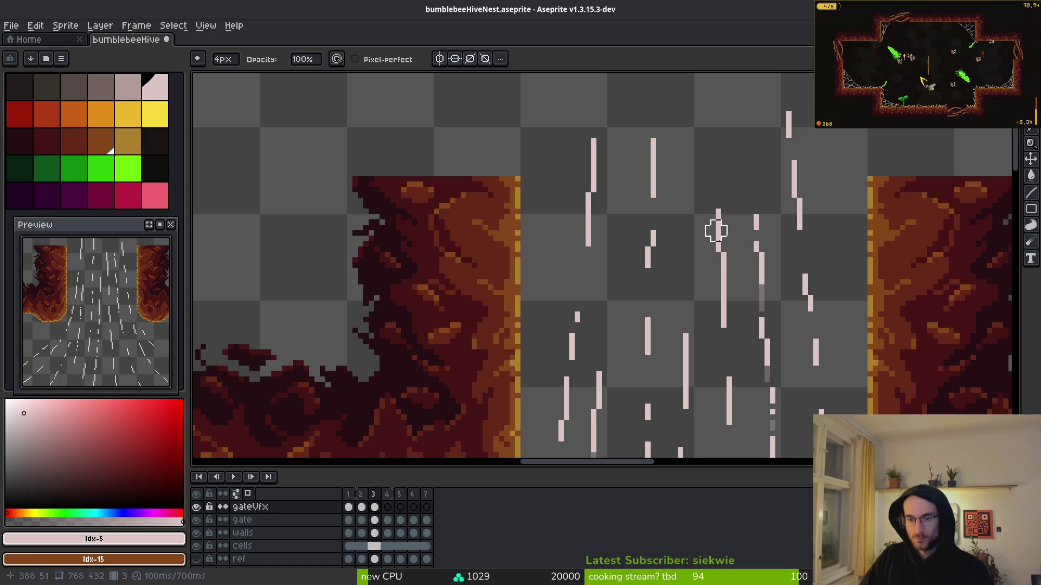
pyautogui.scroll(-2, 740, 271)
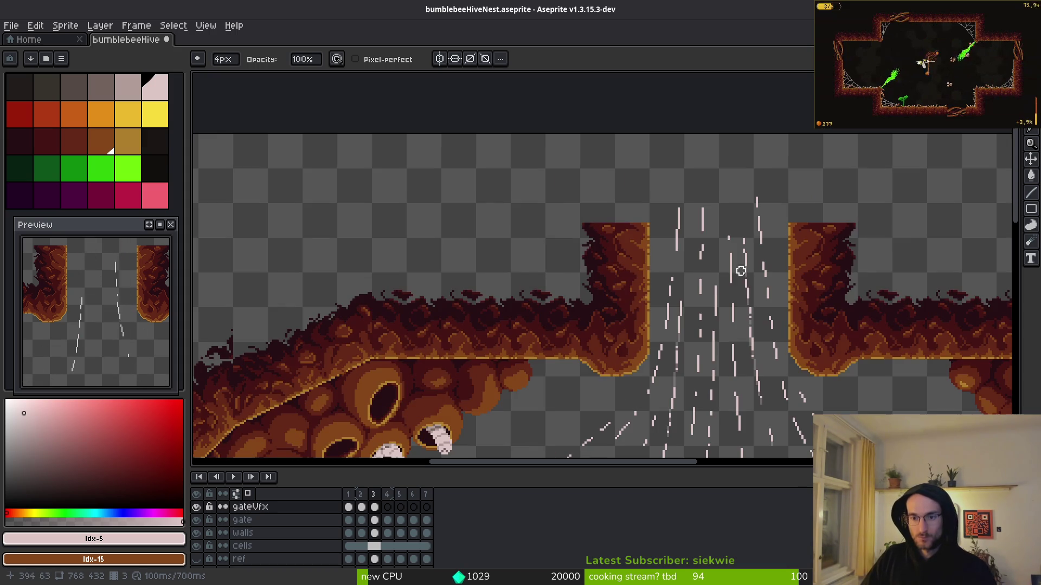
pyautogui.scroll(2, 732, 219)
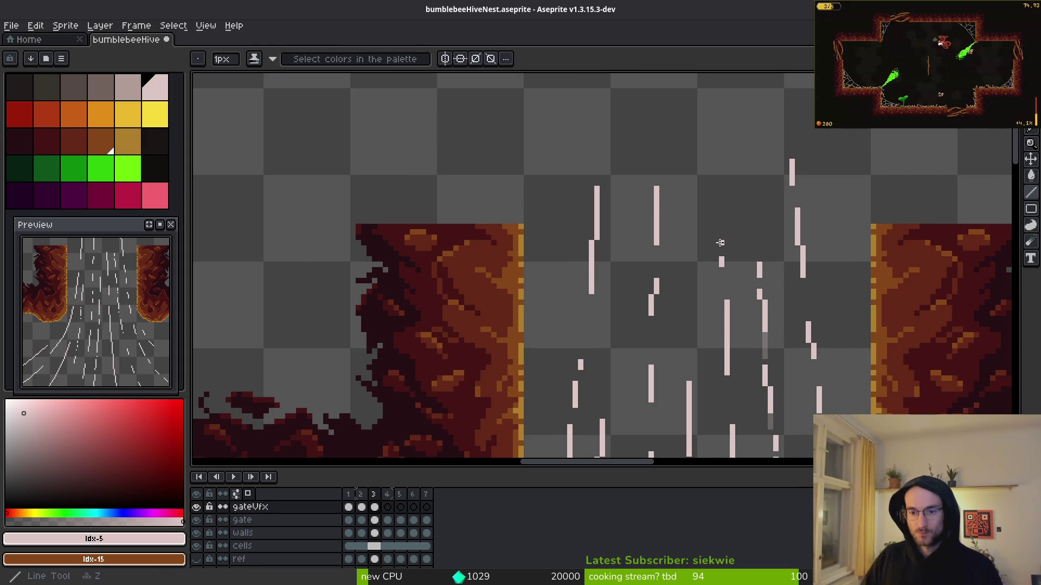
pyautogui.moveTo(721, 233); pyautogui.dragTo(720, 204)
pyautogui.scroll(-3, 720, 204)
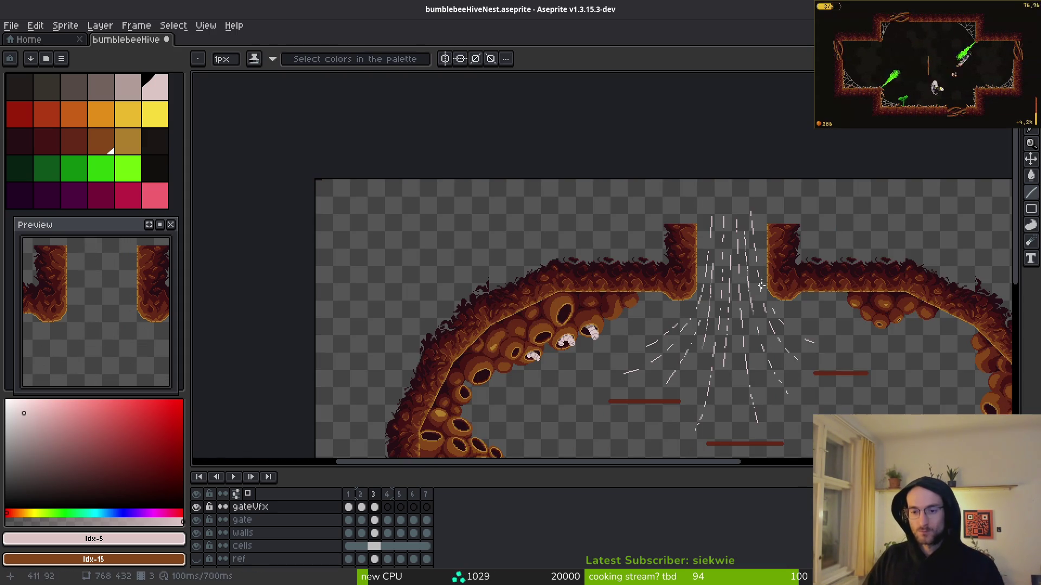
pyautogui.scroll(3, 672, 346)
pyautogui.moveTo(672, 346); pyautogui.dragTo(675, 319)
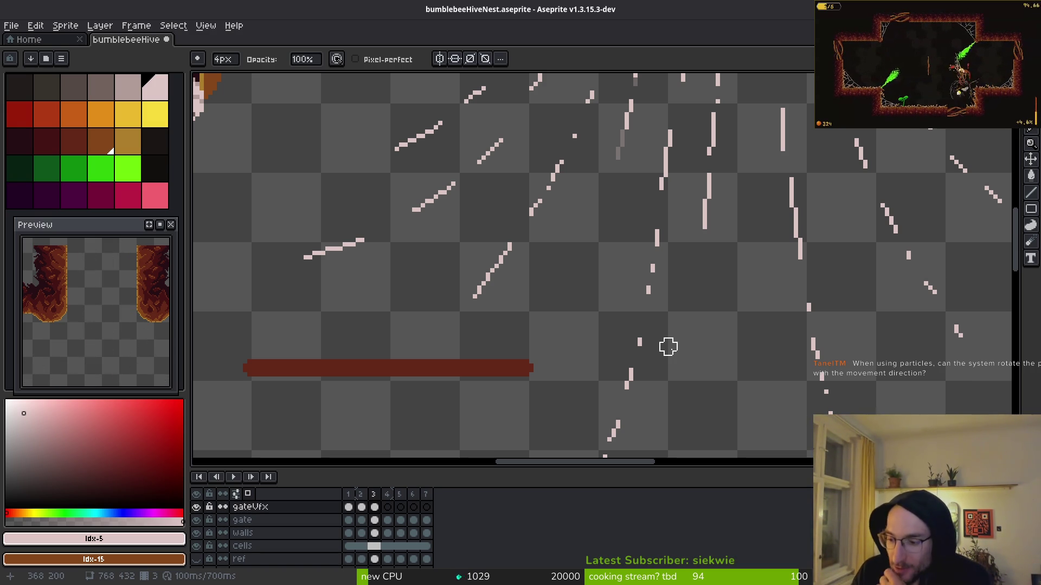
pyautogui.press('super')
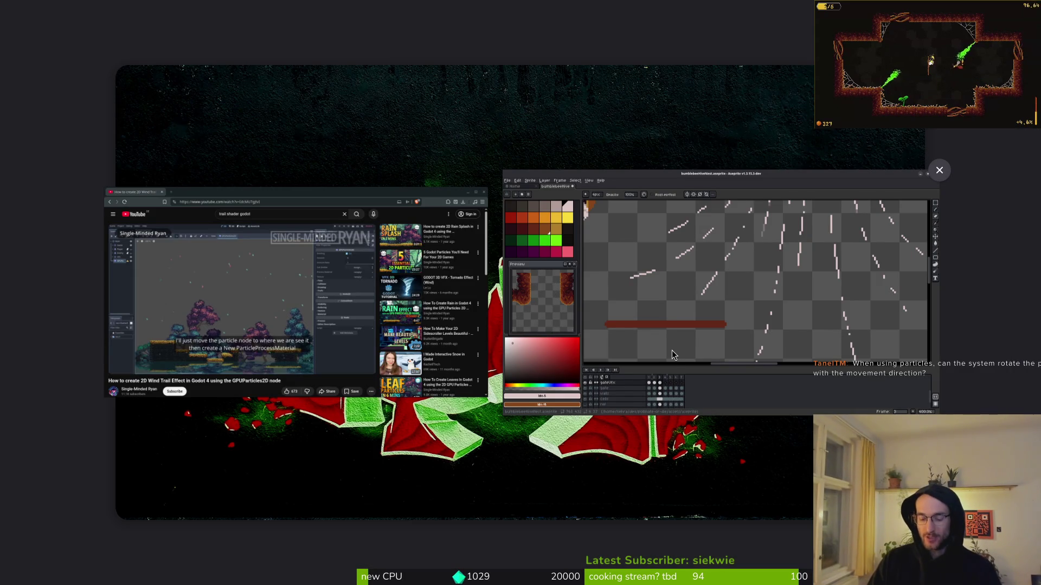
# Run the pollinateOrDie project from the Godot Project Manager to reach its title screen
pyautogui.click(672, 353)
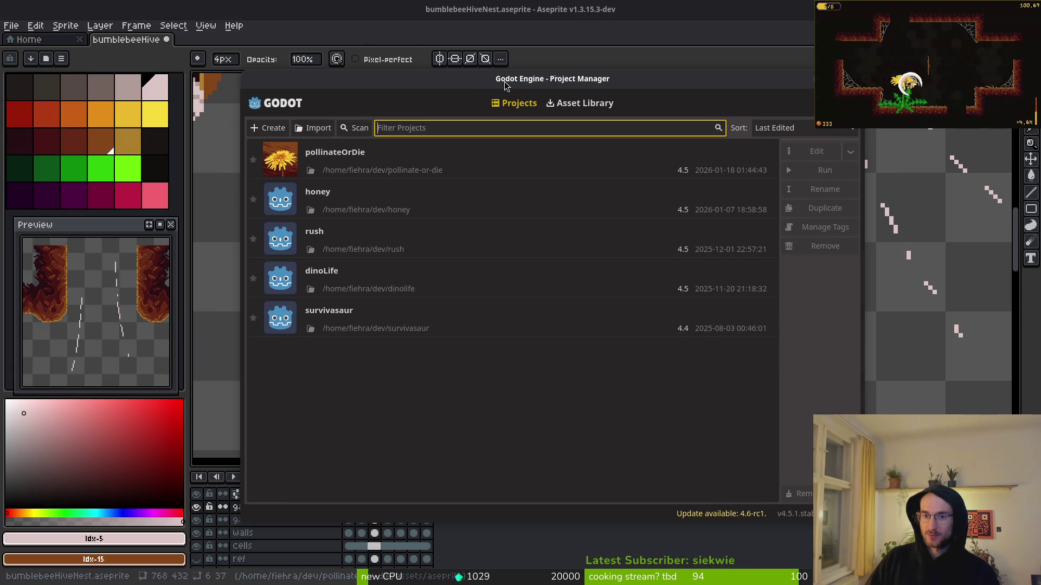
pyautogui.doubleClick(368, 163)
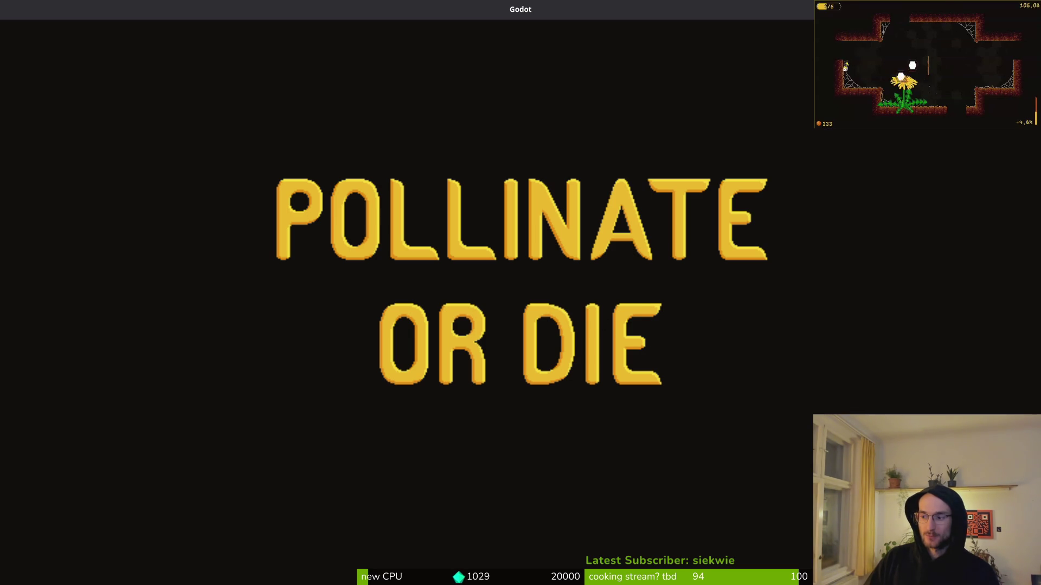
# Scroll down to zoom out over the hive room view
pyautogui.scroll(-3, 751, 224)
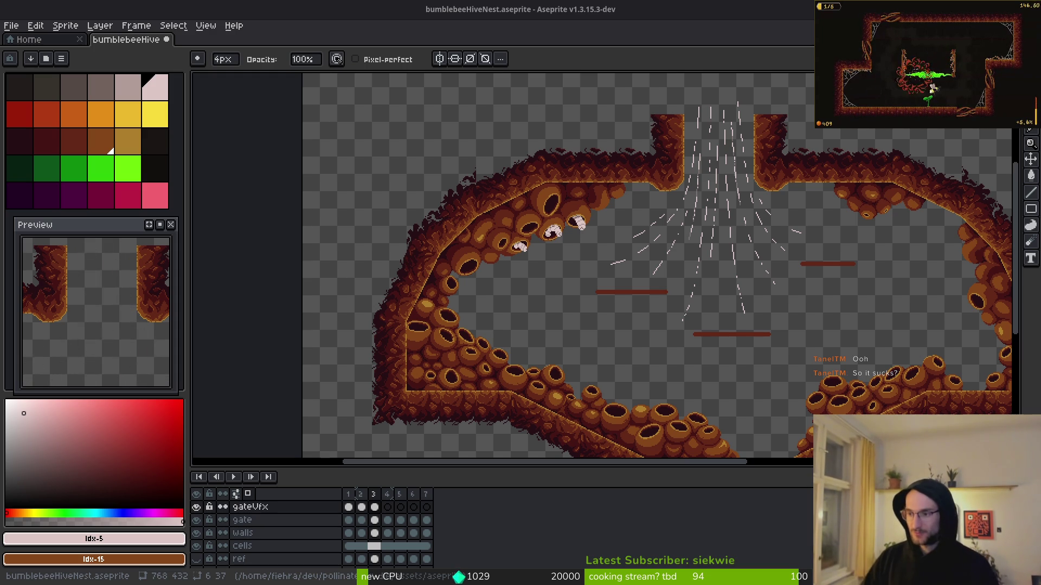
# Rerun the Brave search as a Godot GPU particle funnel query
pyautogui.hotkey('alt', 'Tab')
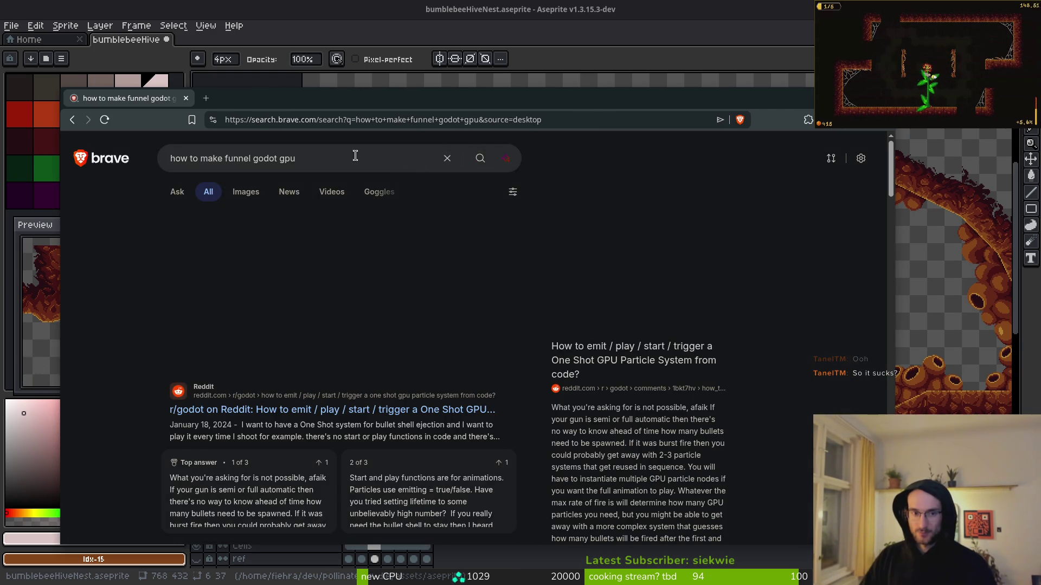
pyautogui.click(348, 157)
pyautogui.write('partic')
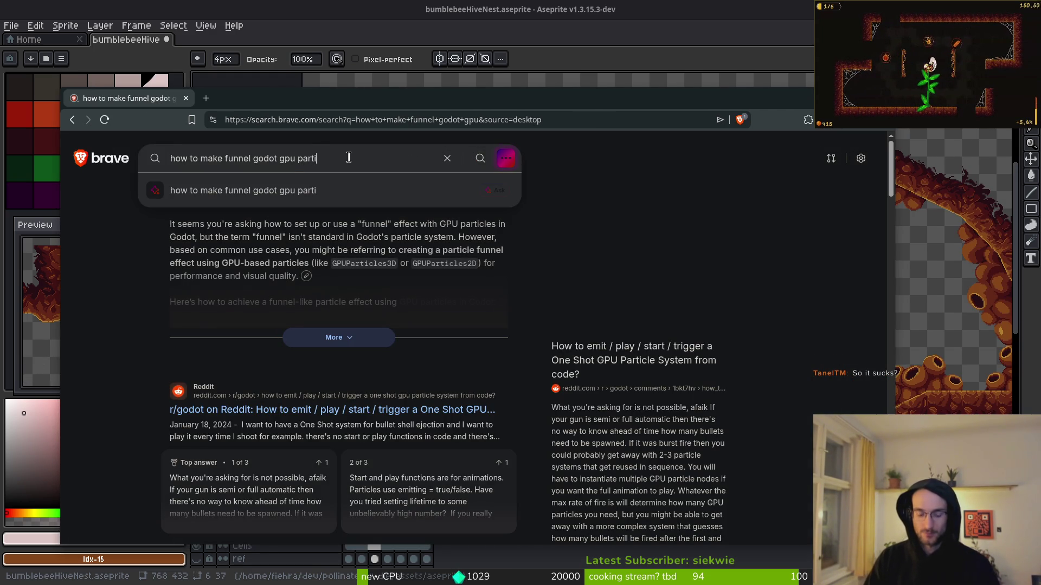
pyautogui.press('Return')
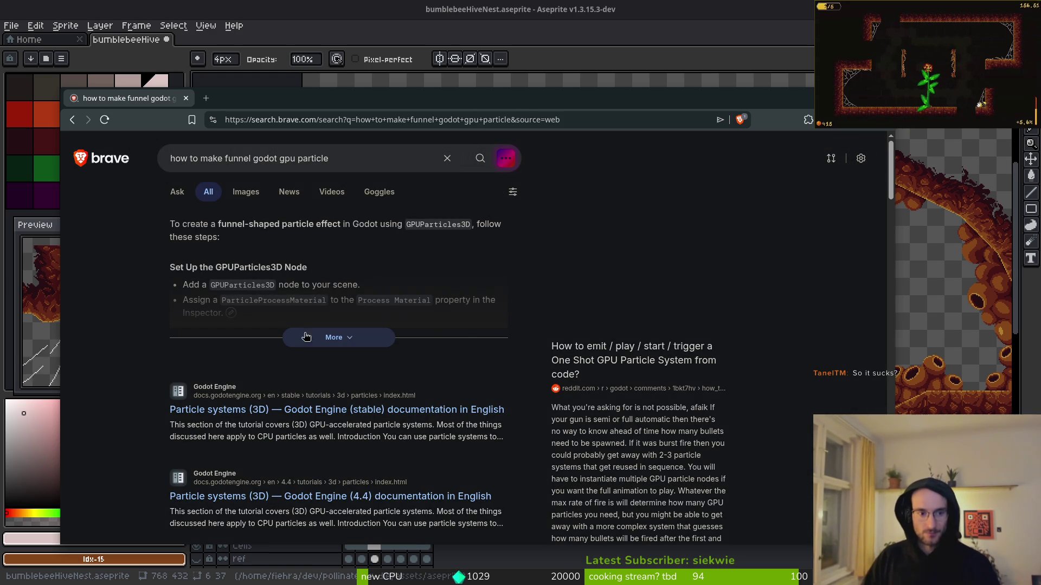
# Expand the full AI answer and read down to the docs and Reddit results
pyautogui.click(301, 332)
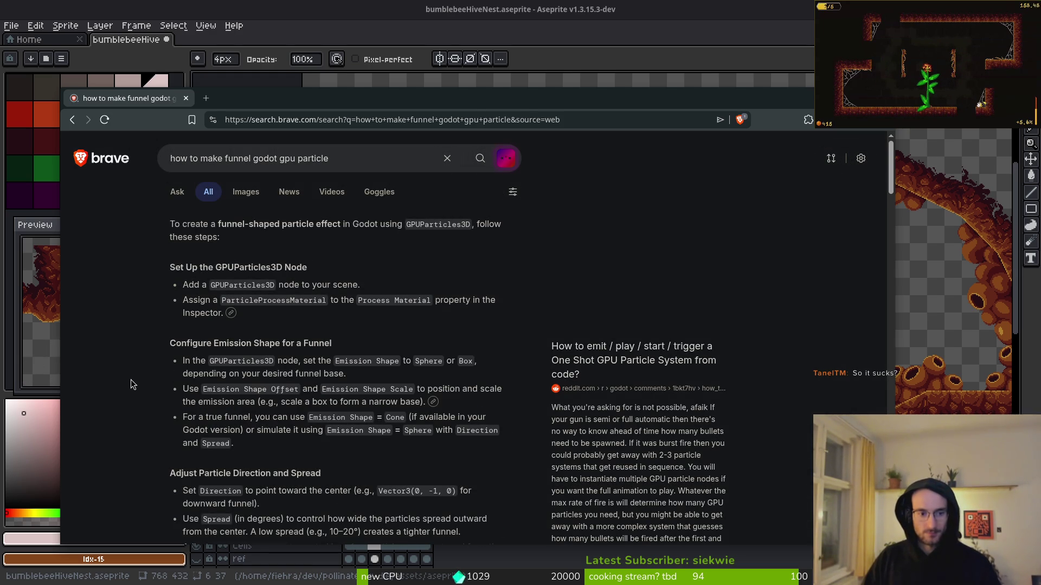
pyautogui.scroll(-3, 135, 386)
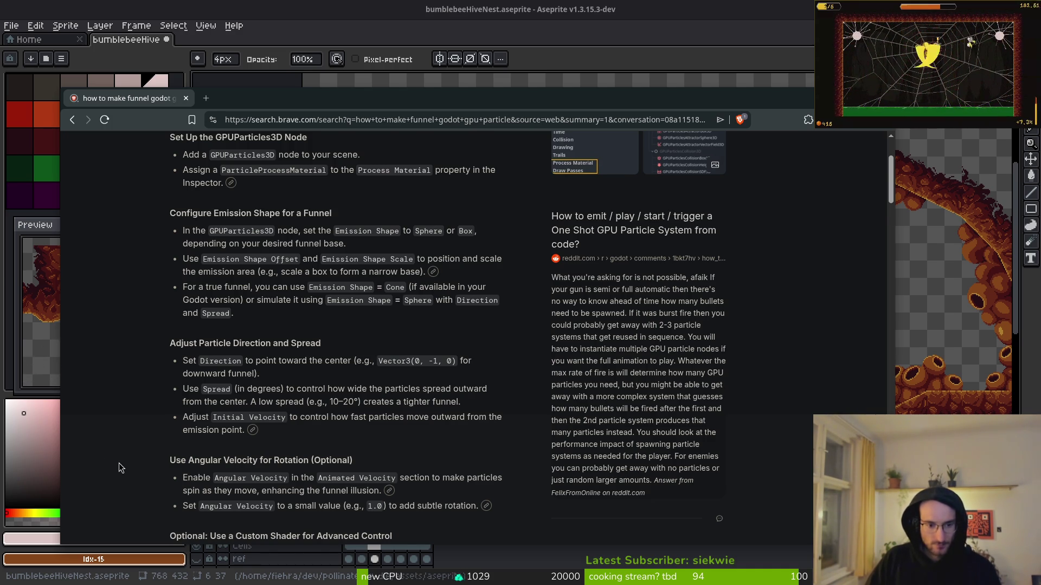
pyautogui.scroll(-3, 120, 465)
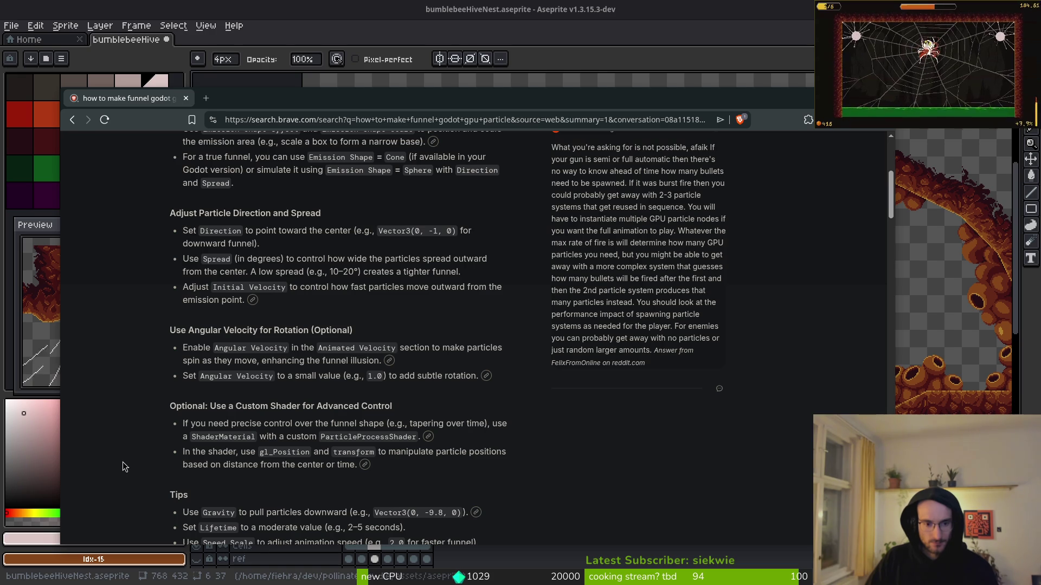
pyautogui.scroll(-2, 122, 463)
pyautogui.scroll(-3, 118, 468)
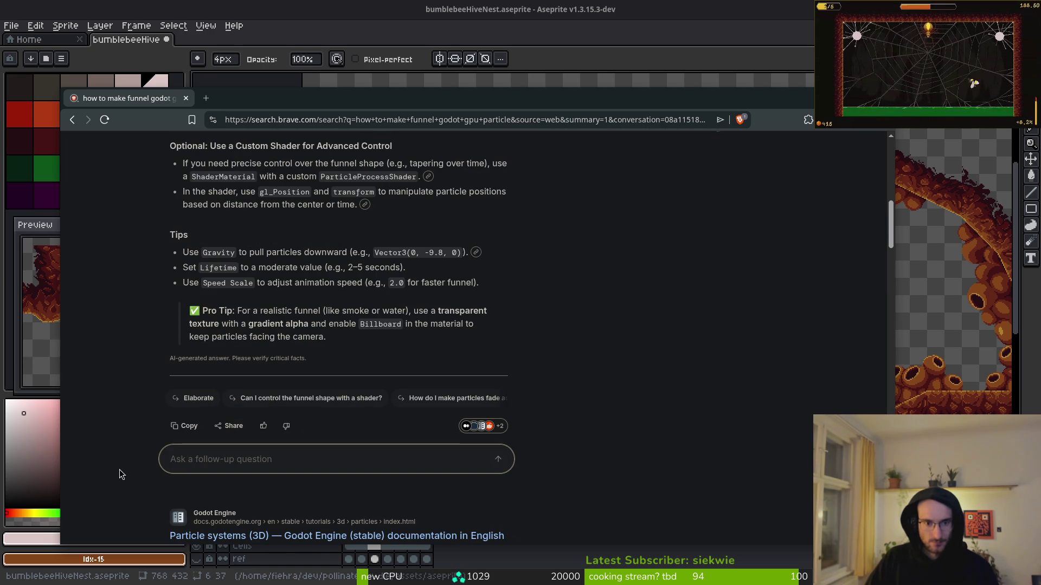
pyautogui.scroll(10, 150, 399)
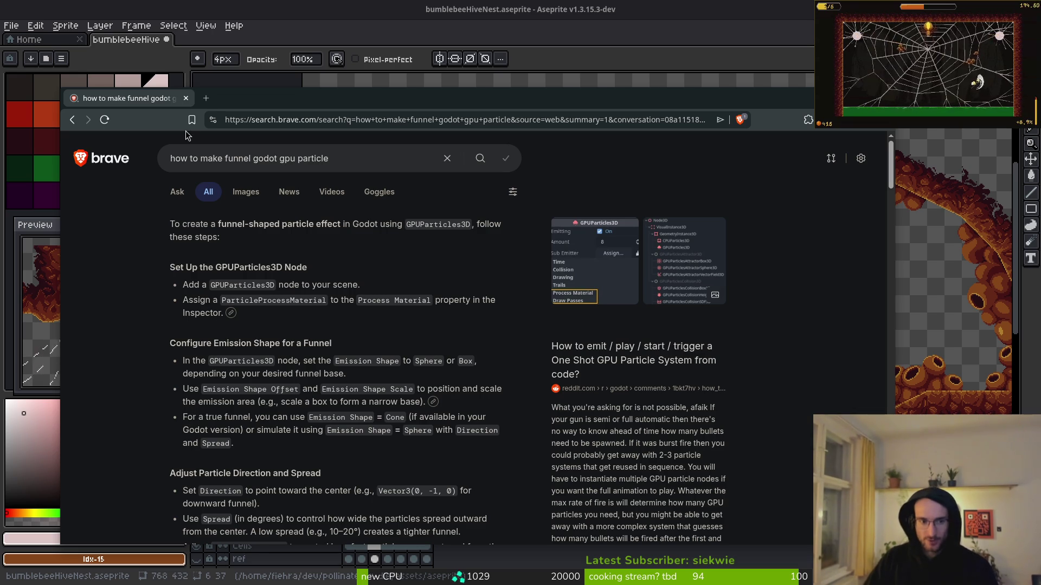
pyautogui.scroll(-15, 510, 386)
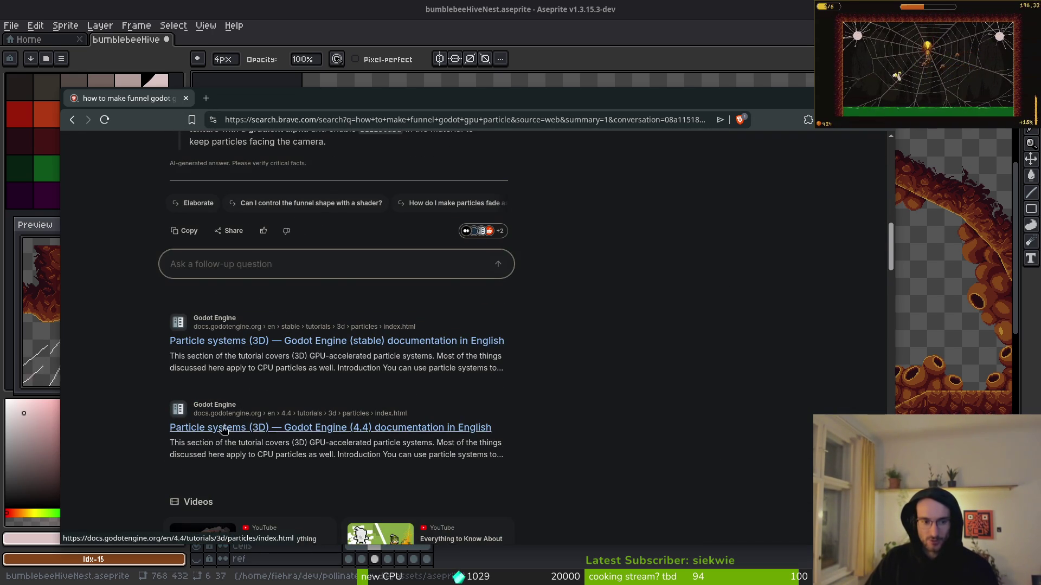
pyautogui.scroll(-3, 349, 317)
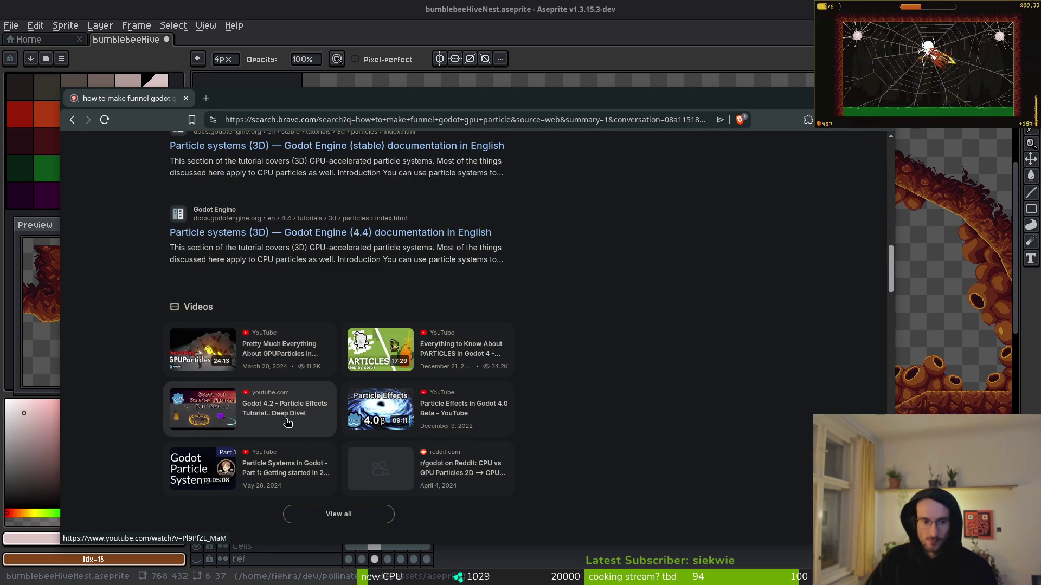
pyautogui.scroll(-3, 285, 420)
pyautogui.scroll(-5, 265, 393)
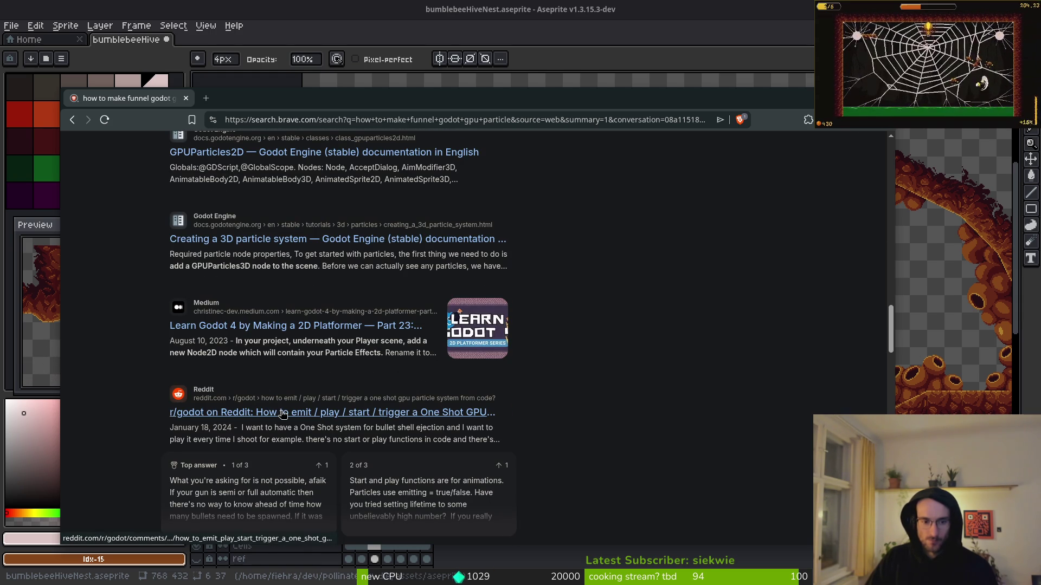
pyautogui.hotkey('ctrl', 't')
pyautogui.write('funnel gp')
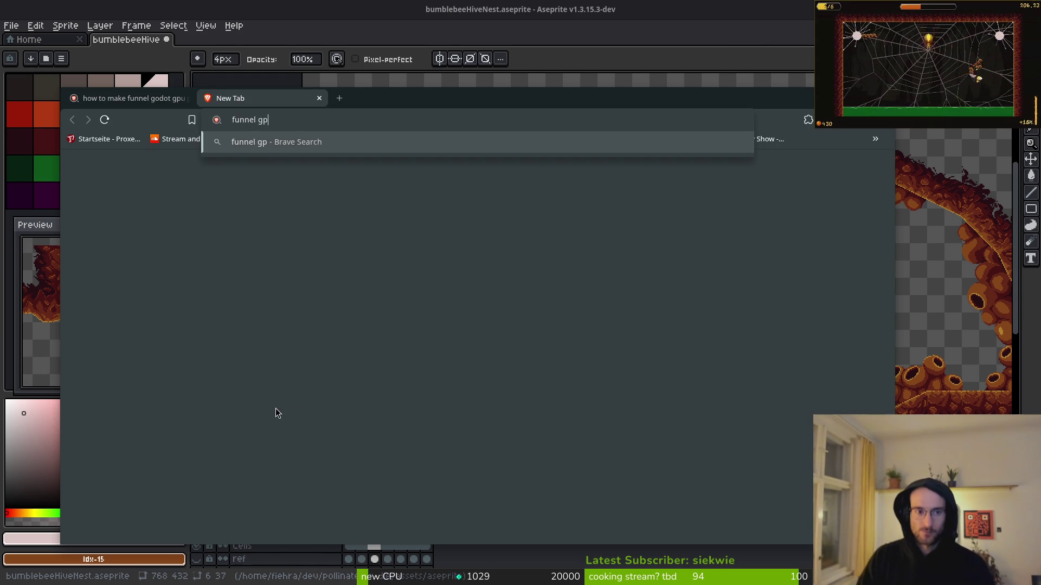
pyautogui.write('uparticle vfx')
pyautogui.press('Return')
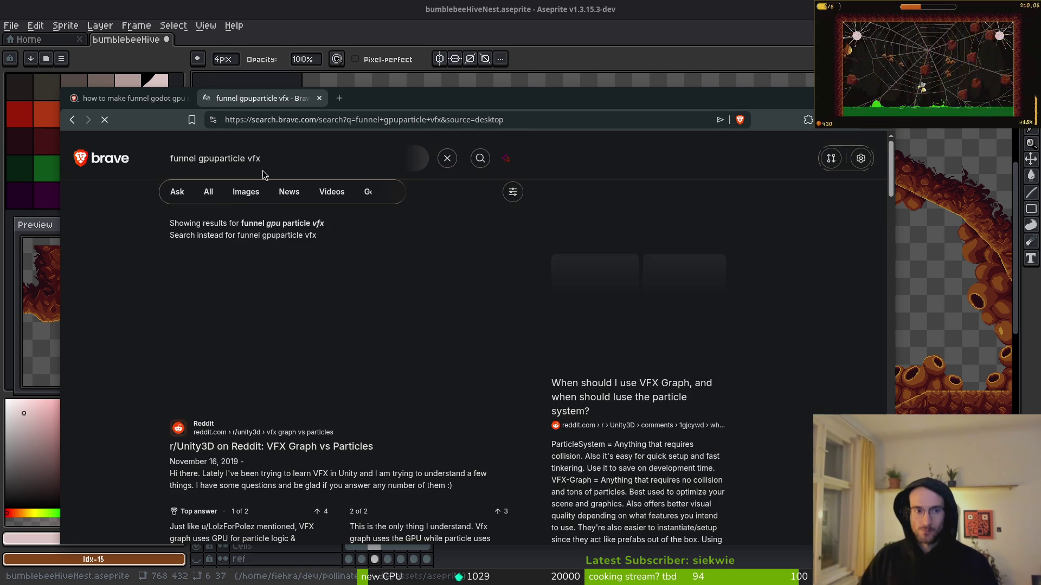
pyautogui.hotkey('ctrl', 't')
pyautogui.write('go')
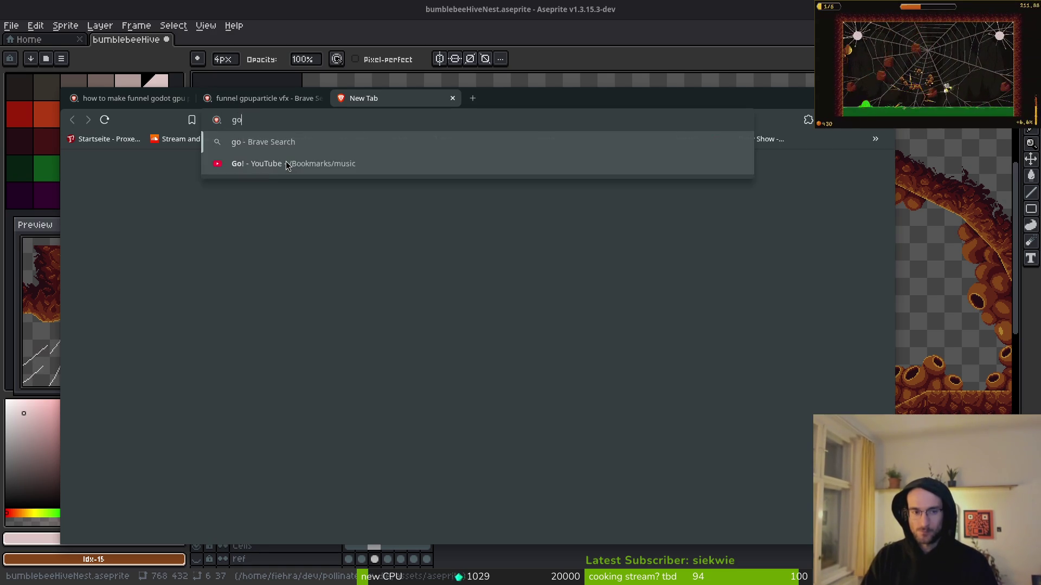
pyautogui.write('ogle')
pyautogui.press('Return')
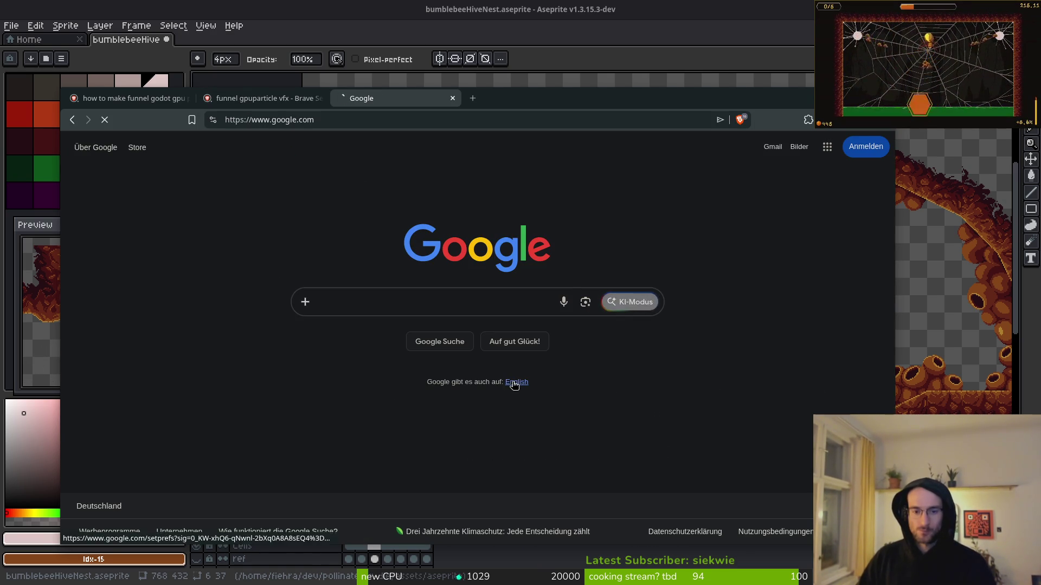
pyautogui.click(515, 383)
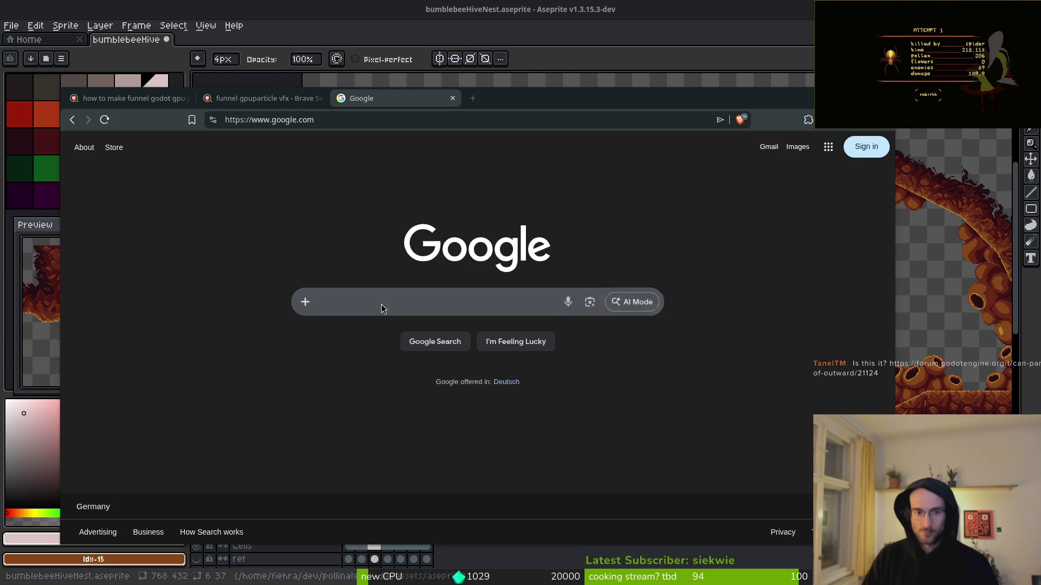
pyautogui.write('funnel effecdt')
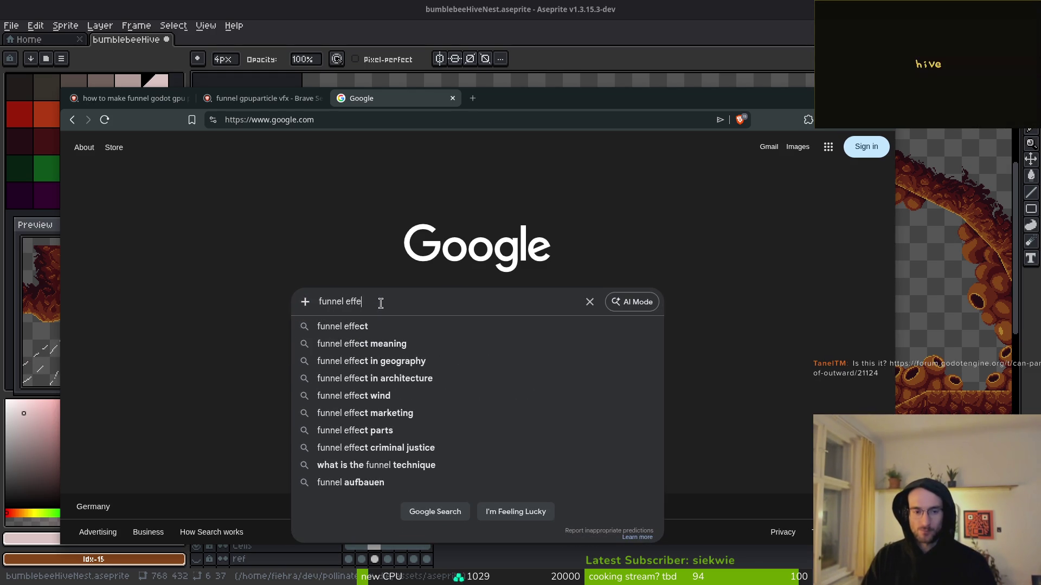
pyautogui.press('BackSpace')
pyautogui.press('BackSpace')
pyautogui.press('BackSpace')
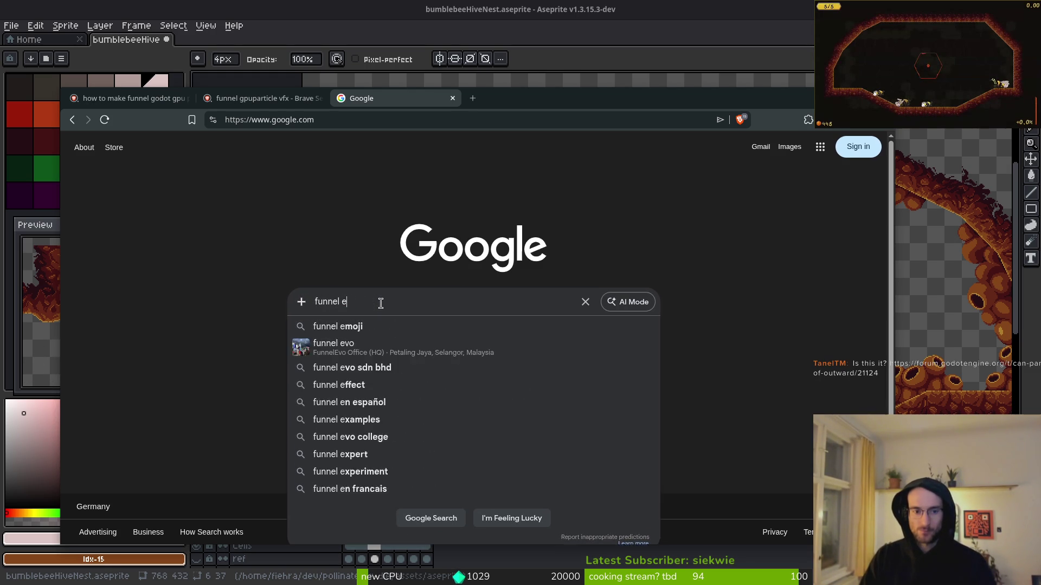
pyautogui.write('gpu particle')
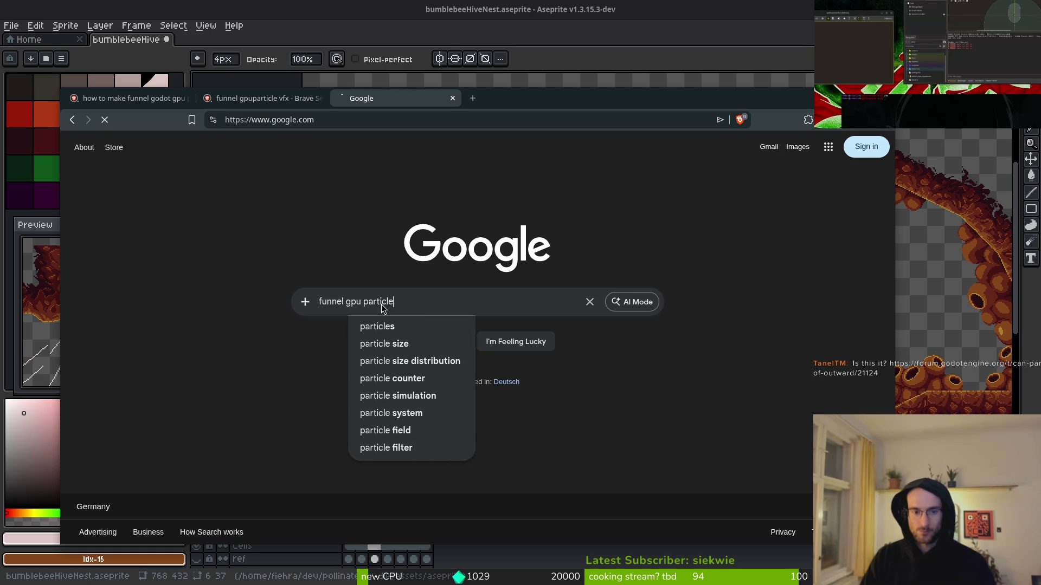
pyautogui.press('Return')
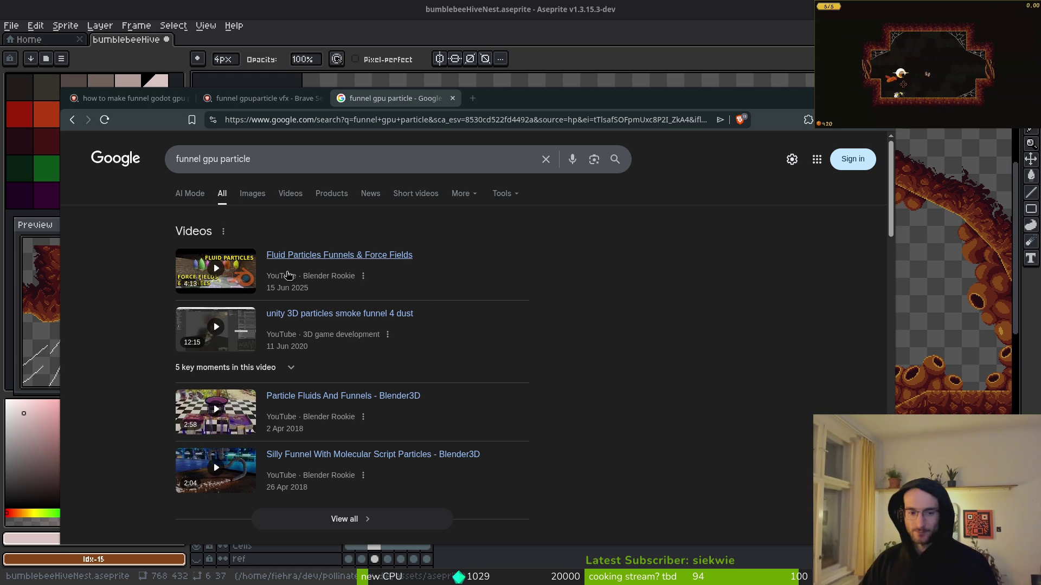
pyautogui.click(452, 98)
pyautogui.click(325, 99)
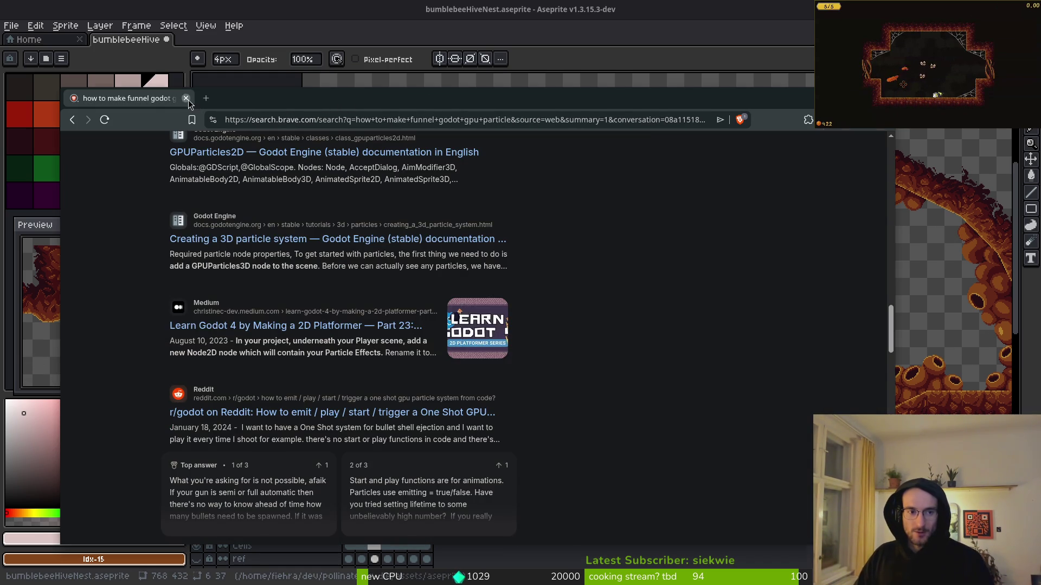
pyautogui.click(186, 99)
# Create a new scene in Godot with a 2D Scene root node
pyautogui.hotkey('alt', 'Tab')
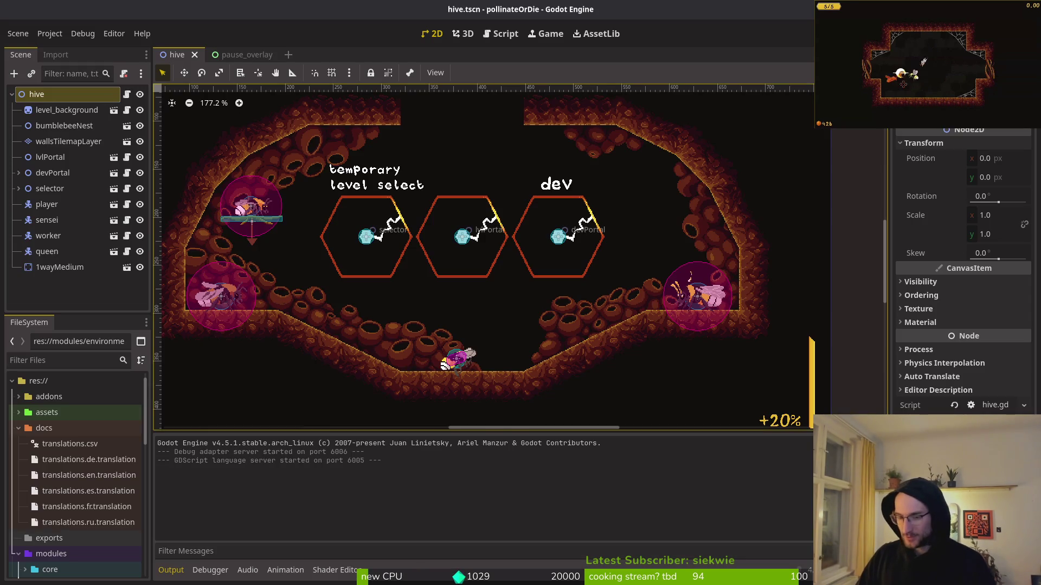
pyautogui.hotkey('alt', 'Tab')
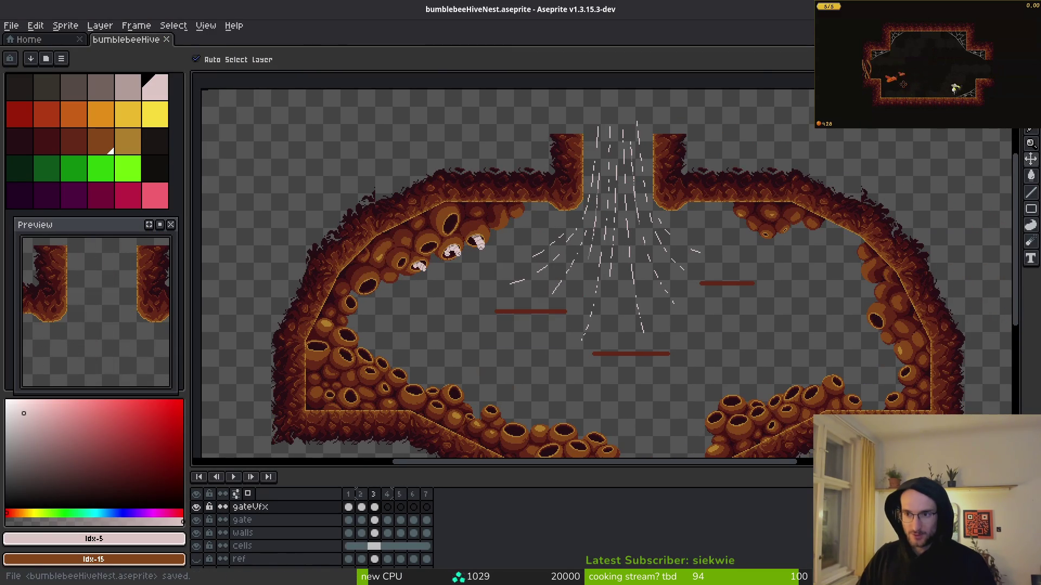
pyautogui.hotkey('alt', 'Tab')
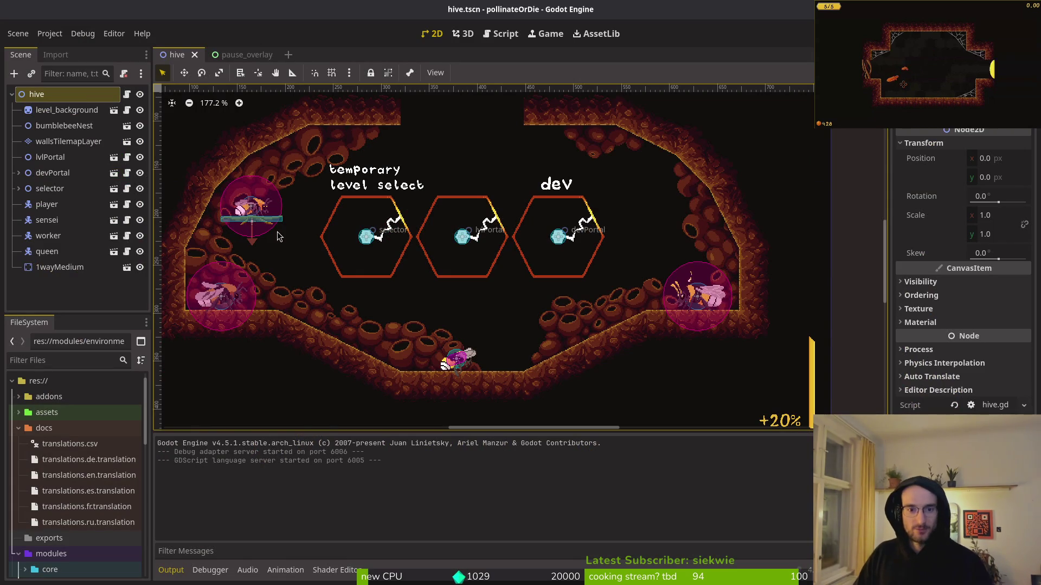
pyautogui.click(18, 33)
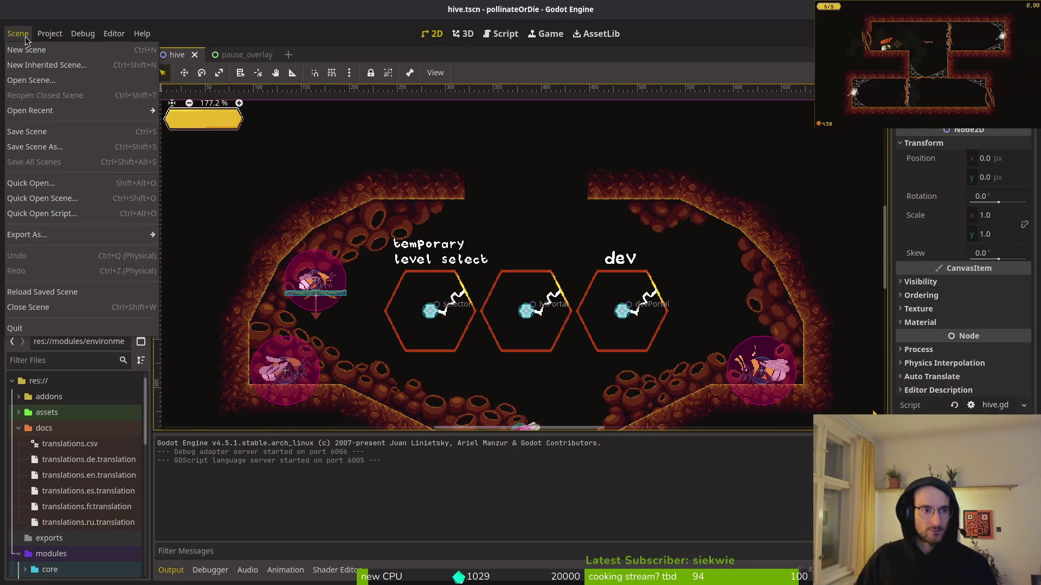
pyautogui.click(26, 49)
pyautogui.click(76, 109)
# Change the root Node2D's type to GPUParticles2D by searching 'gpu'
pyautogui.doubleClick(61, 94)
pyautogui.rightClick(60, 92)
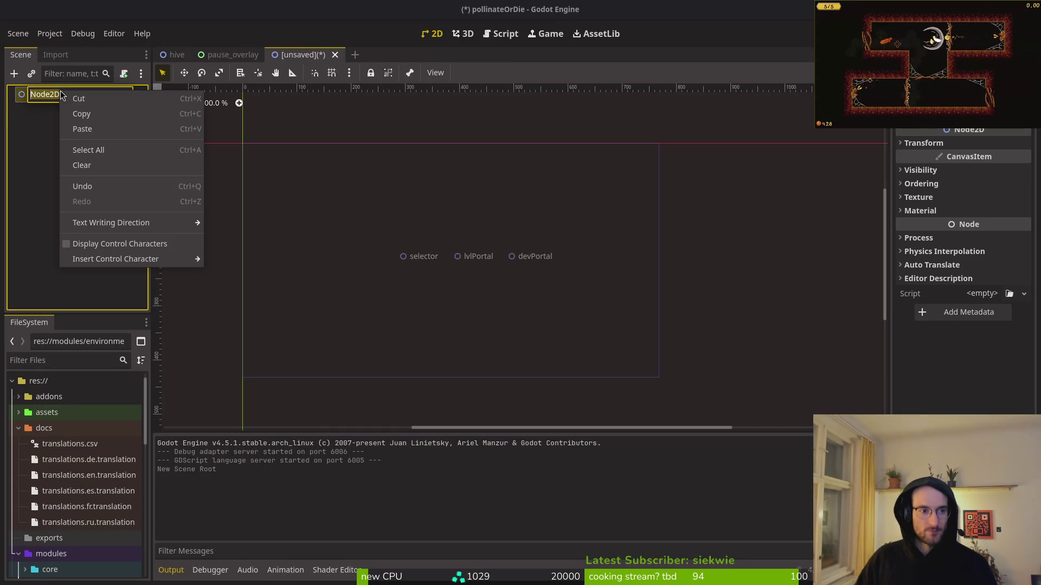
pyautogui.click(43, 121)
pyautogui.rightClick(55, 99)
pyautogui.click(109, 233)
pyautogui.write('gpu')
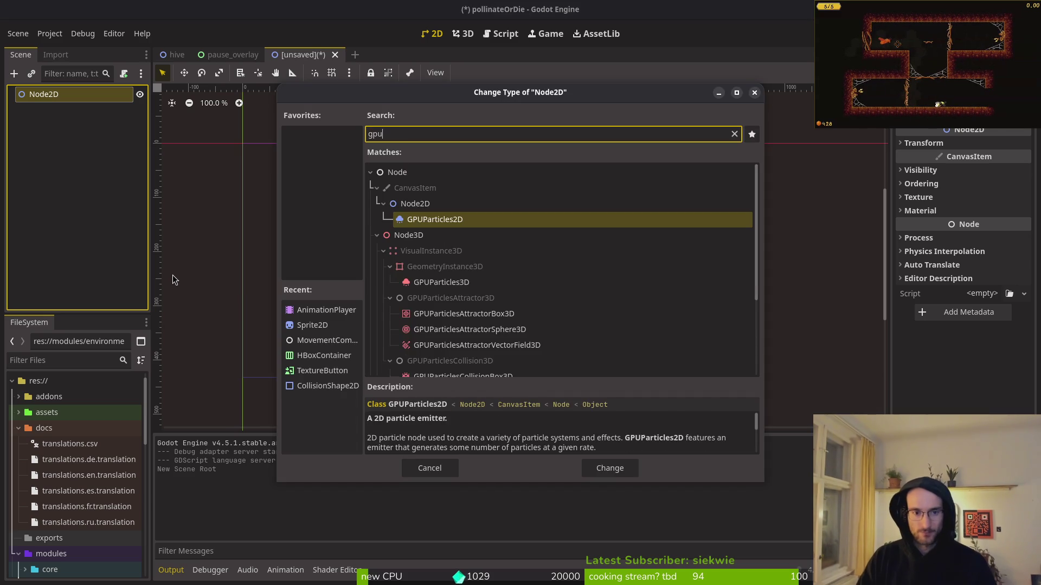
pyautogui.press('Return')
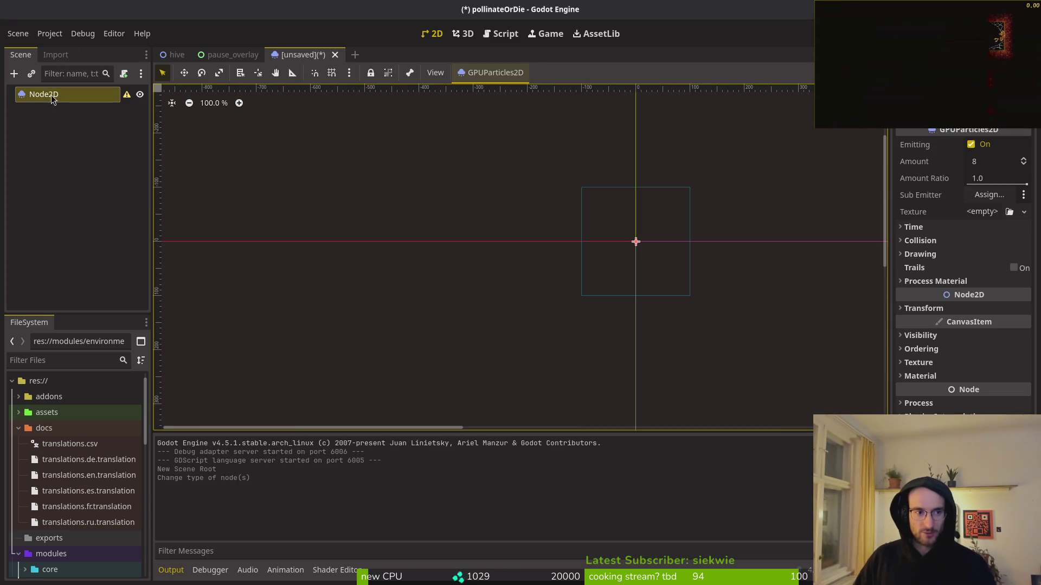
pyautogui.click(935, 281)
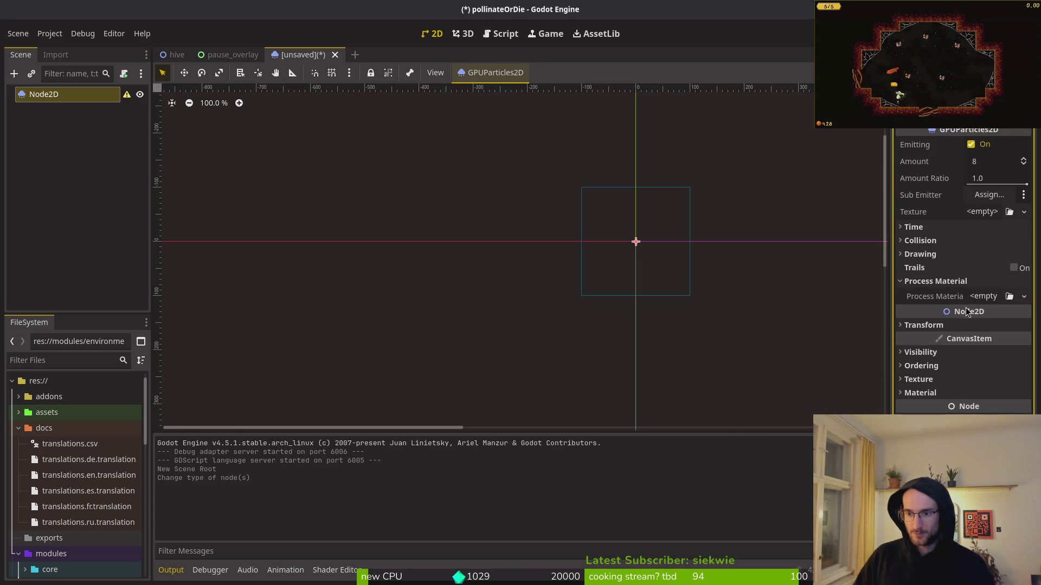
# Assign a new ParticleProcessMaterial to the emitter's Process Material slot
pyautogui.click(989, 296)
pyautogui.click(978, 327)
pyautogui.scroll(10, 641, 241)
pyautogui.hscroll(3, 630, 254)
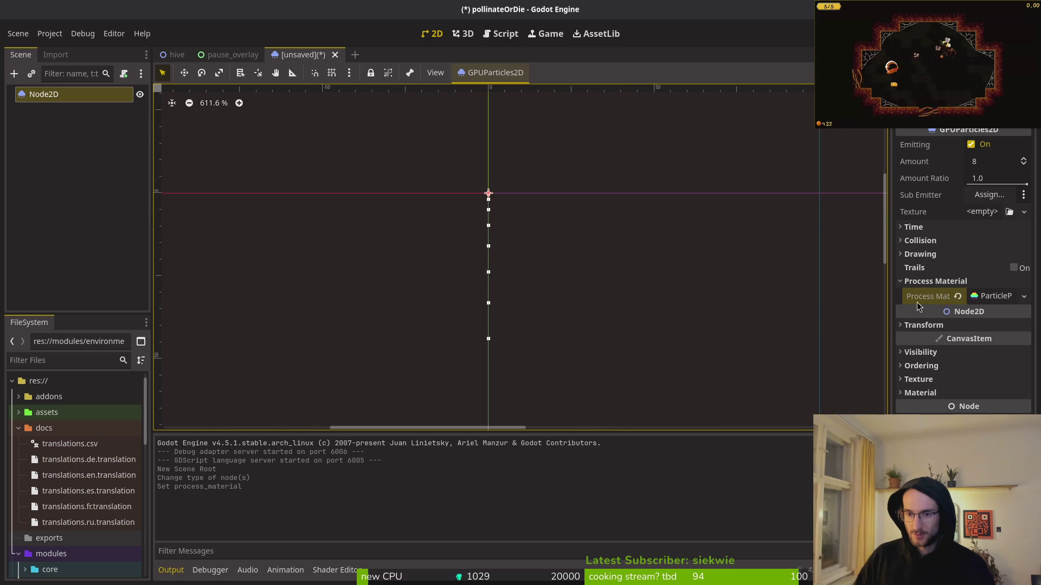
# Expand the material's Accelerations section to expose the Gravity vector values
pyautogui.click(970, 295)
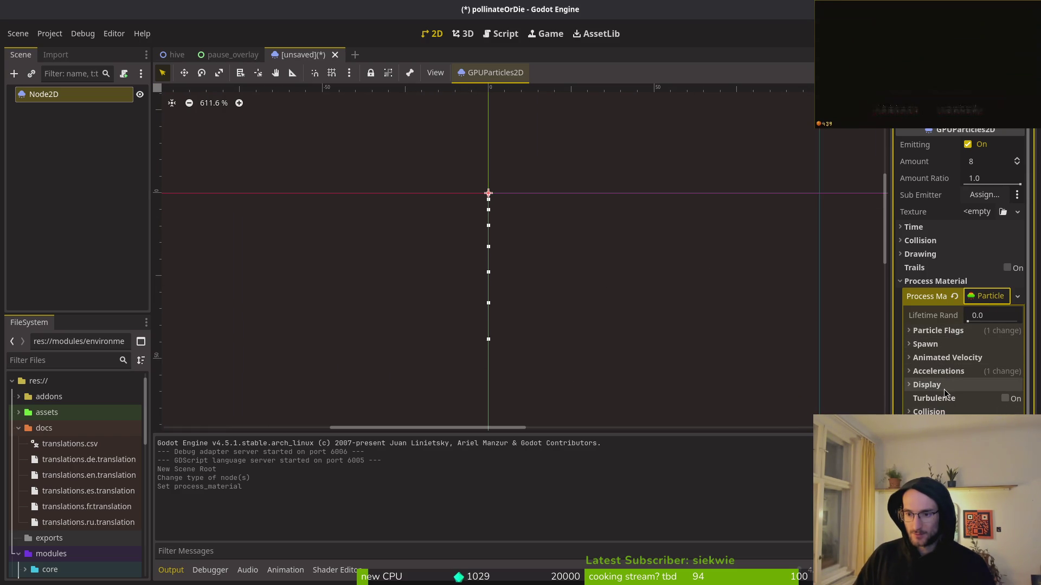
pyautogui.click(938, 344)
pyautogui.click(938, 346)
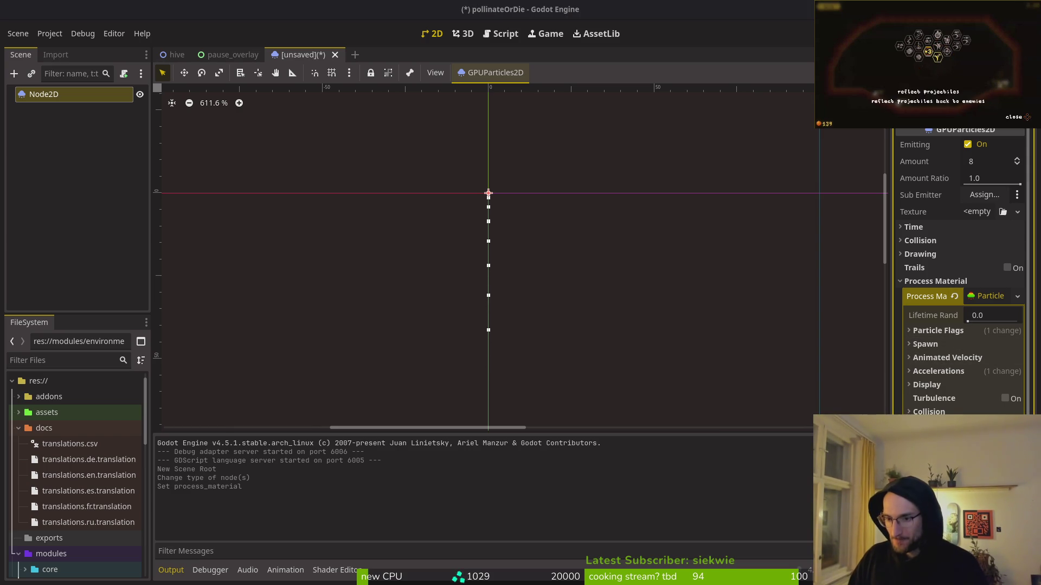
pyautogui.click(954, 371)
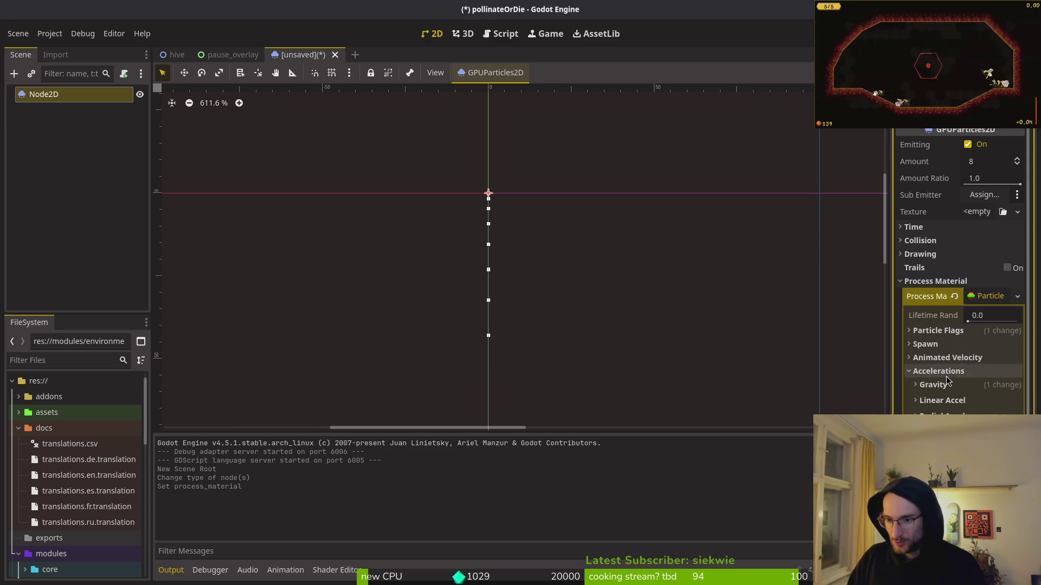
pyautogui.click(959, 387)
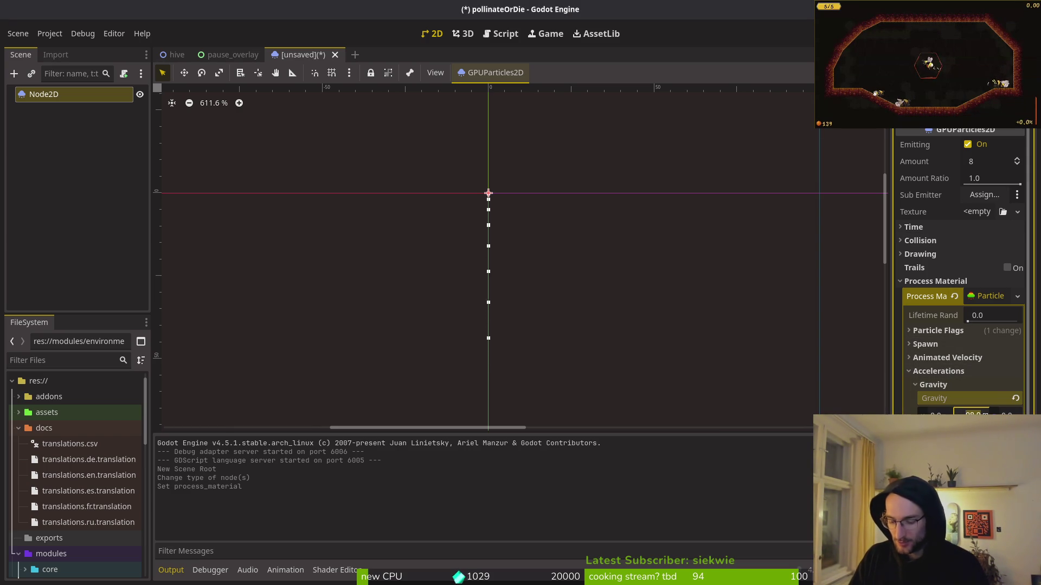
# Save the scene into res://modules/vfx as funnel_vfx.tscn
pyautogui.press('Return')
pyautogui.hotkey('ctrl', 's')
pyautogui.press('Escape')
pyautogui.hotkey('ctrl', 's')
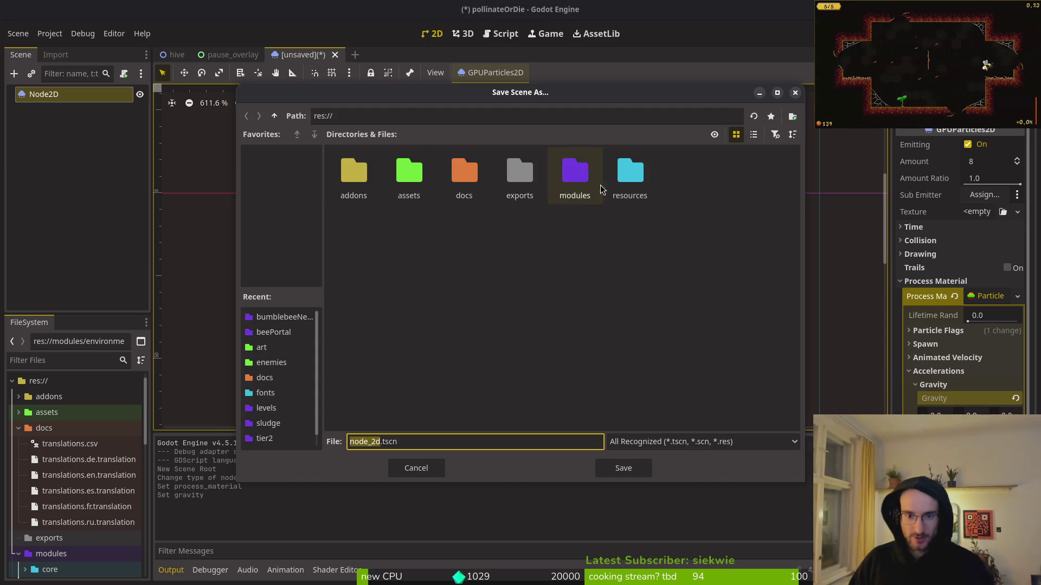
pyautogui.doubleClick(574, 173)
pyautogui.doubleClick(412, 234)
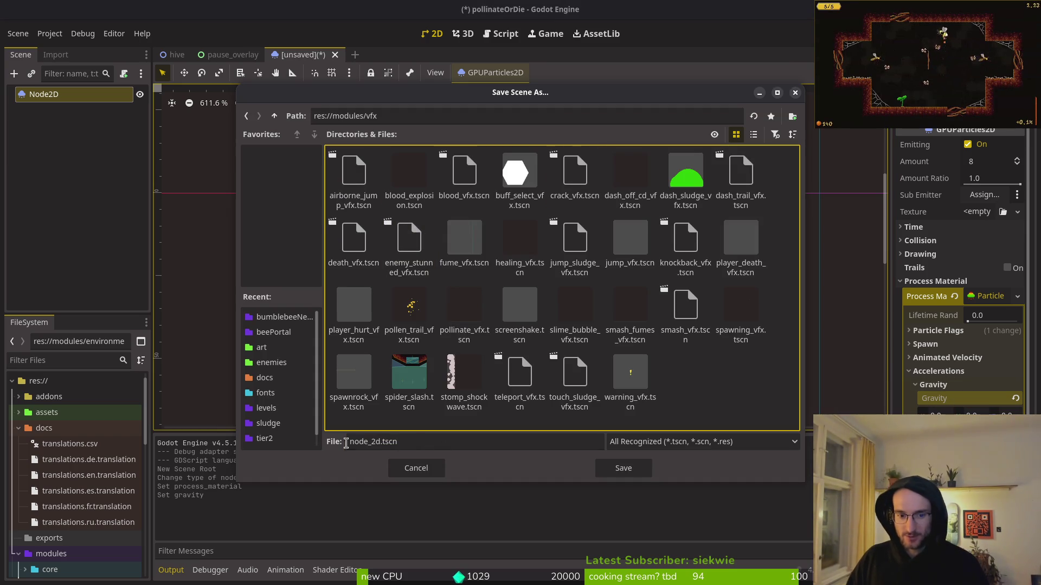
pyautogui.tripleClick(379, 442)
pyautogui.press('BackSpace')
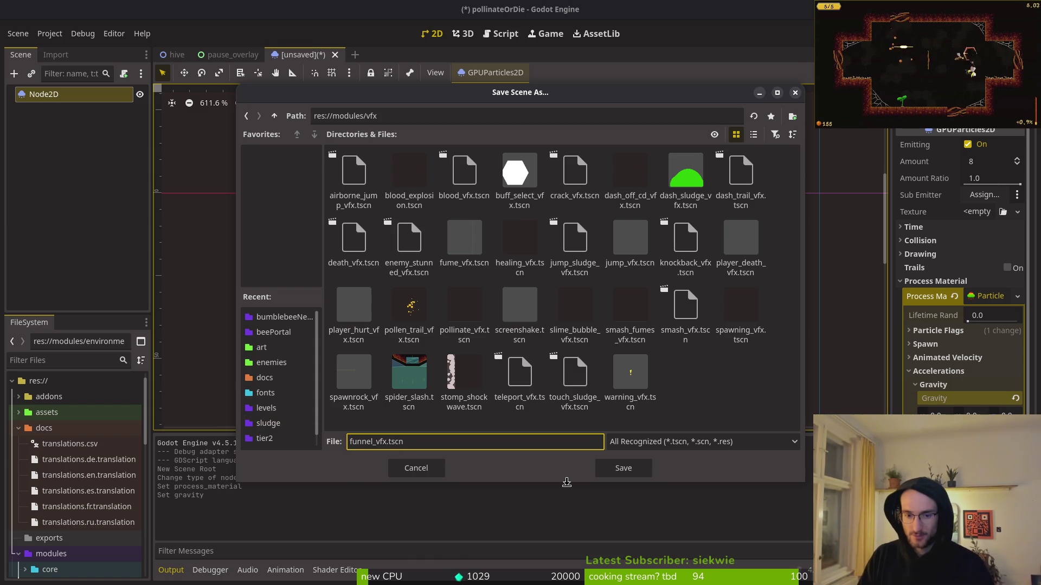
pyautogui.press('Return')
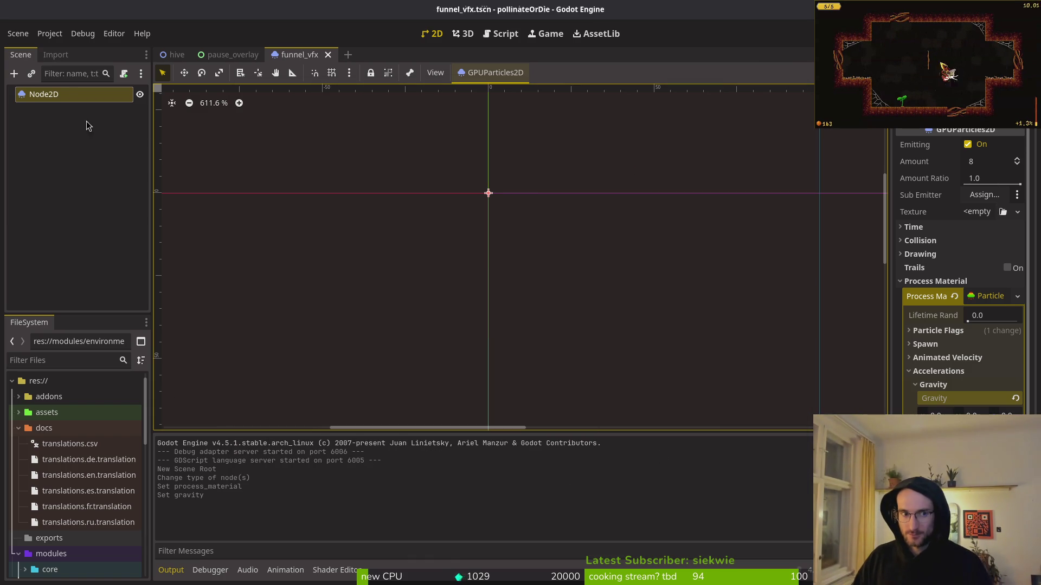
# Rename the root node to windFunnel
pyautogui.rightClick(66, 93)
pyautogui.press('Escape')
pyautogui.doubleClick(66, 94)
pyautogui.write('windFun')
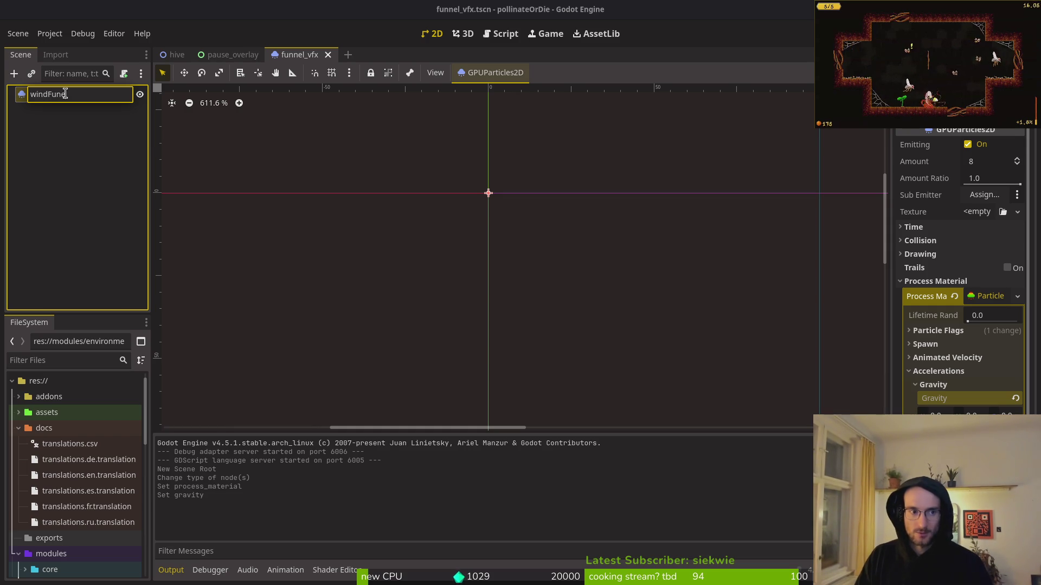
pyautogui.write('el')
pyautogui.press('Return')
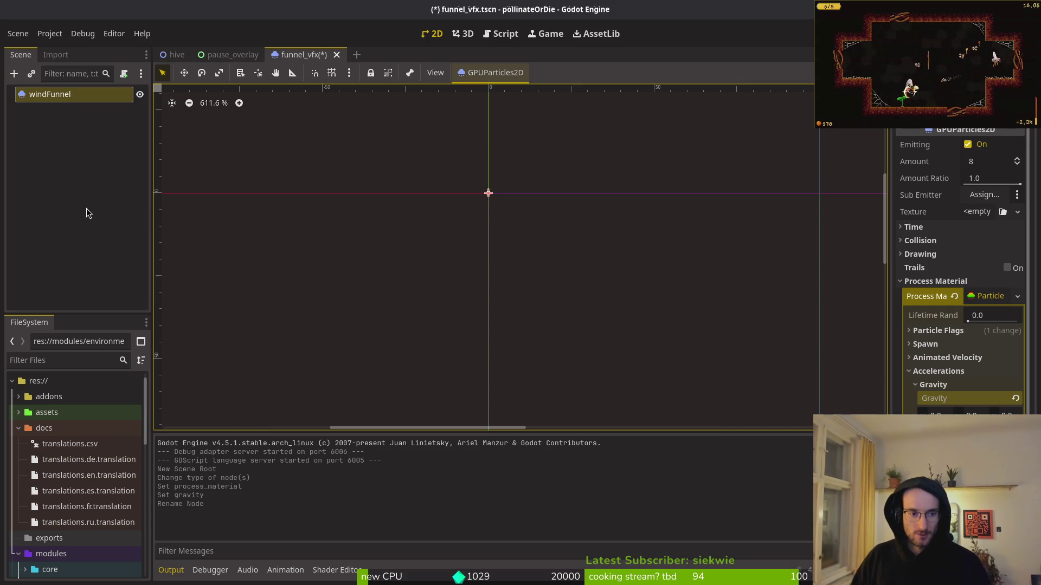
# Rename the scene file in FileSystem to wind_funnel_vfx.tscn
pyautogui.rightClick(302, 58)
pyautogui.click(337, 128)
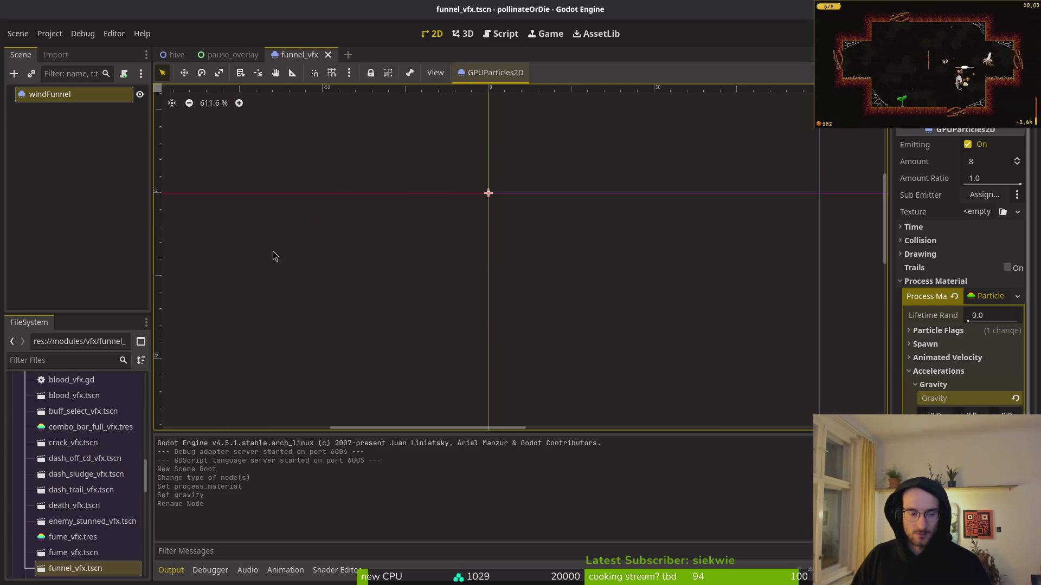
pyautogui.rightClick(68, 568)
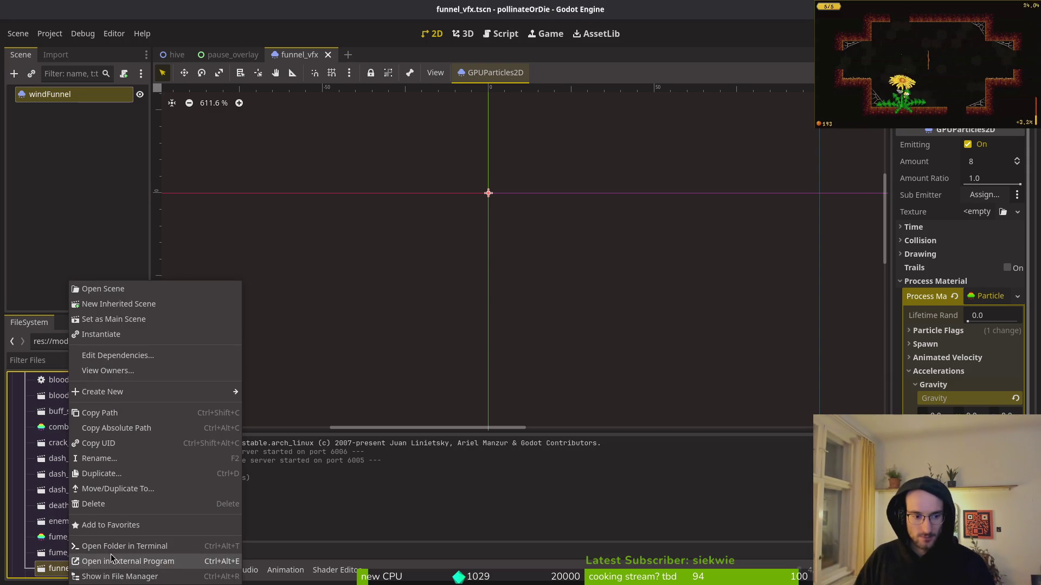
pyautogui.click(132, 458)
pyautogui.write('wind')
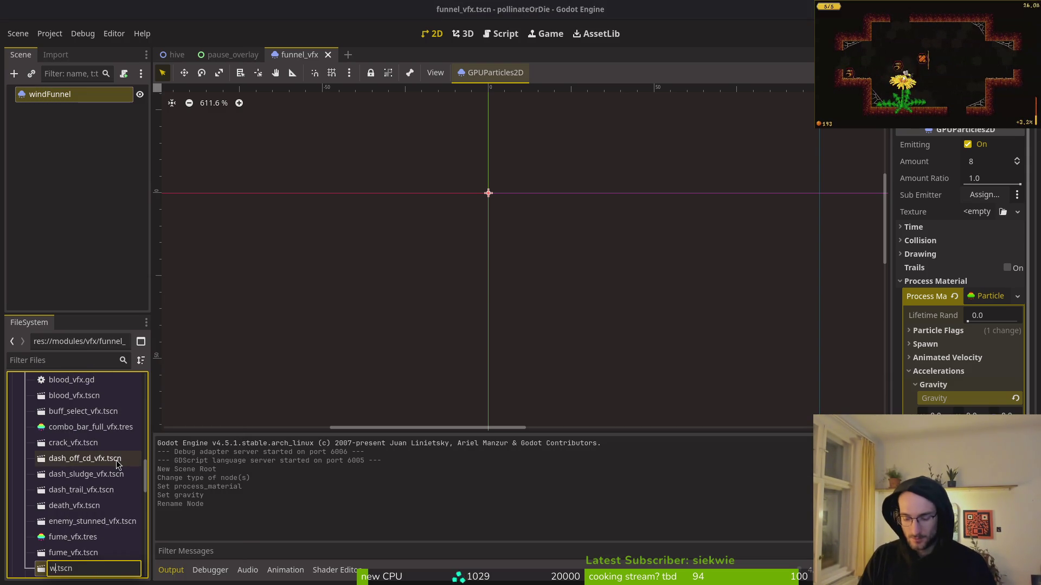
pyautogui.write('_funnel')
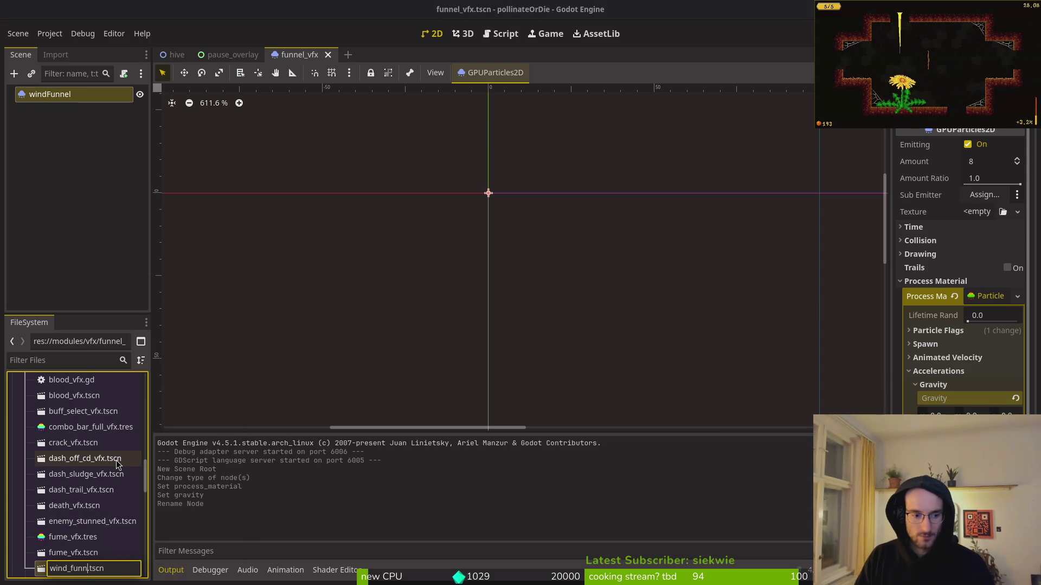
pyautogui.write('_vfx')
pyautogui.press('Return')
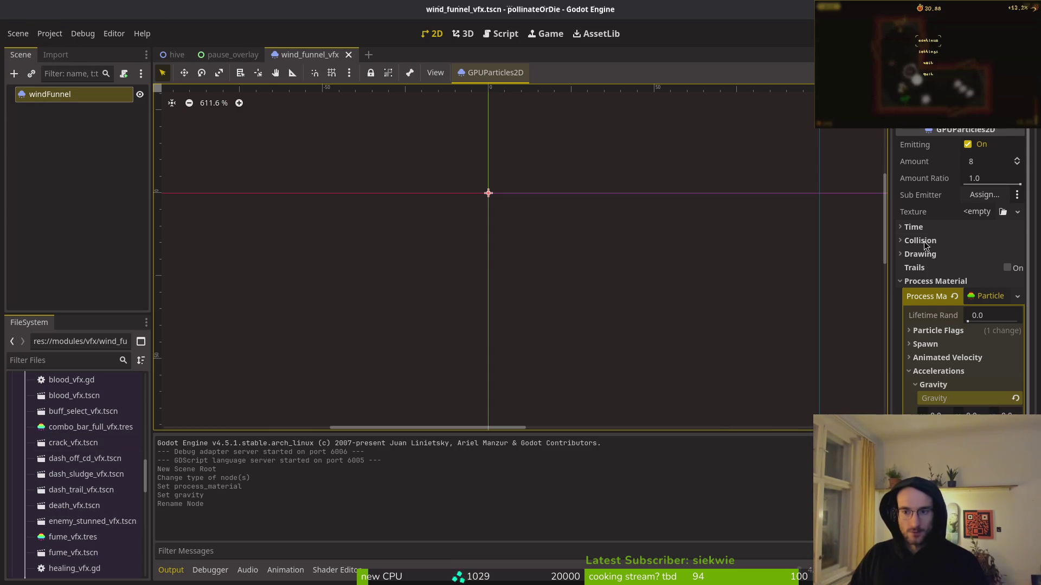
pyautogui.click(931, 358)
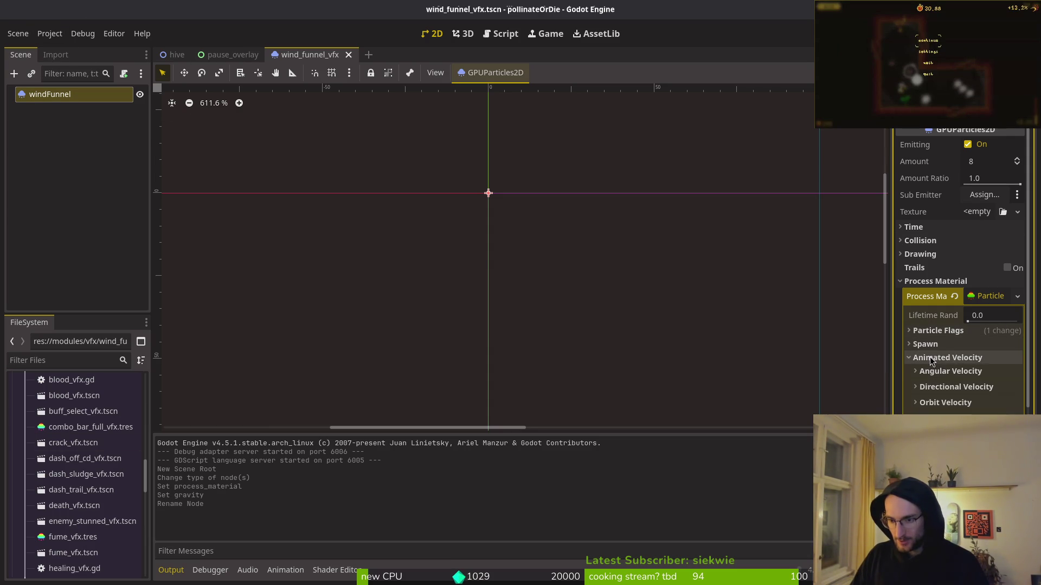
# Set the Emission Shape to Sphere with a radius and save the scene
pyautogui.click(930, 356)
pyautogui.click(925, 344)
pyautogui.click(925, 344)
pyautogui.click(932, 346)
pyautogui.click(930, 359)
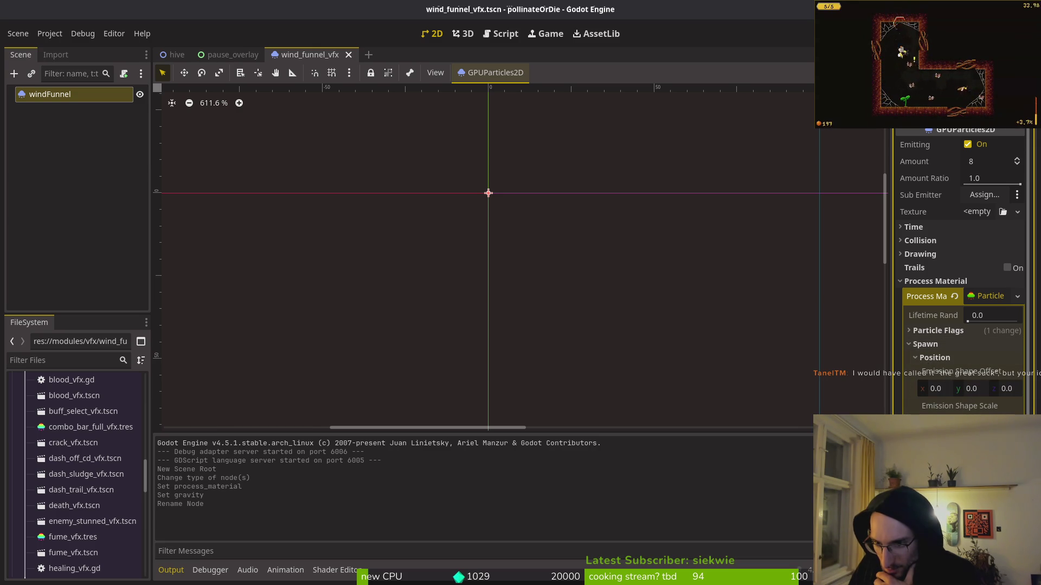
pyautogui.click(1002, 408)
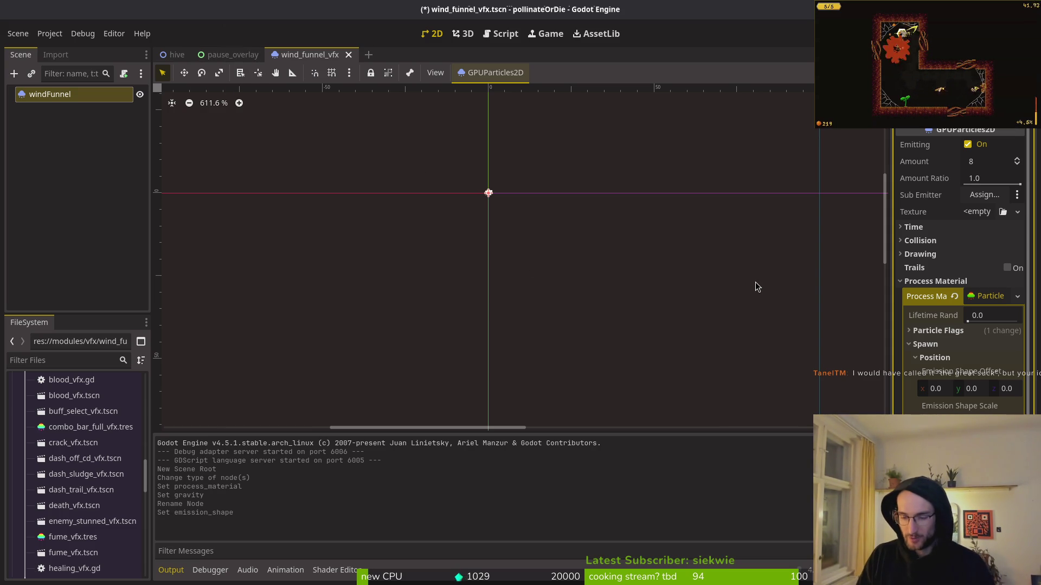
pyautogui.press('Return')
pyautogui.scroll(-2, 620, 179)
pyautogui.scroll(-2, 609, 242)
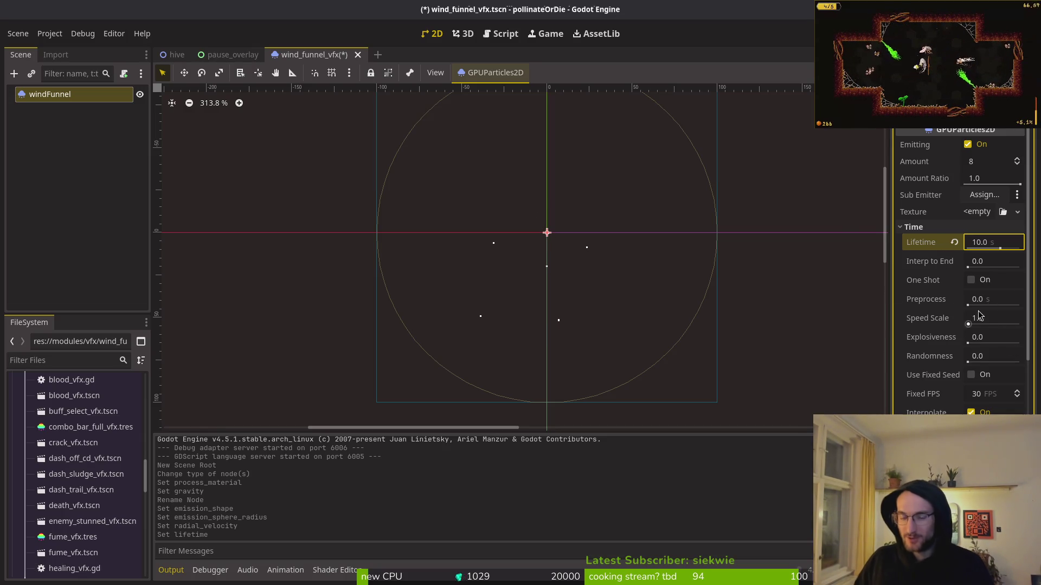
pyautogui.hotkey('ctrl', 's')
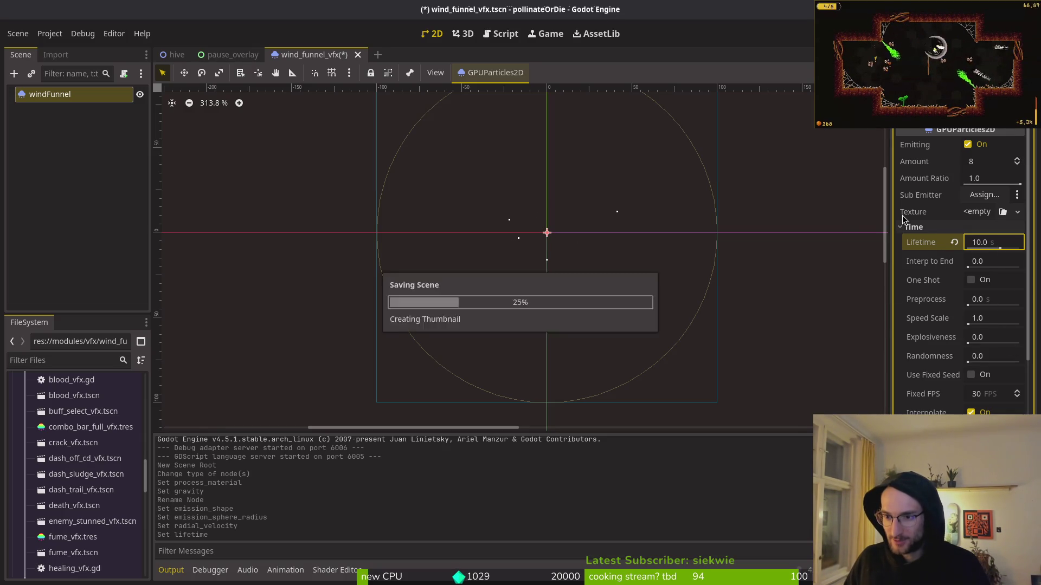
# Give the particles radial and orbit velocity so they swirl
pyautogui.click(915, 227)
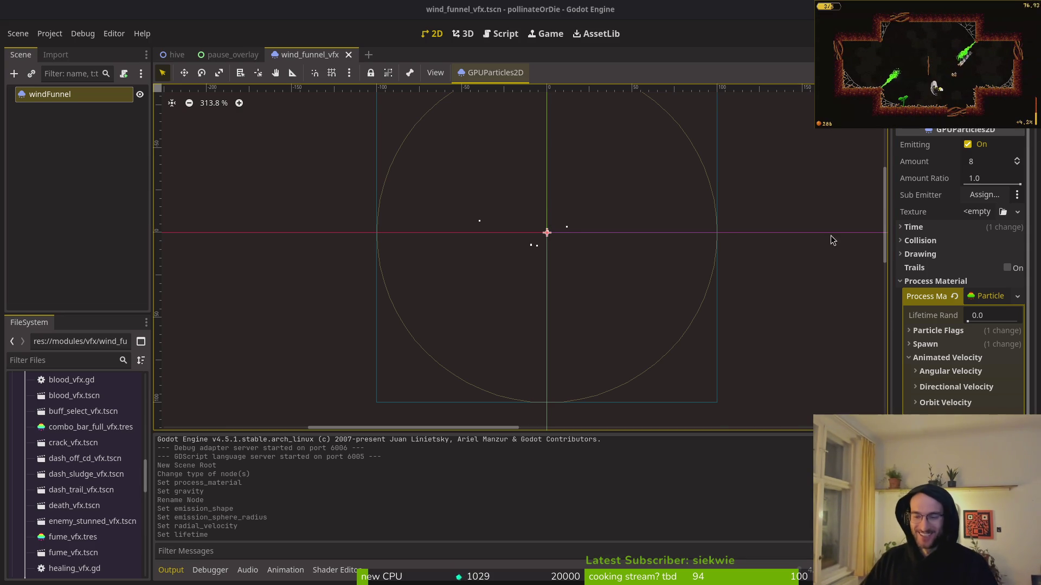
pyautogui.click(975, 297)
pyautogui.click(988, 300)
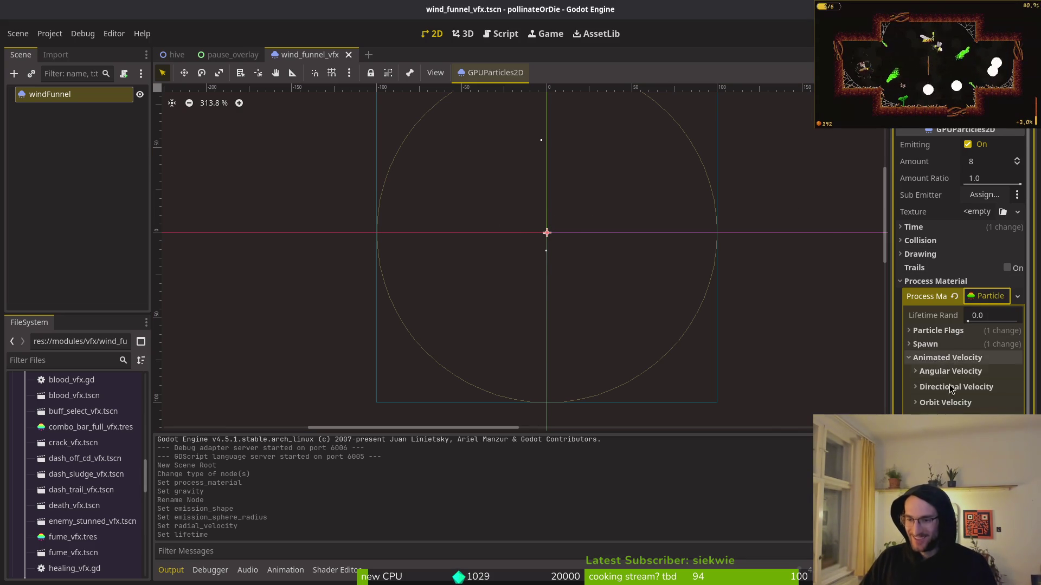
pyautogui.click(942, 405)
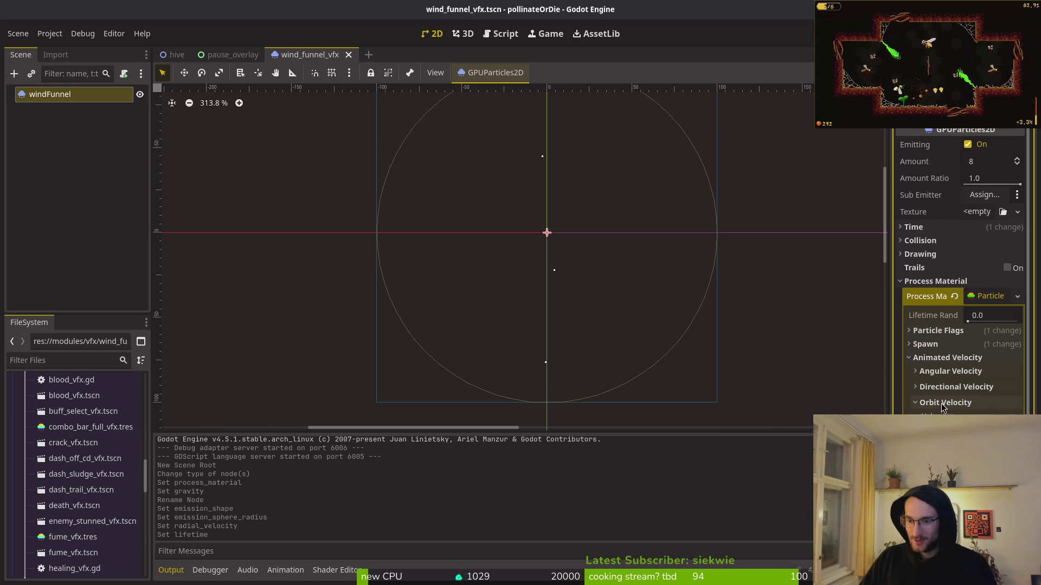
pyautogui.press('Return')
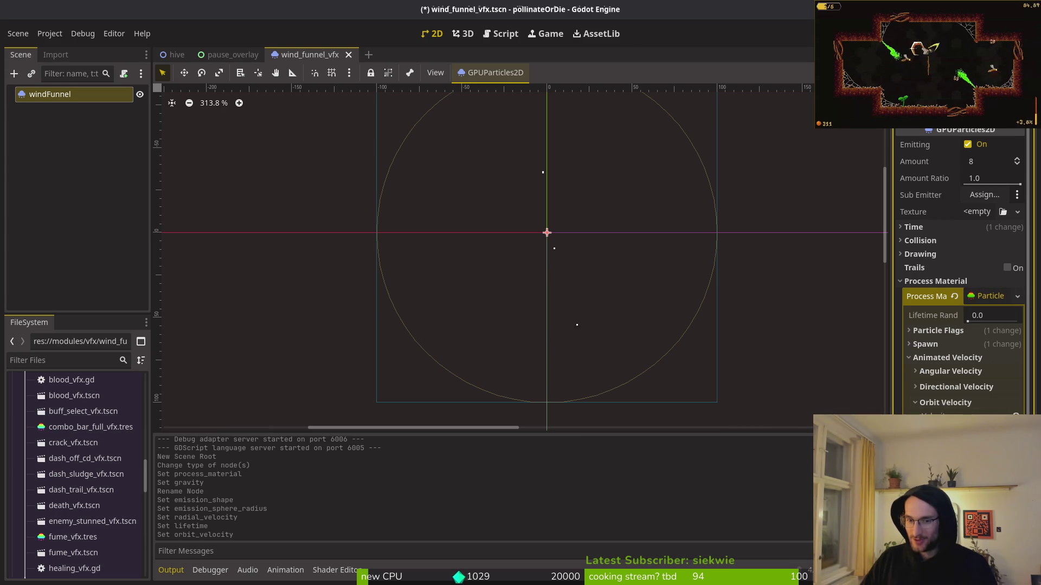
pyautogui.press('Return')
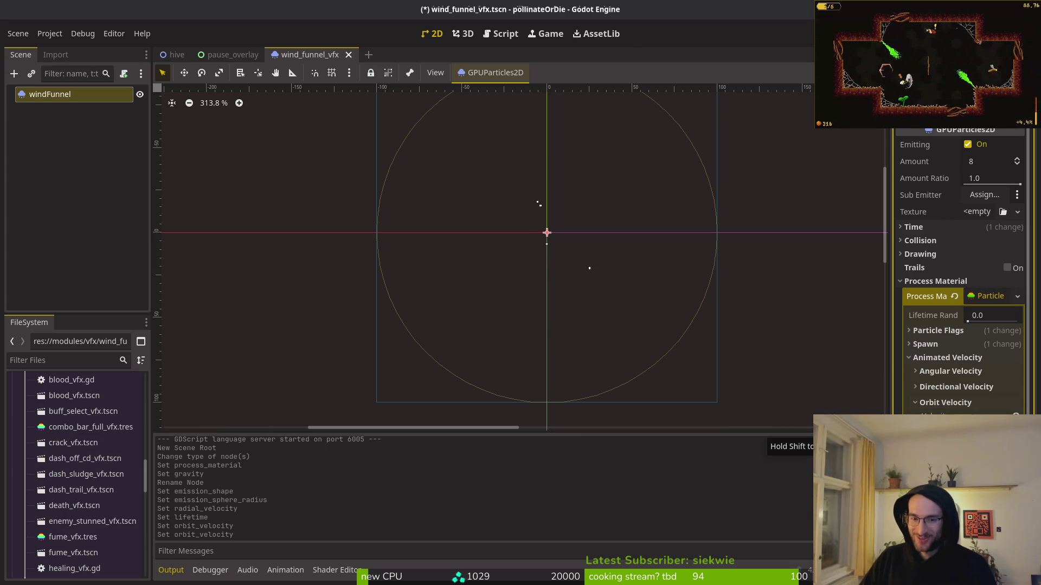
pyautogui.press('Return')
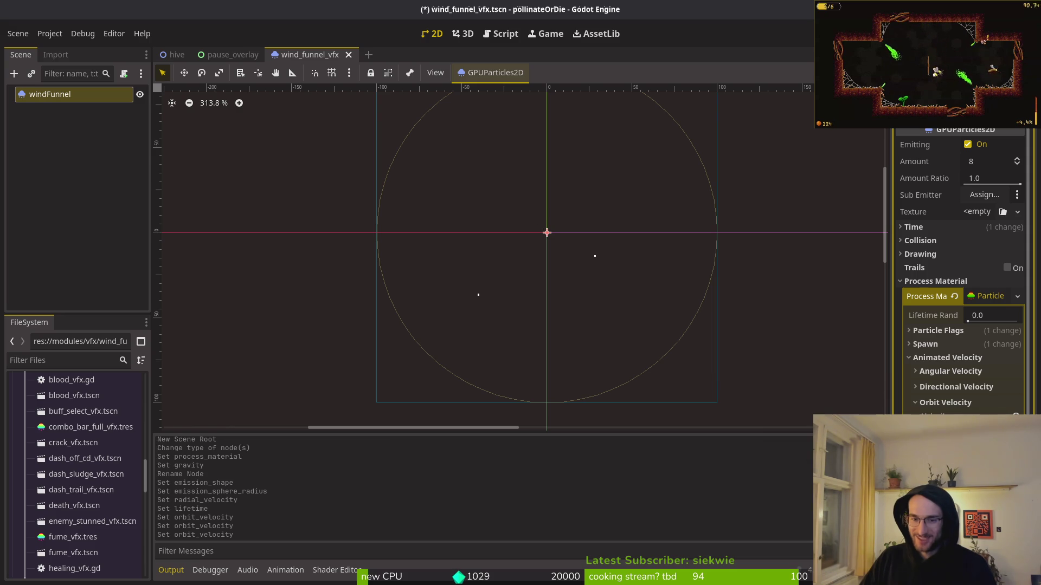
pyautogui.click(947, 358)
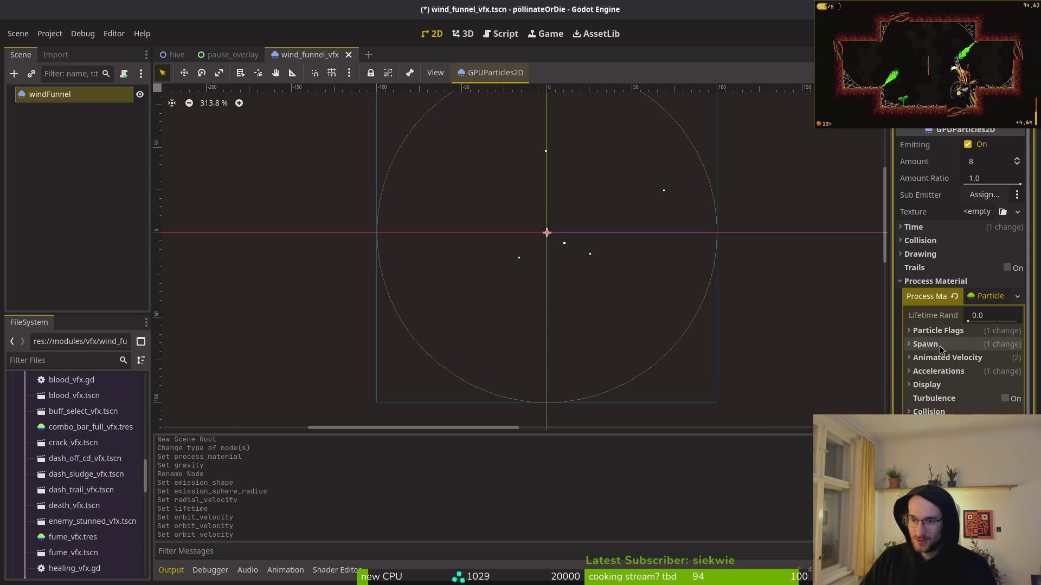
# Set the particles' emission angle in the Spawn settings
pyautogui.click(932, 345)
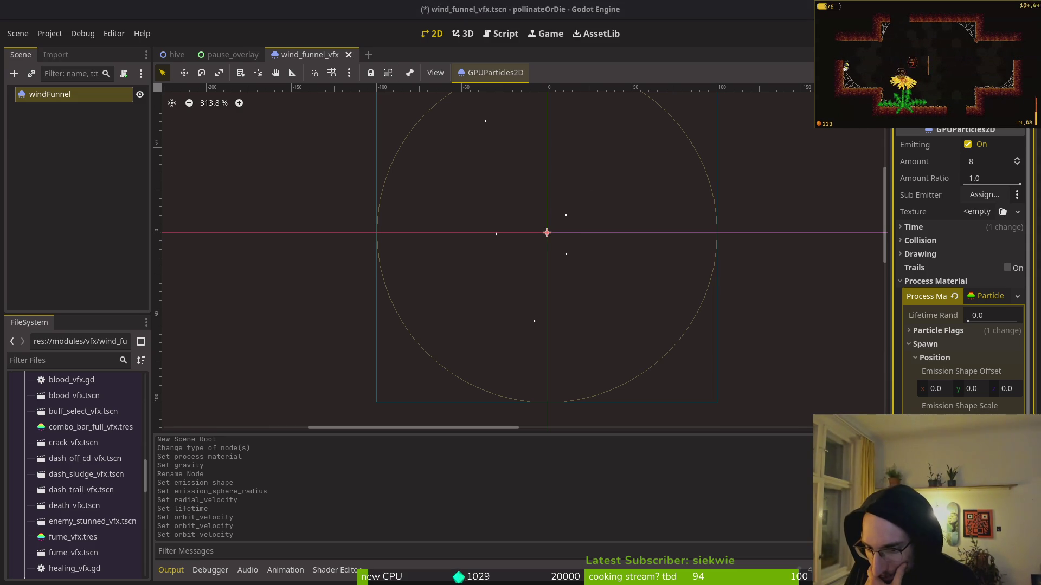
pyautogui.press('Return')
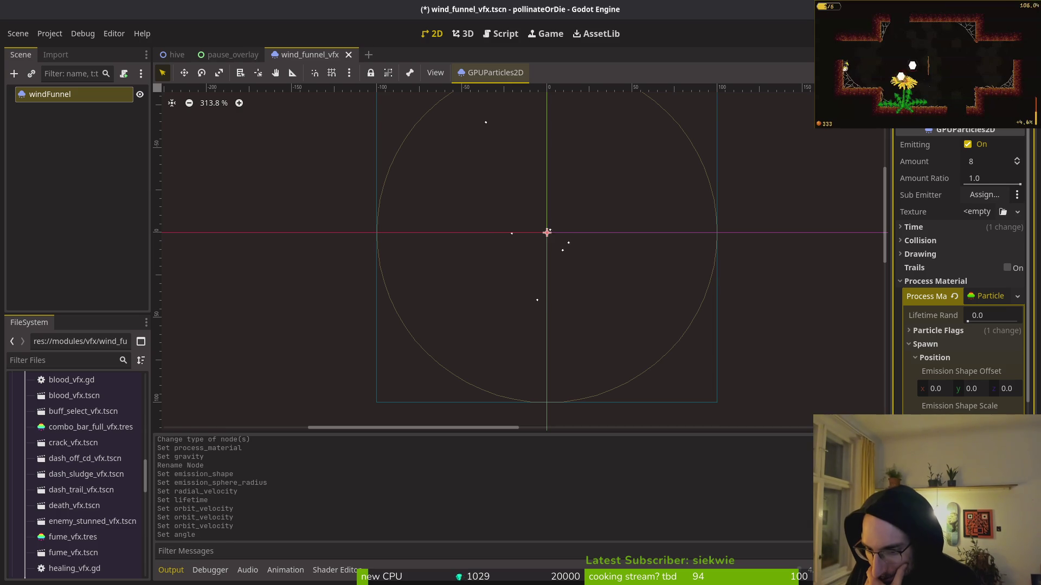
pyautogui.press('Return')
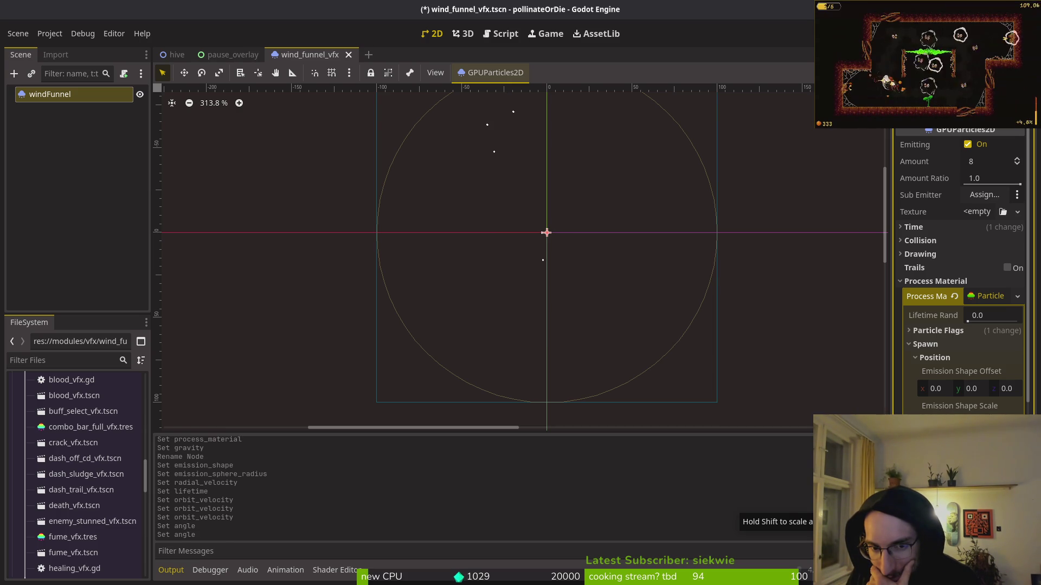
pyautogui.click(976, 161)
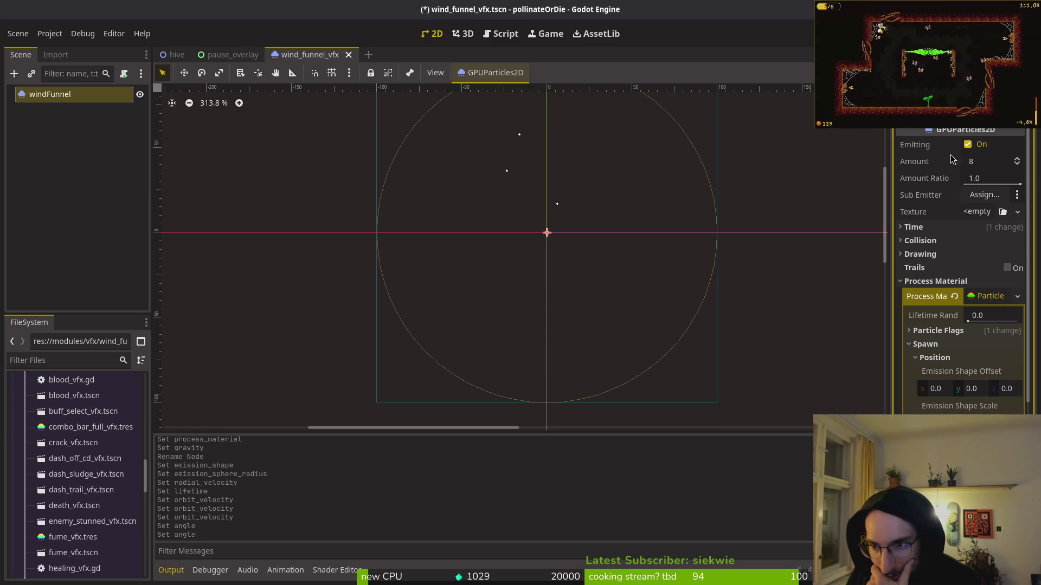
# Set the particle Amount to 33, then 100, and save wind_funnel_vfx.tscn
pyautogui.write('33')
pyautogui.press('Return')
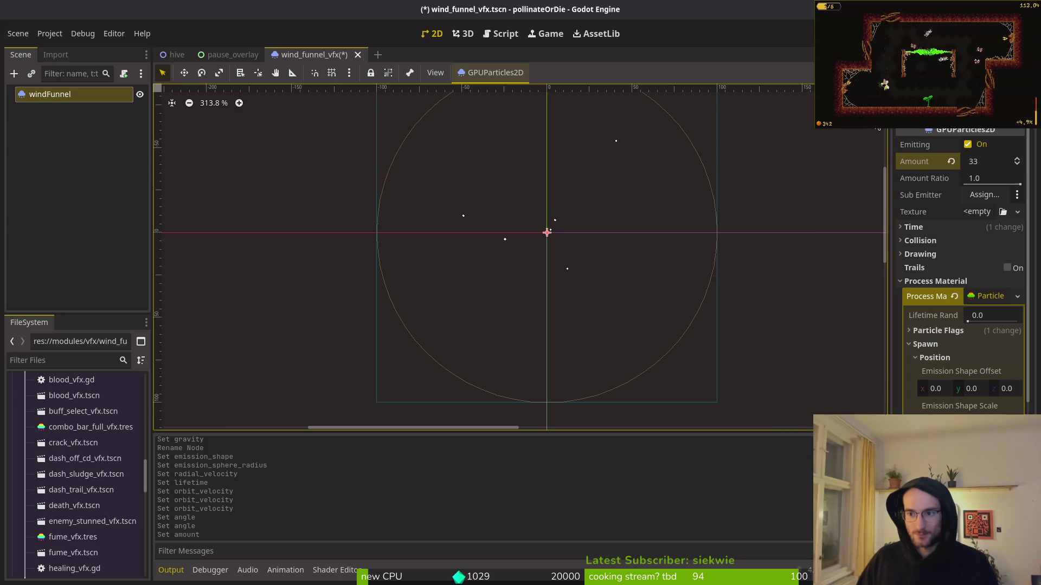
pyautogui.click(1002, 162)
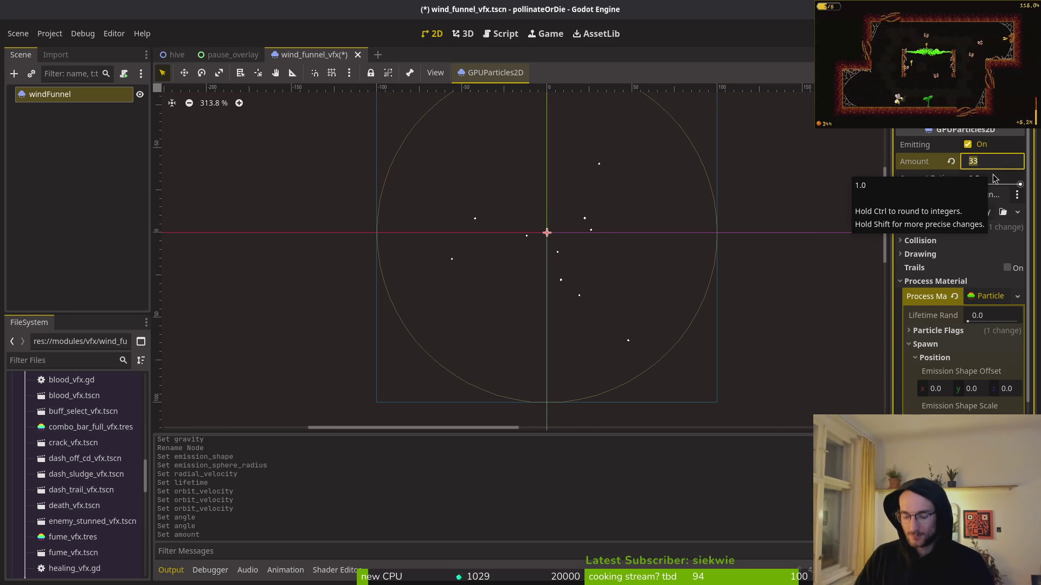
pyautogui.write('10')
pyautogui.press('Return')
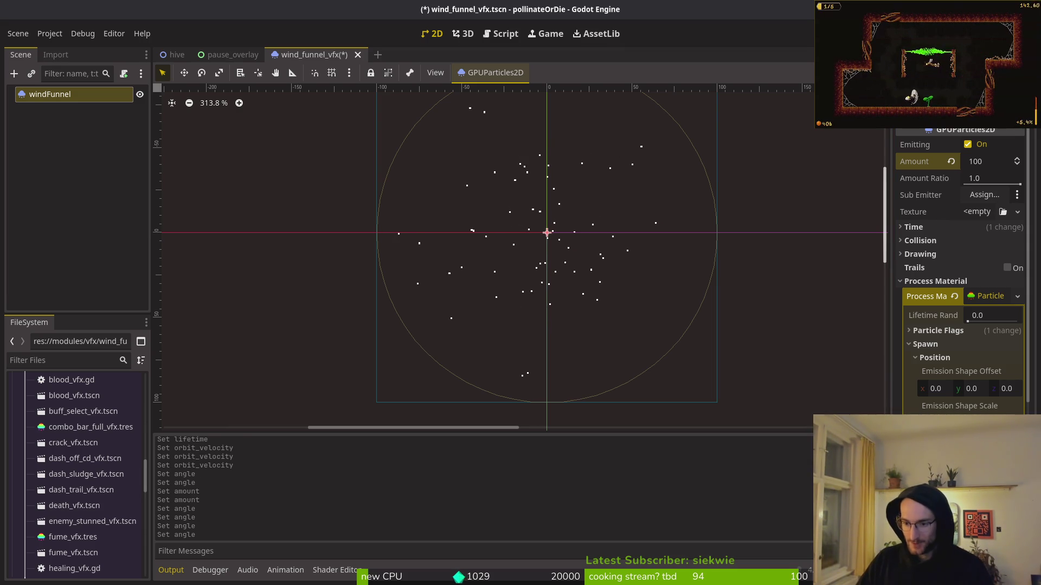
pyautogui.hotkey('ctrl', 's')
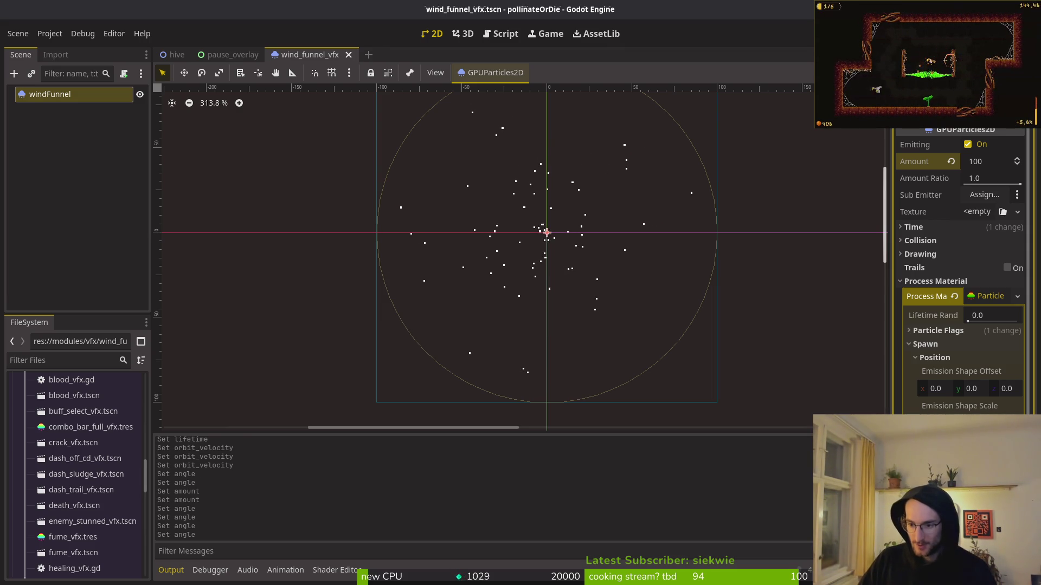
pyautogui.click(933, 358)
pyautogui.click(928, 346)
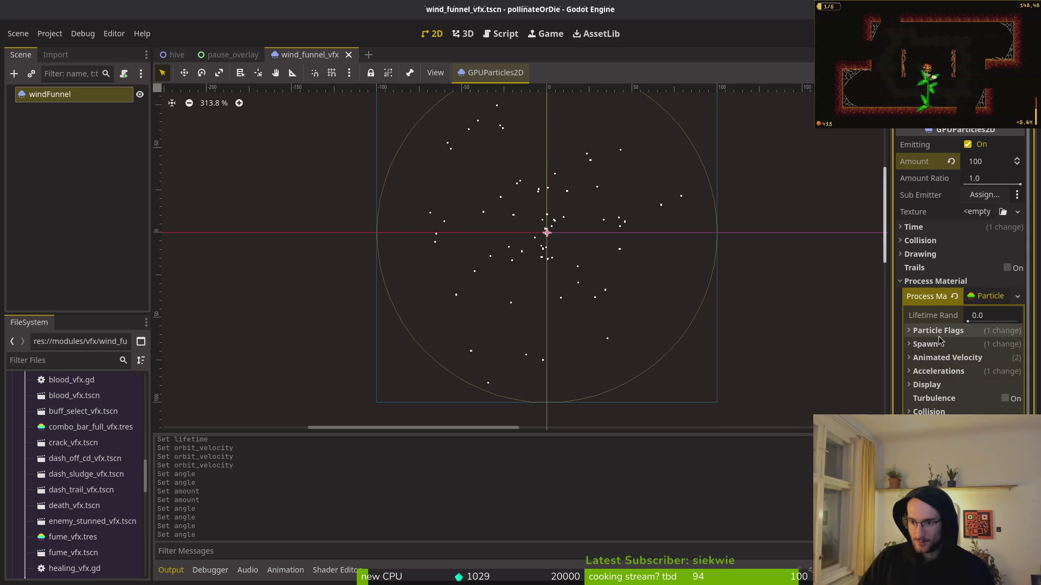
# Expand Spawn > Position in the process material to reach the Emission Shape dropdown
pyautogui.click(928, 346)
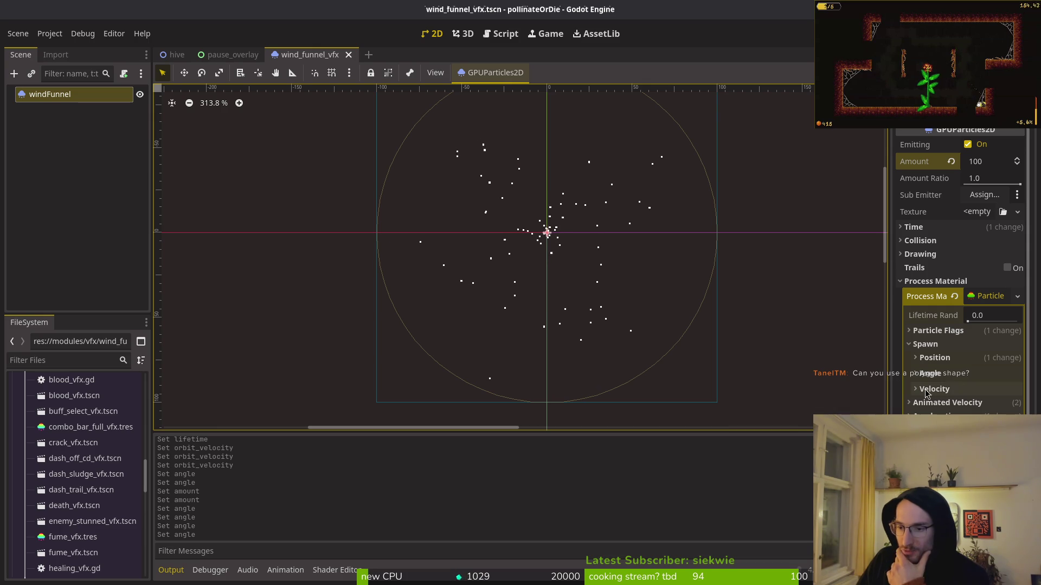
pyautogui.click(951, 358)
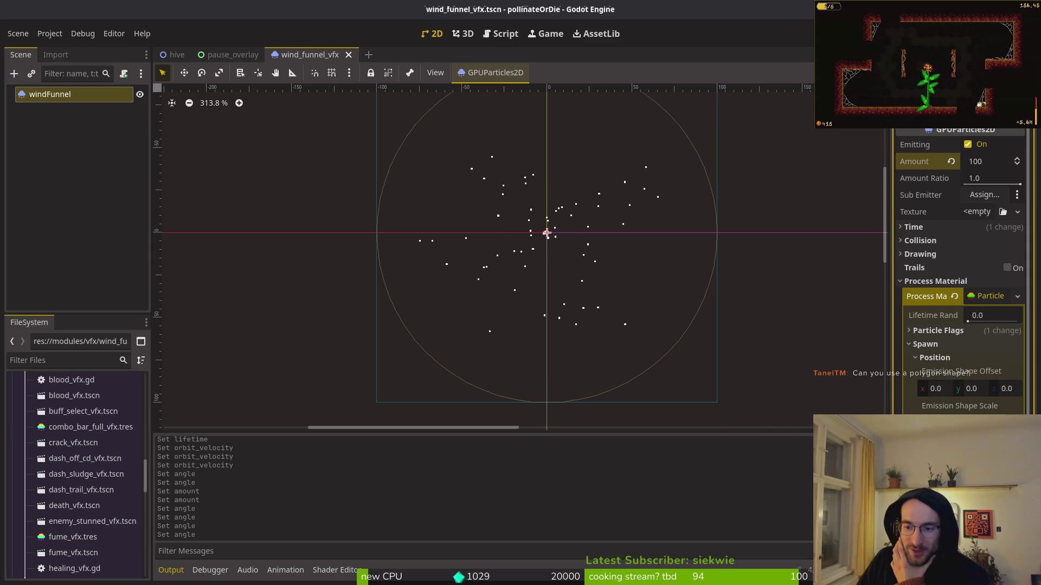
pyautogui.scroll(-4, 940, 265)
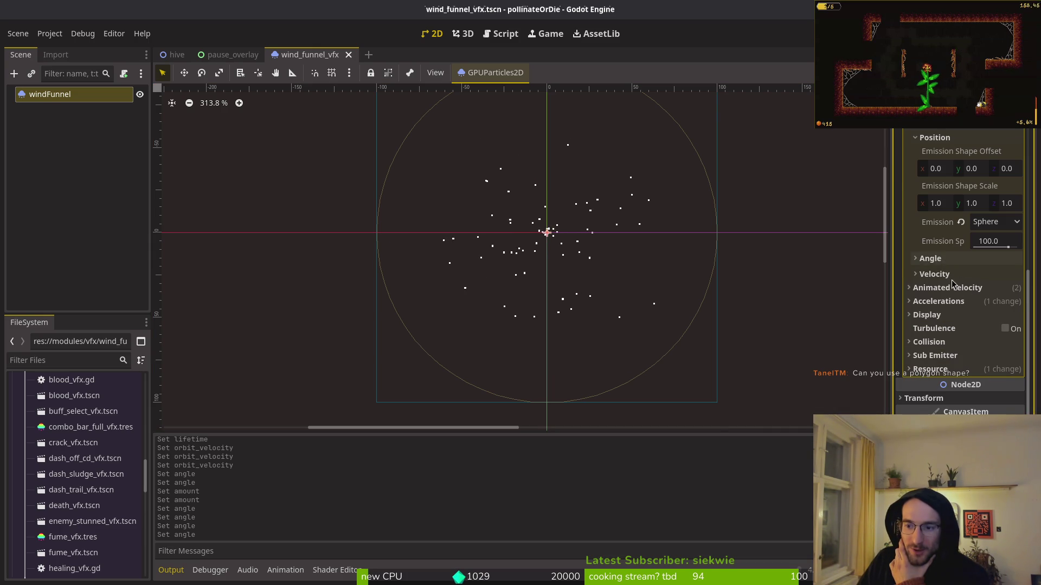
pyautogui.scroll(4, 943, 268)
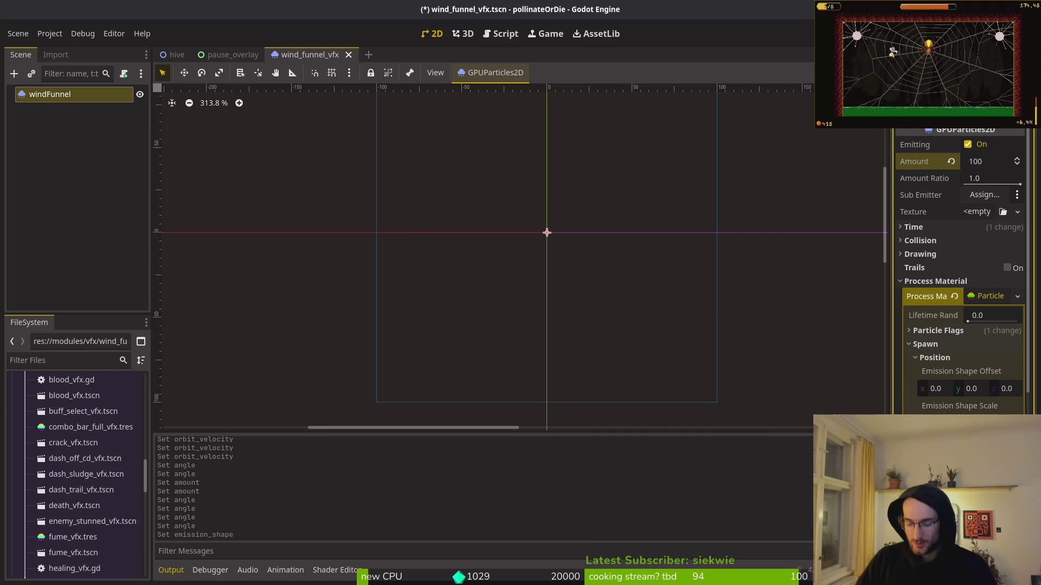
# Enter new ring radius and ring height values for the Ring emission shape
pyautogui.press('Return')
pyautogui.press('Return')
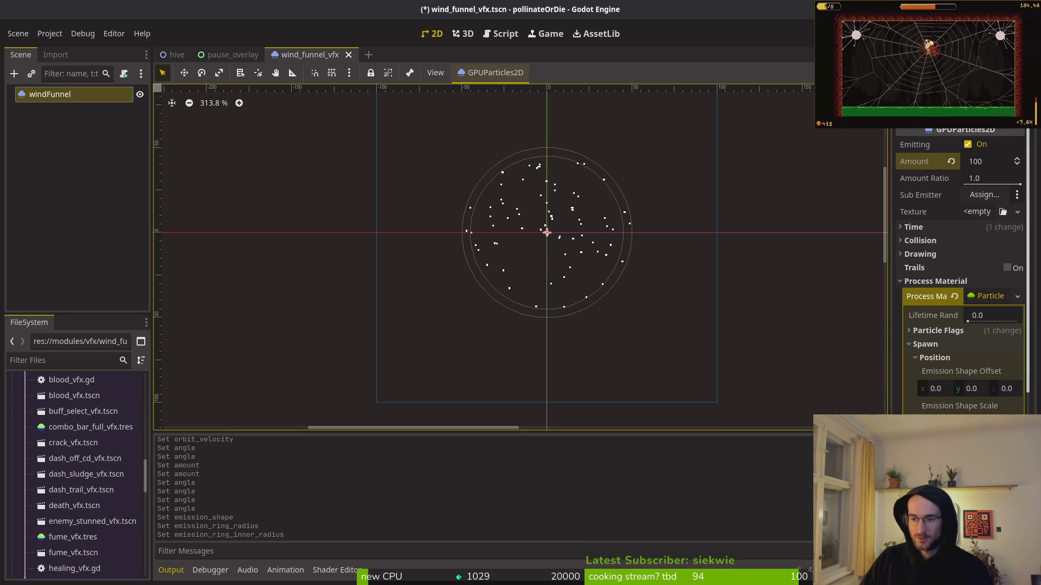
pyautogui.press('Return')
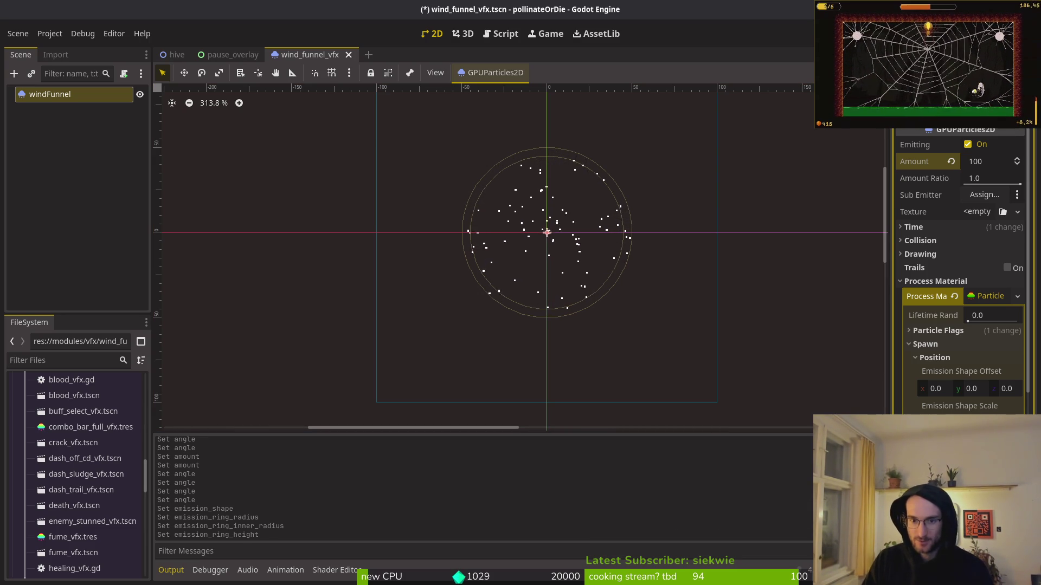
pyautogui.scroll(8, 557, 233)
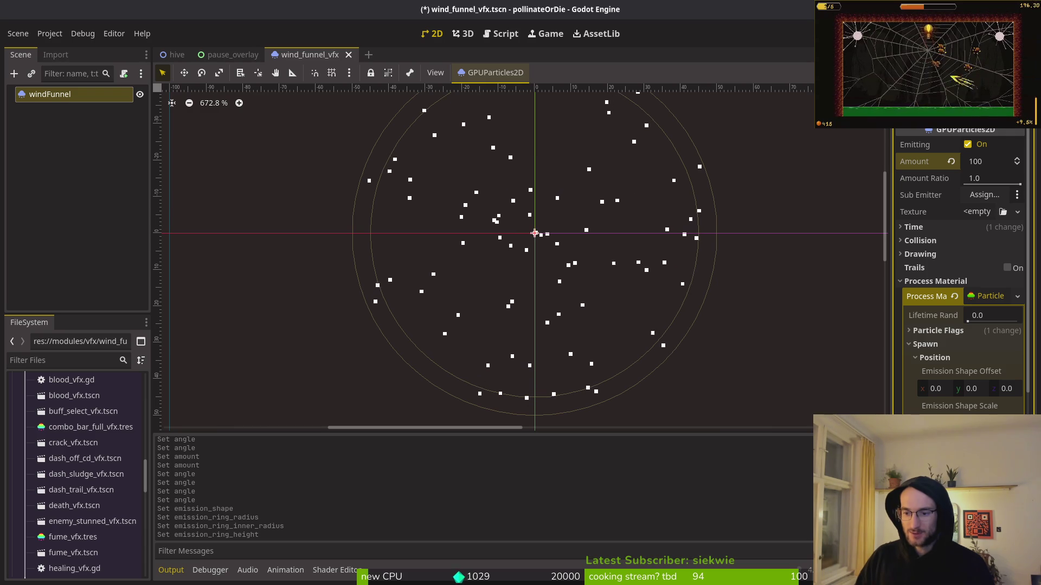
pyautogui.press('Return')
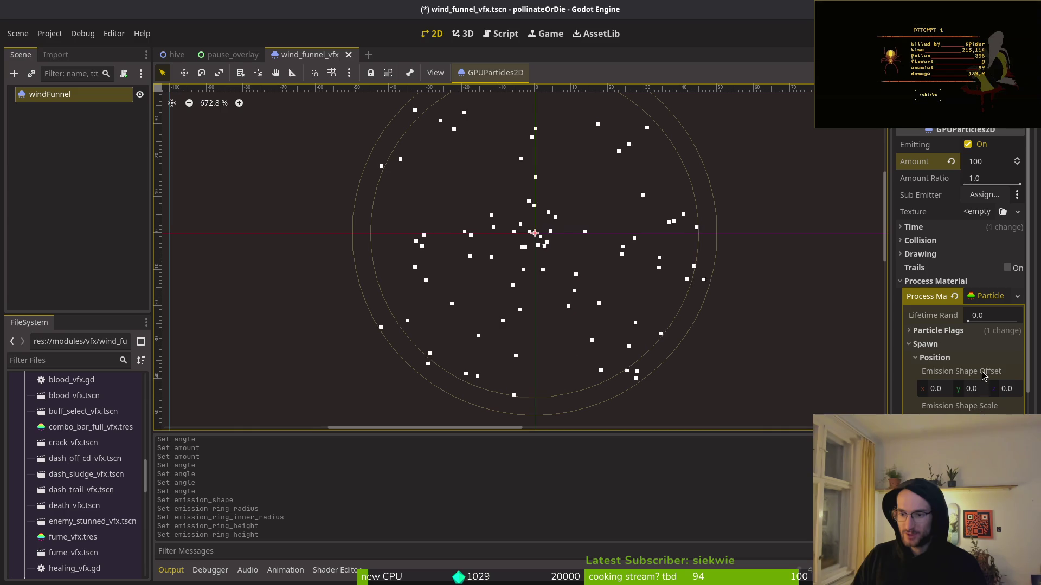
# Enter several new Orbit Velocity values under Animated Velocity
pyautogui.click(940, 358)
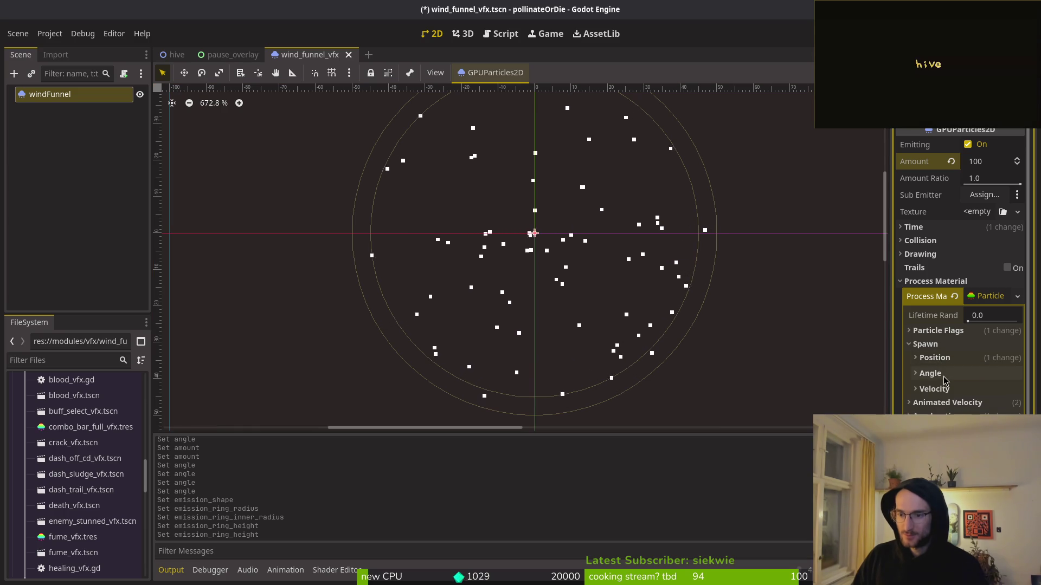
pyautogui.click(947, 402)
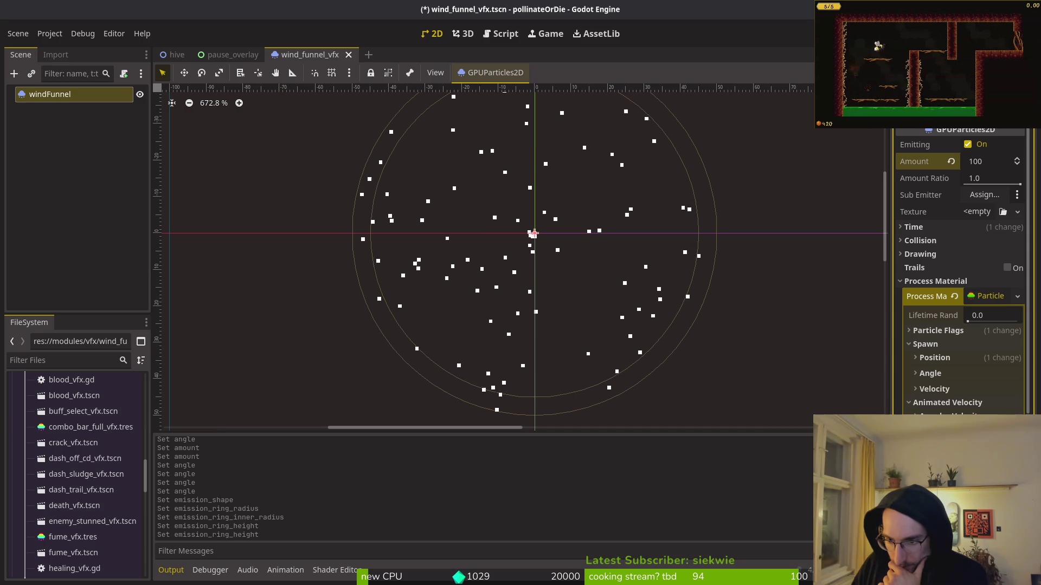
pyautogui.press('Return')
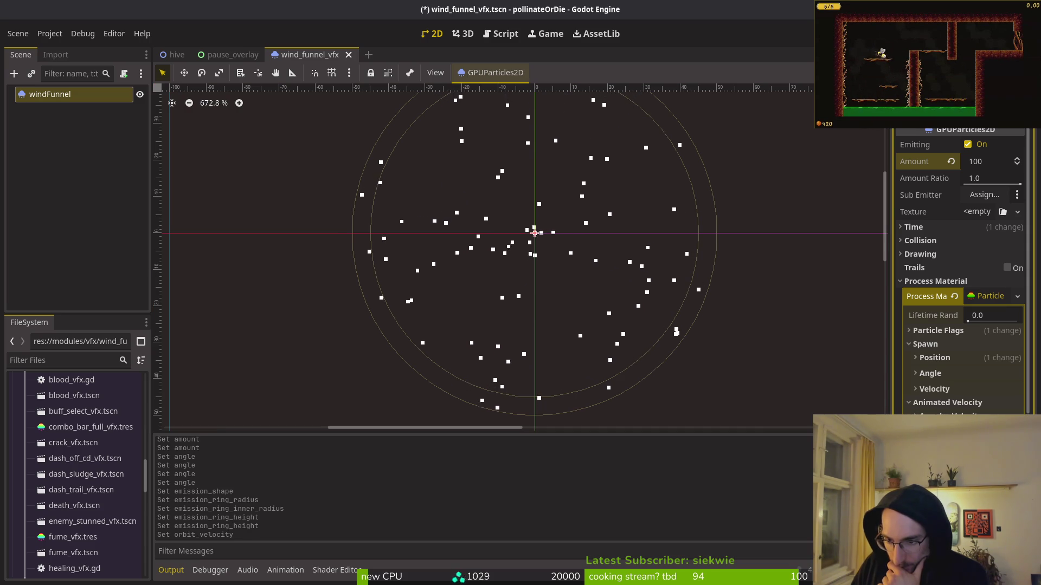
pyautogui.press('Return')
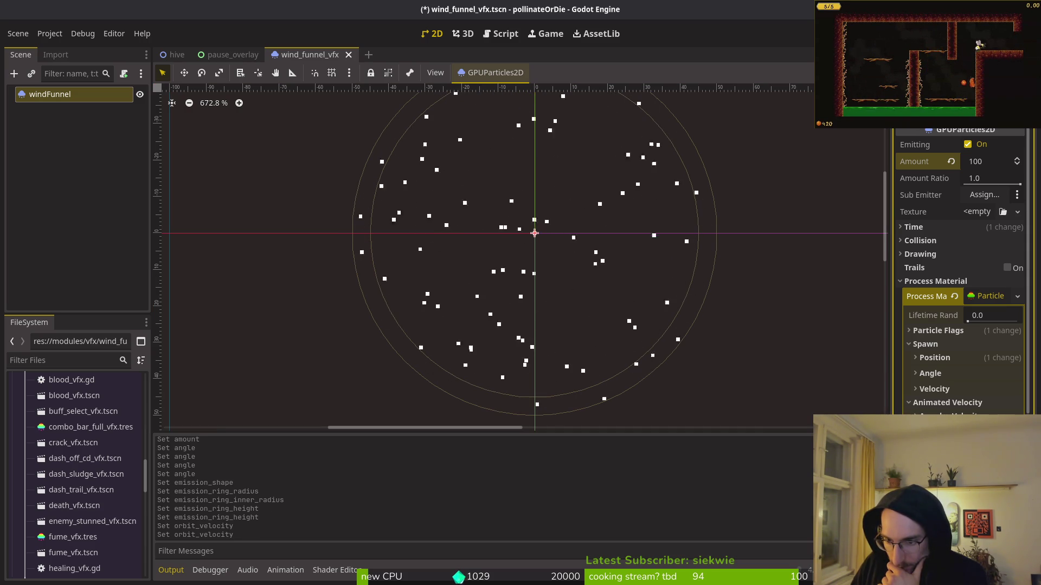
pyautogui.press('Return')
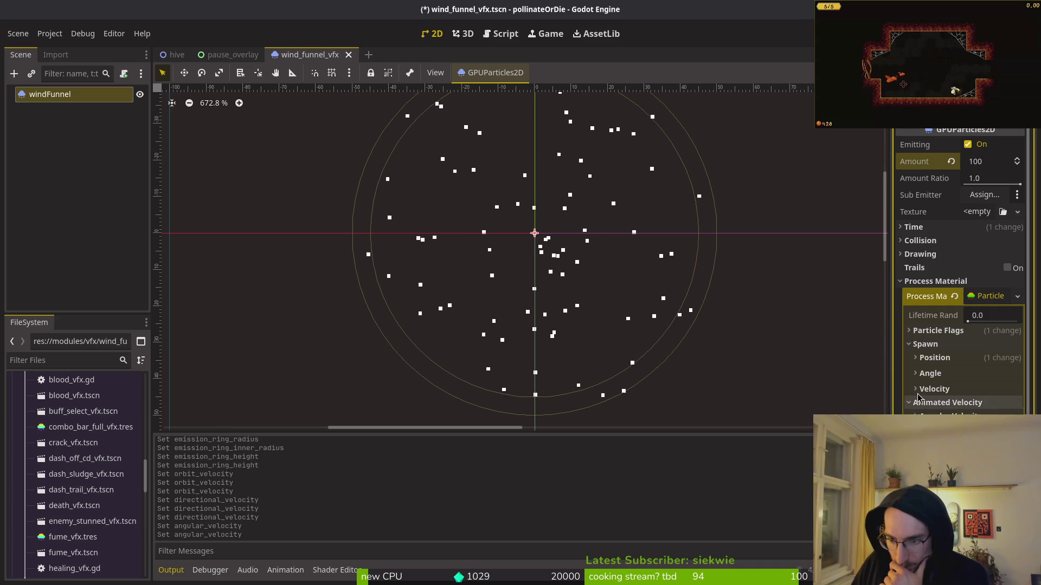
# Check the Spawn Angle and Spawn Velocity settings
pyautogui.click(916, 373)
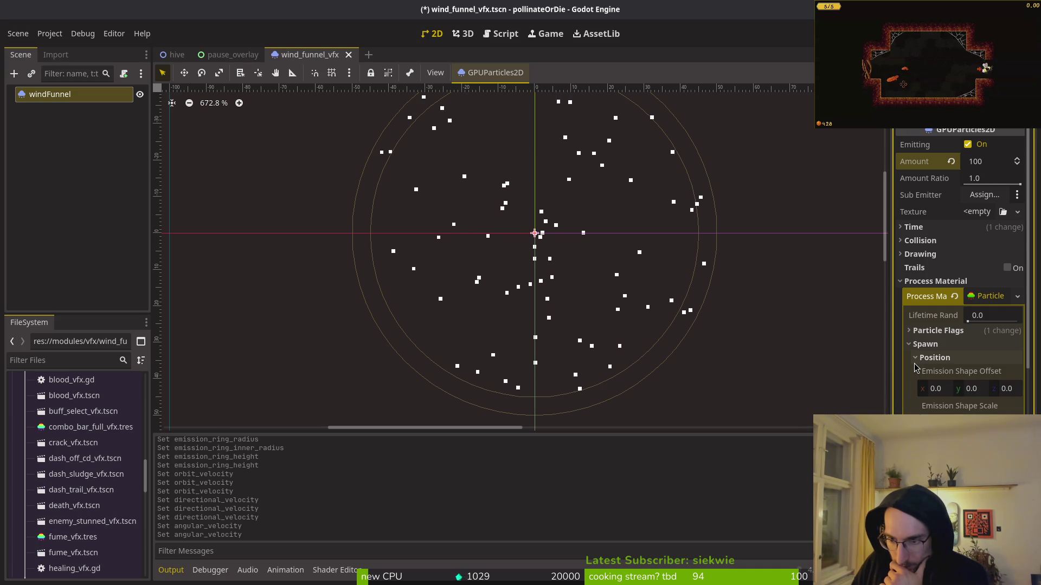
pyautogui.click(916, 373)
pyautogui.click(917, 374)
pyautogui.click(916, 372)
pyautogui.click(916, 389)
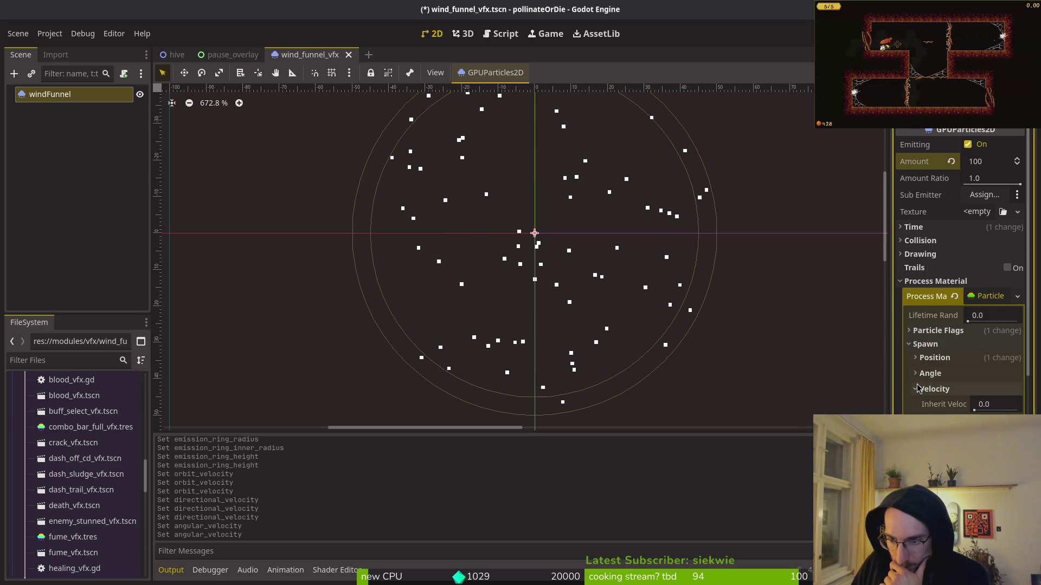
pyautogui.scroll(-3, 933, 325)
pyautogui.click(934, 219)
pyautogui.scroll(3, 954, 271)
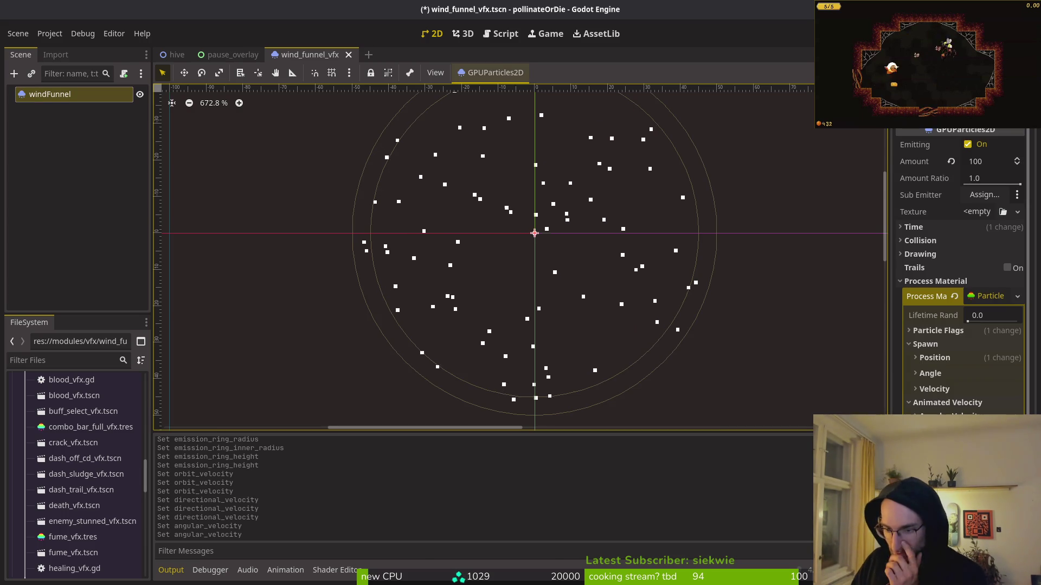
pyautogui.scroll(-2, 959, 271)
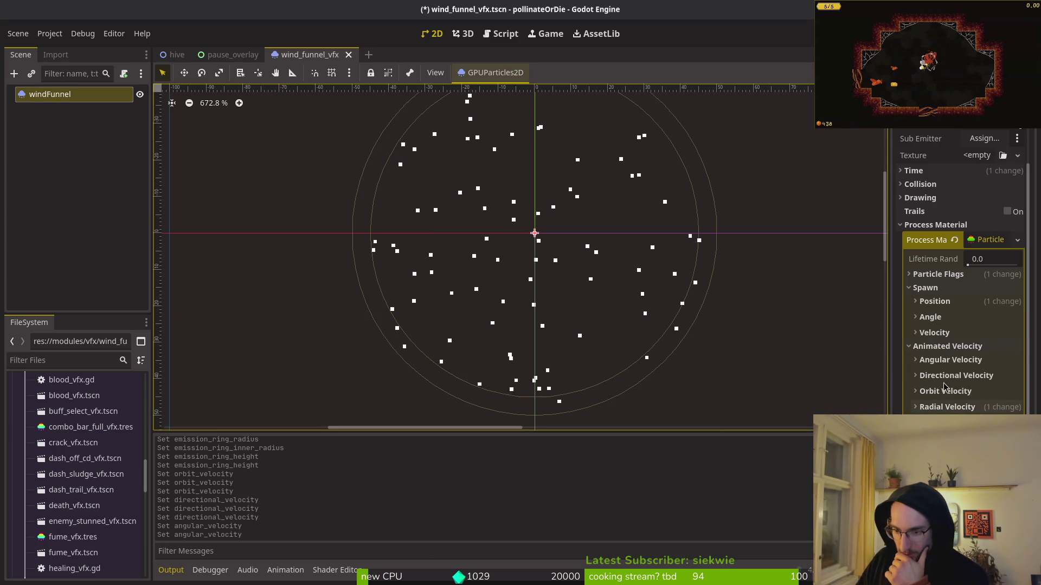
# Return to Spawn > Position and begin editing the emission offset X value
pyautogui.click(938, 346)
pyautogui.click(935, 301)
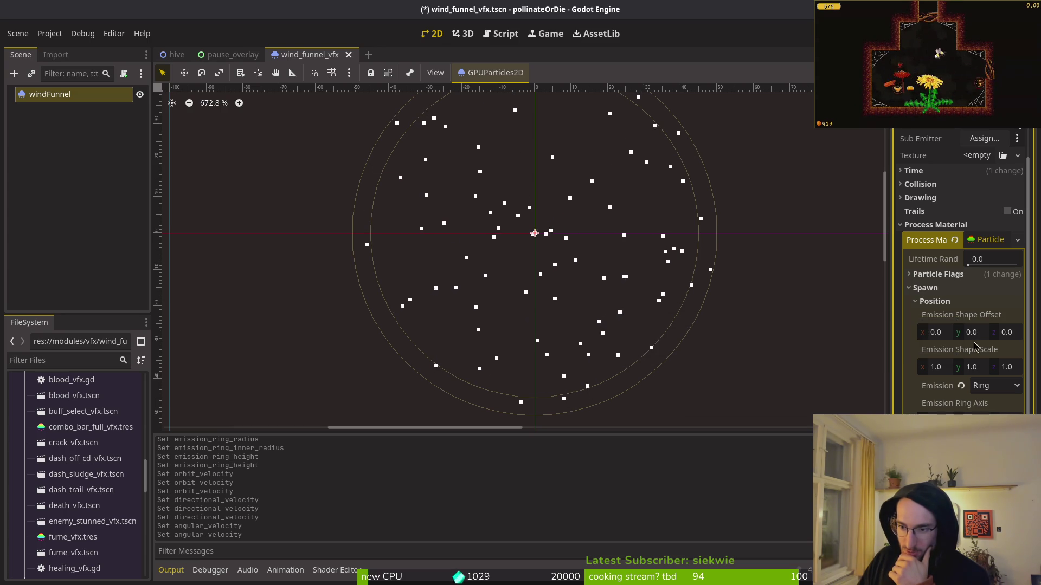
pyautogui.click(941, 334)
pyautogui.write('1')
pyautogui.press('Tab')
pyautogui.press('Return')
pyautogui.hotkey('ctrl', 'z')
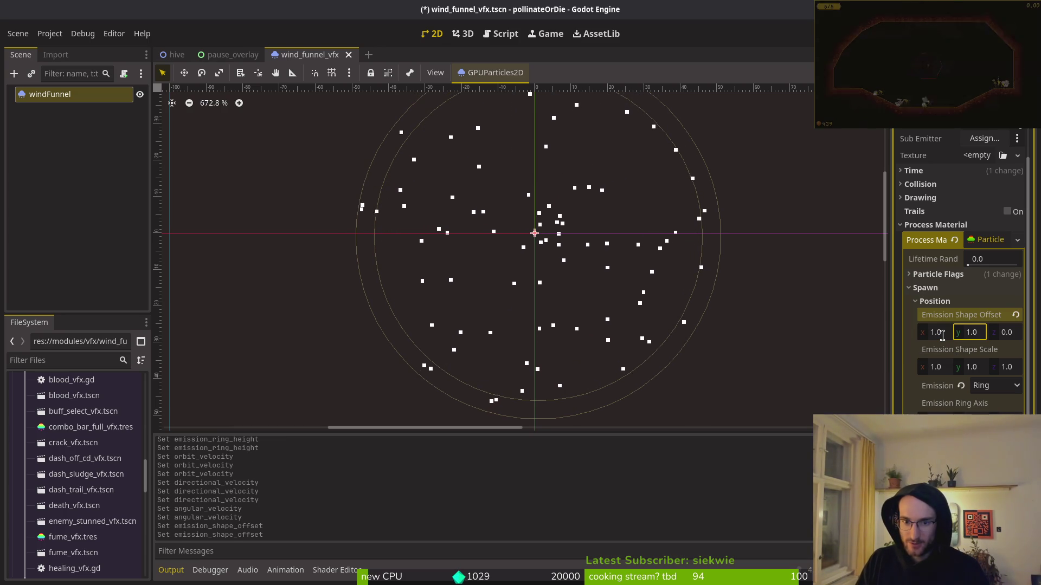
pyautogui.hotkey('ctrl', 'z')
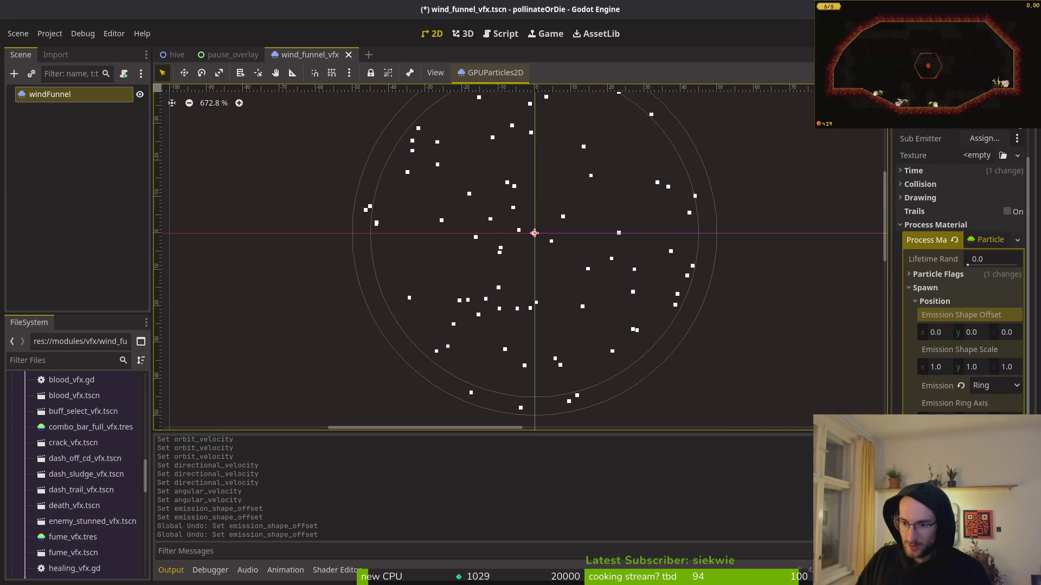
pyautogui.click(958, 403)
pyautogui.press('Tab')
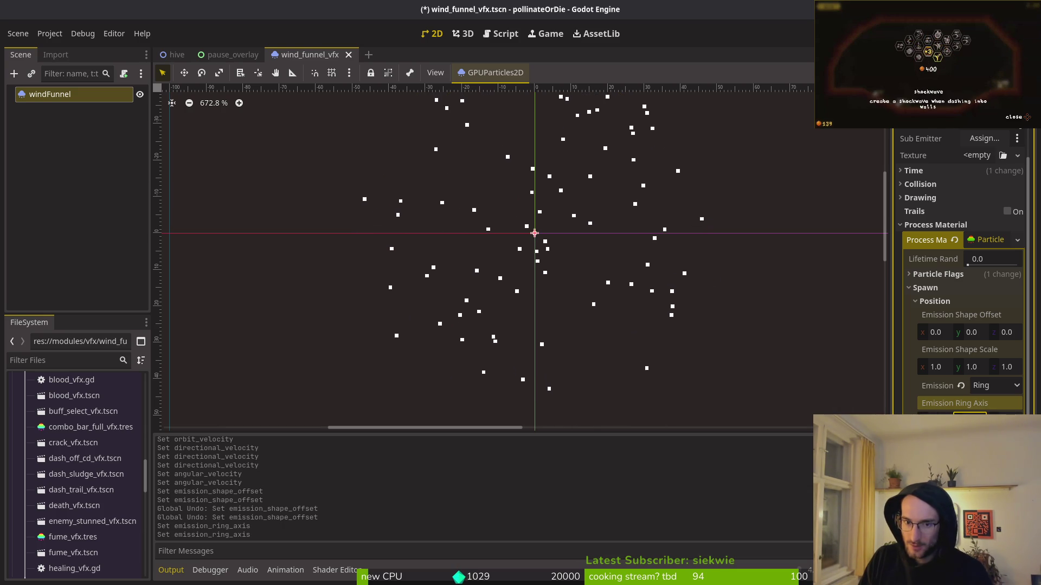
pyautogui.press('Tab')
pyautogui.scroll(-5, 758, 312)
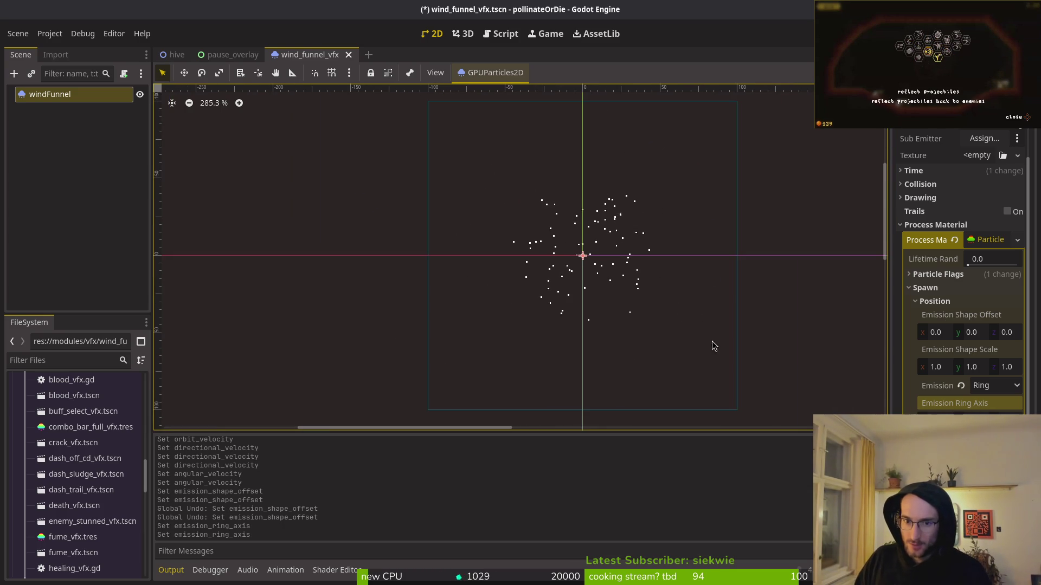
pyautogui.scroll(2, 631, 307)
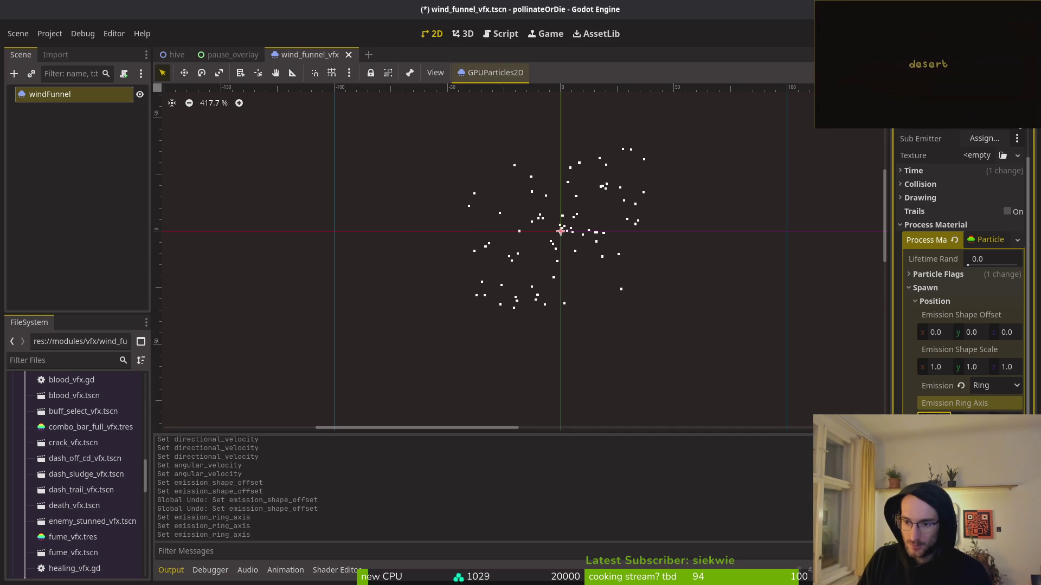
pyautogui.press('Tab')
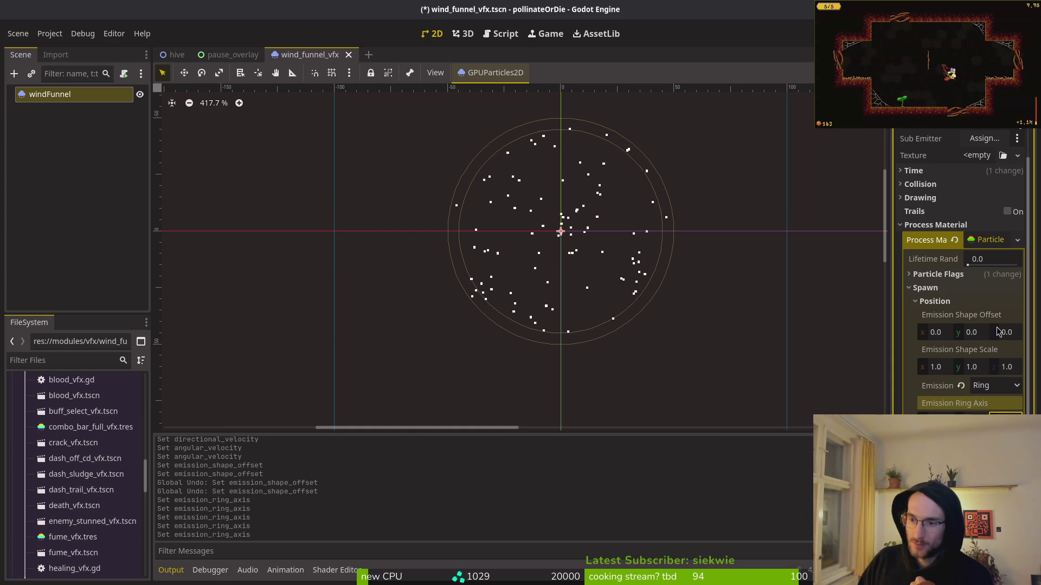
pyautogui.click(934, 302)
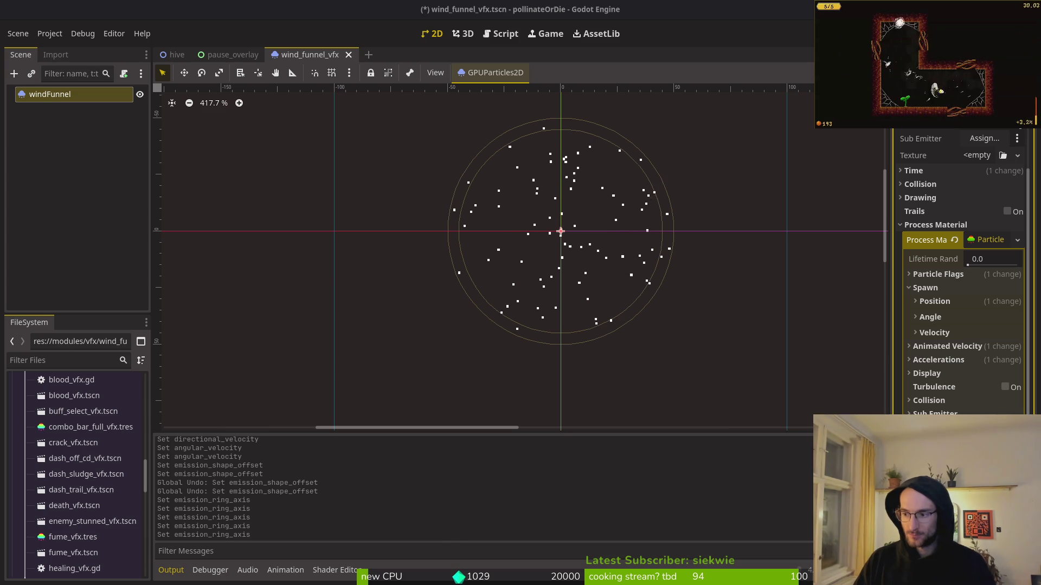
pyautogui.press('Escape')
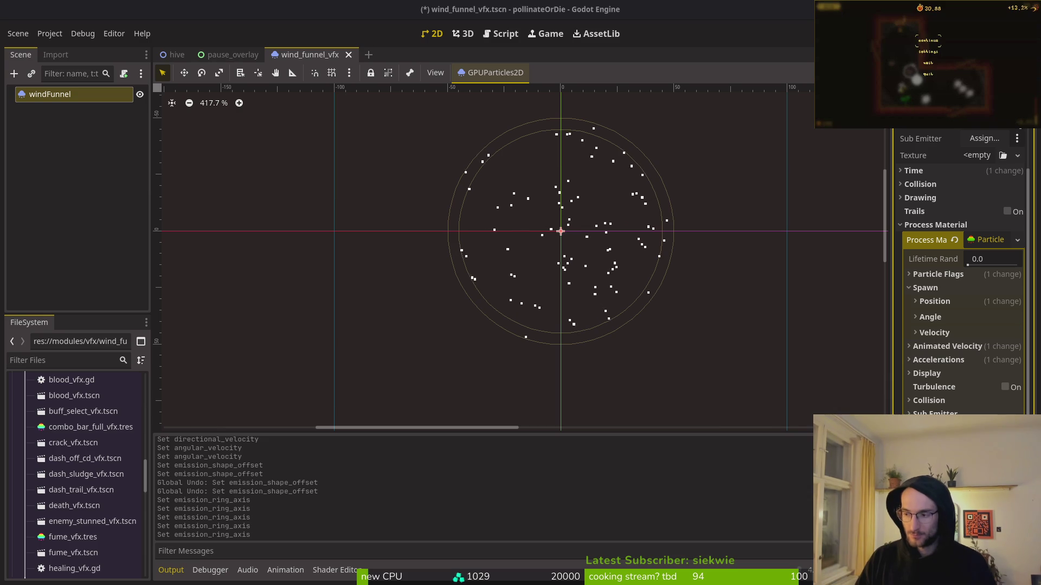
pyautogui.press('Escape')
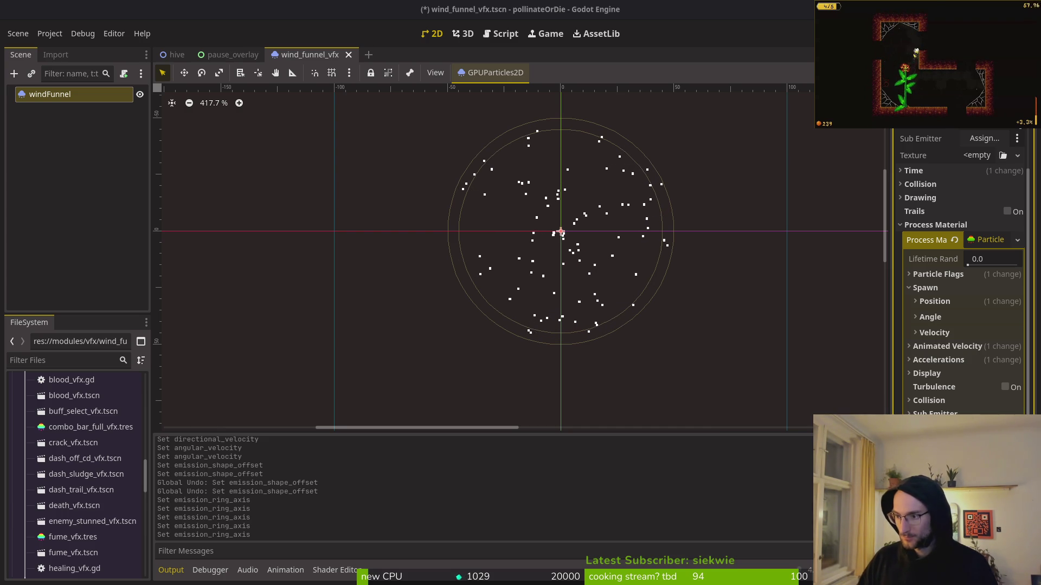
pyautogui.press('Escape')
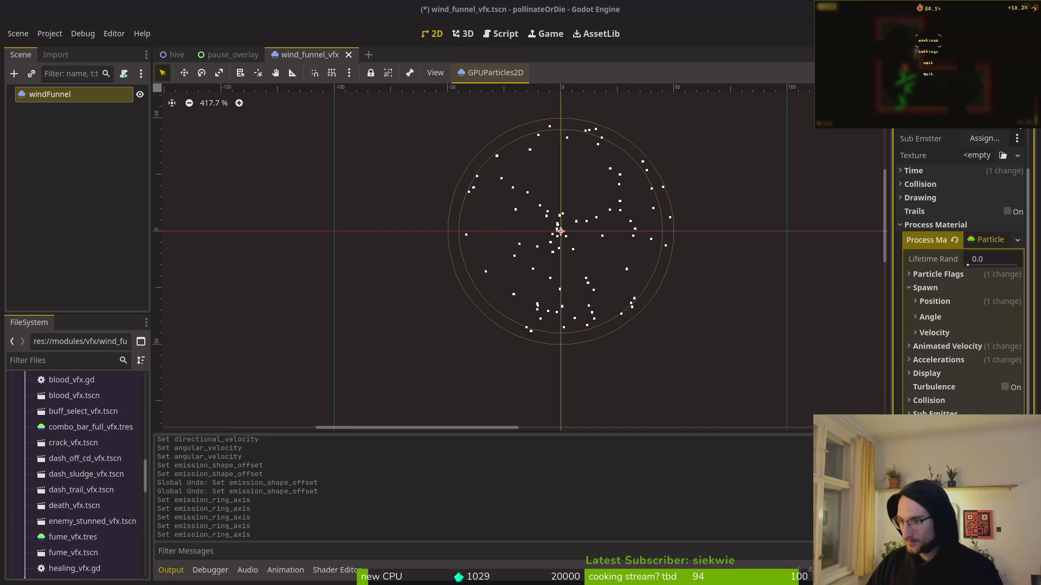
pyautogui.press('Escape')
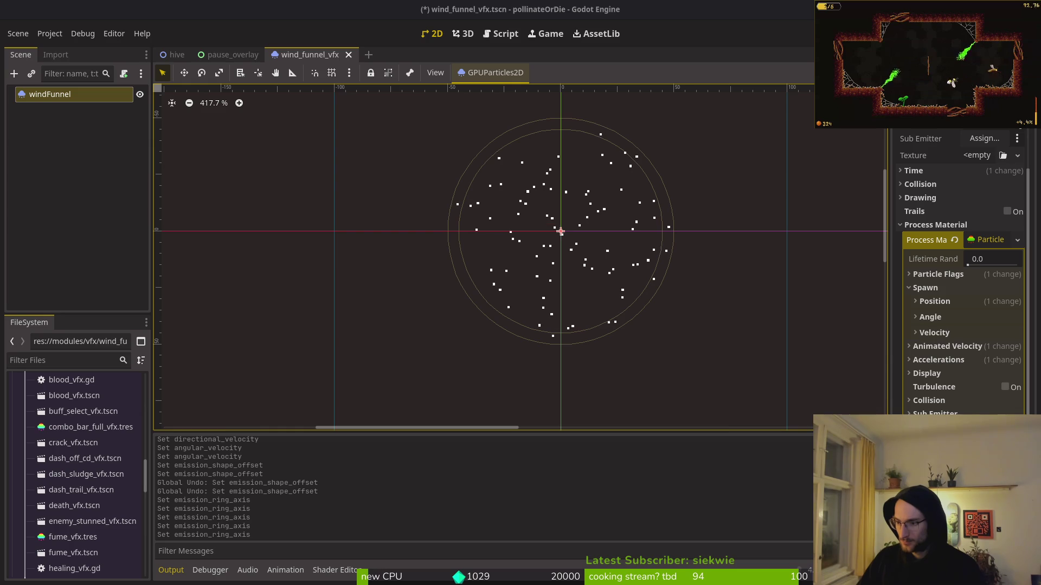
pyautogui.click(950, 335)
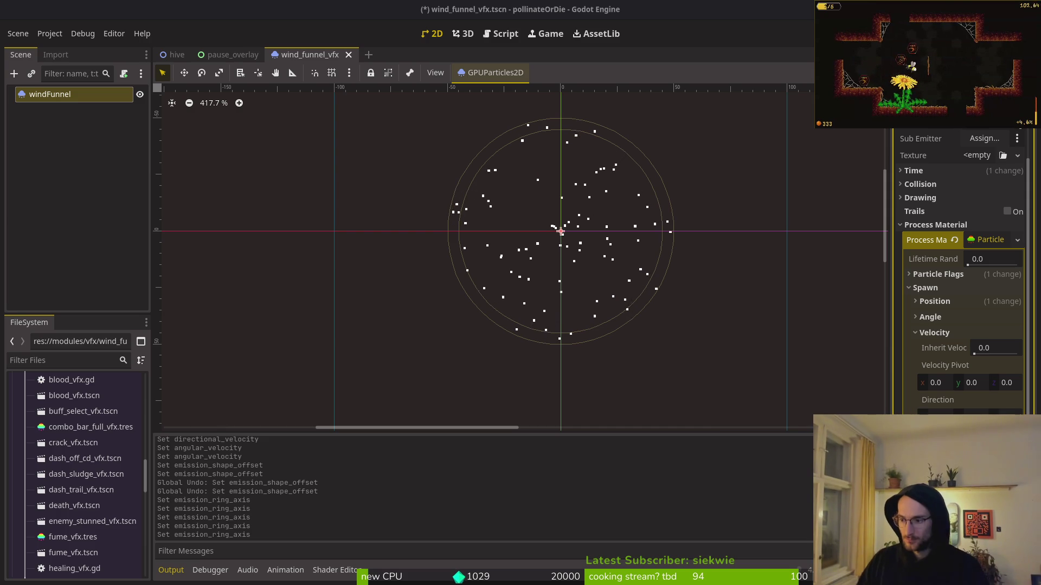
# Collapse Spawn Velocity, expand Spawn > Position and show the Emission Shape options
pyautogui.click(936, 332)
pyautogui.click(938, 304)
pyautogui.click(1015, 389)
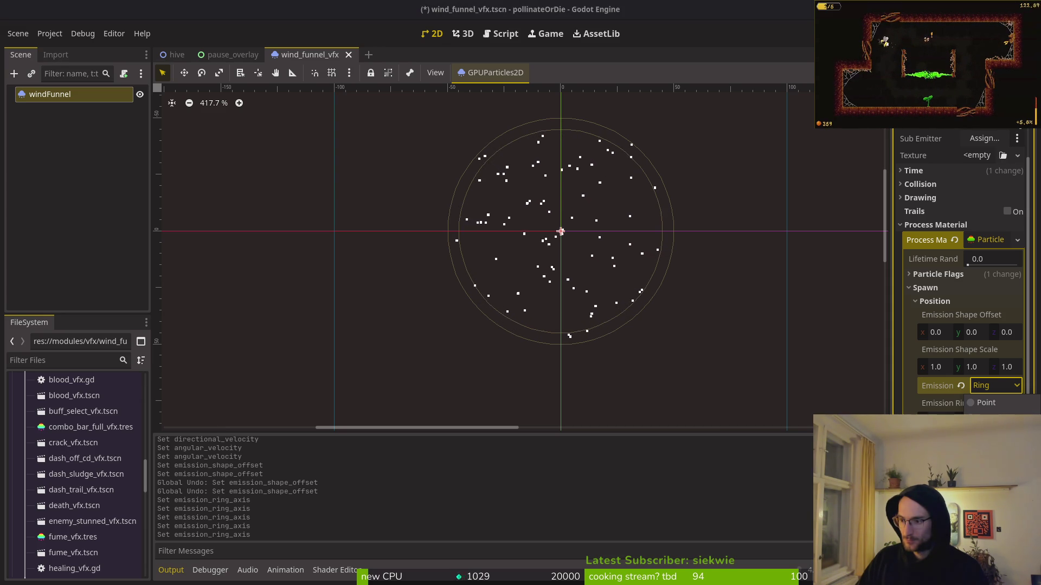
# Set the emission shape to Directed Points, leave the point texture empty, then go to Aseprite
pyautogui.click(986, 476)
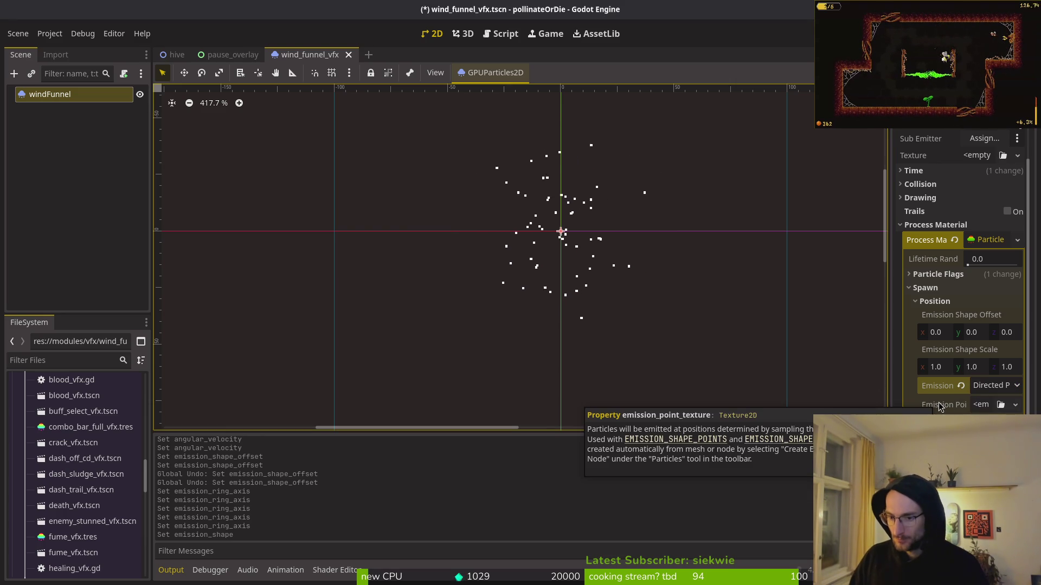
pyautogui.click(984, 405)
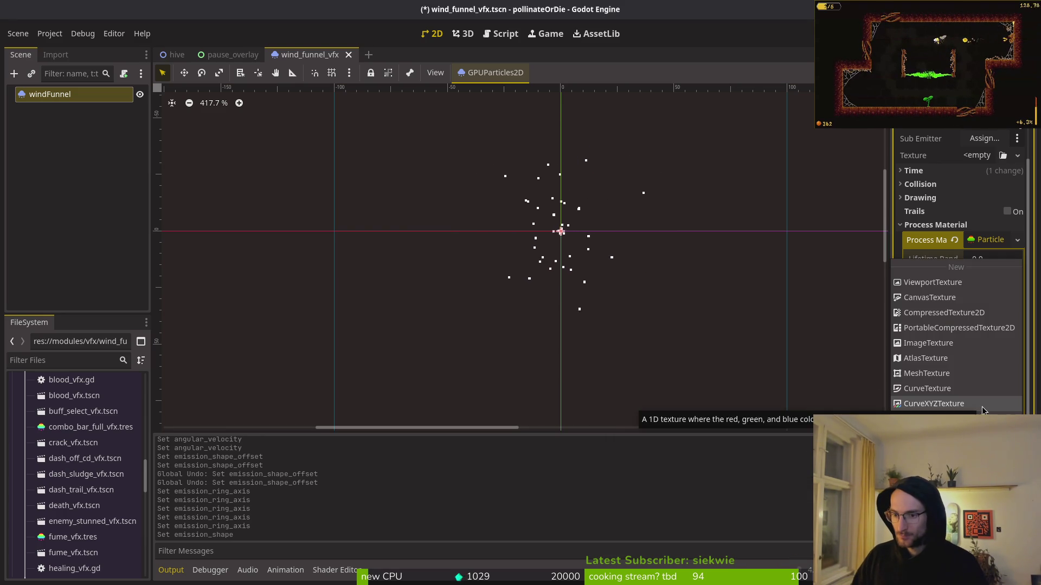
pyautogui.press('Escape')
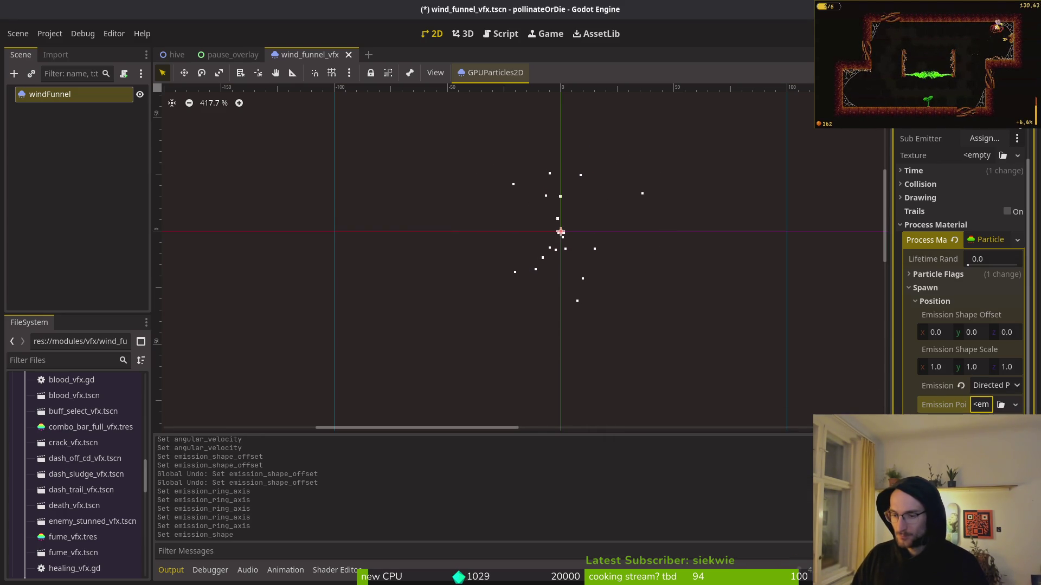
pyautogui.click(1015, 410)
pyautogui.click(1016, 410)
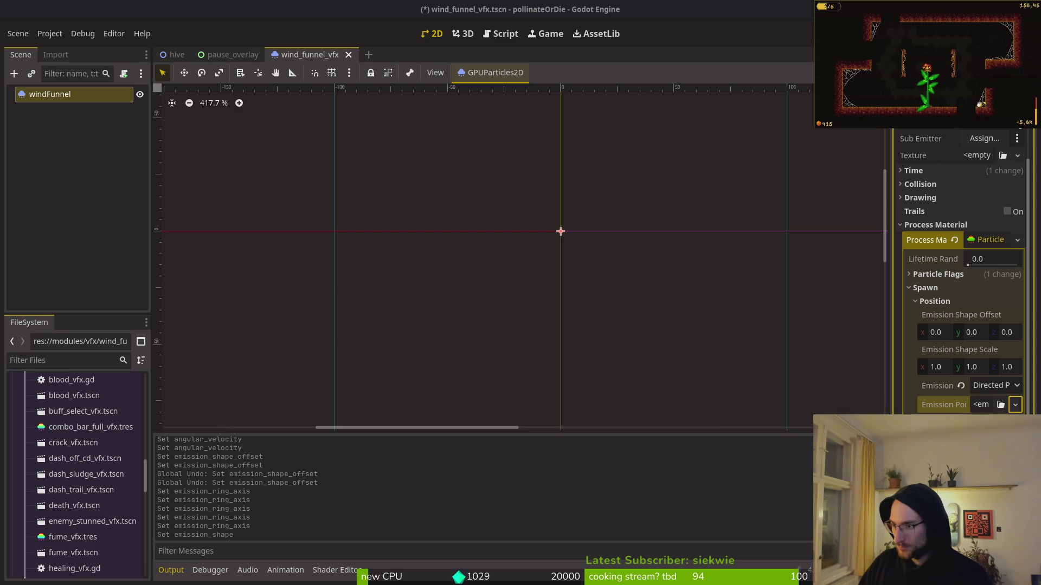
pyautogui.hotkey('alt', 'Tab')
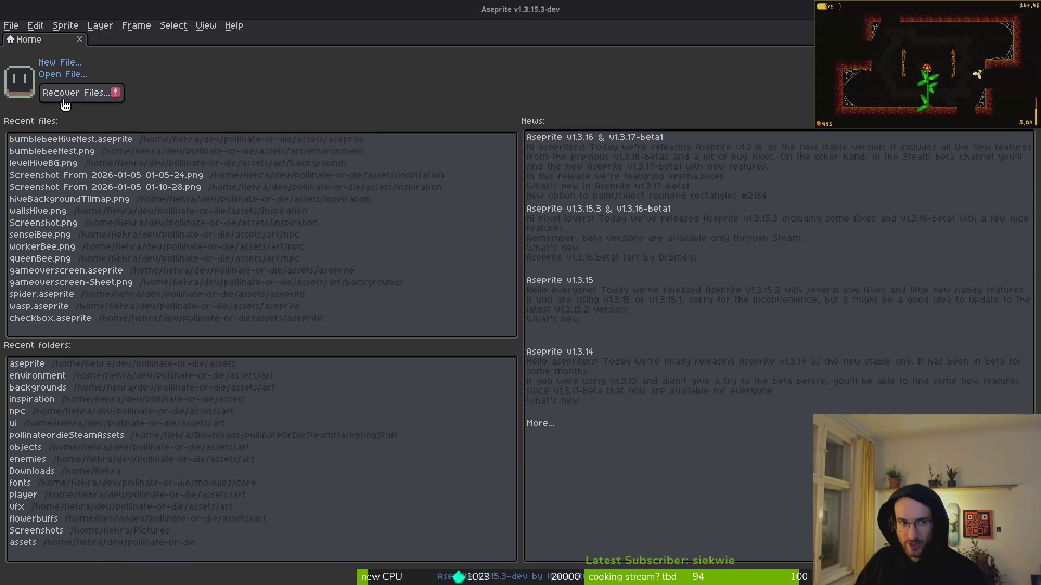
# Create a new 256×256 px sprite in Aseprite and pick a pale palette colour
pyautogui.click(56, 63)
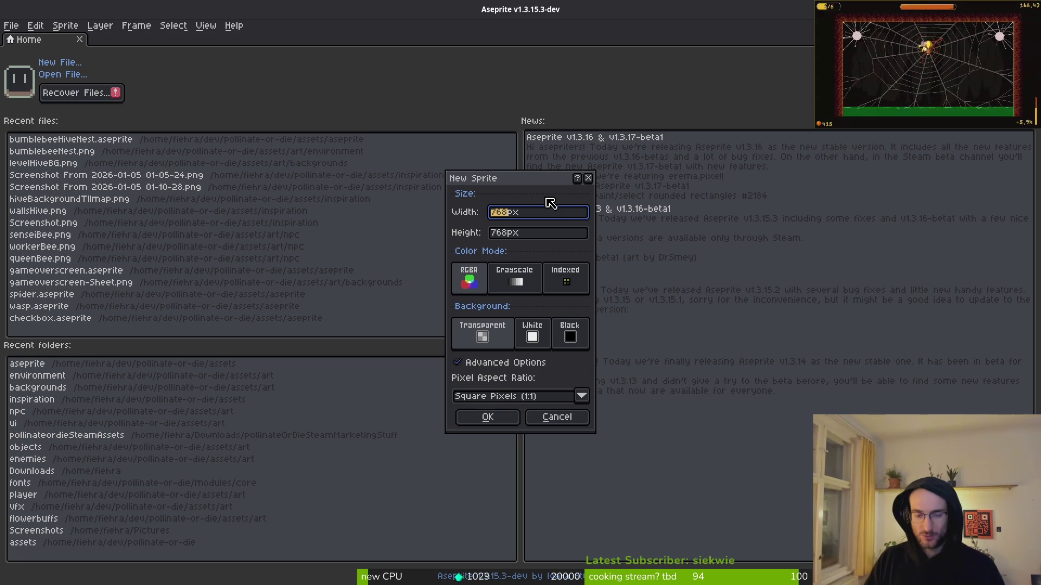
pyautogui.write('56')
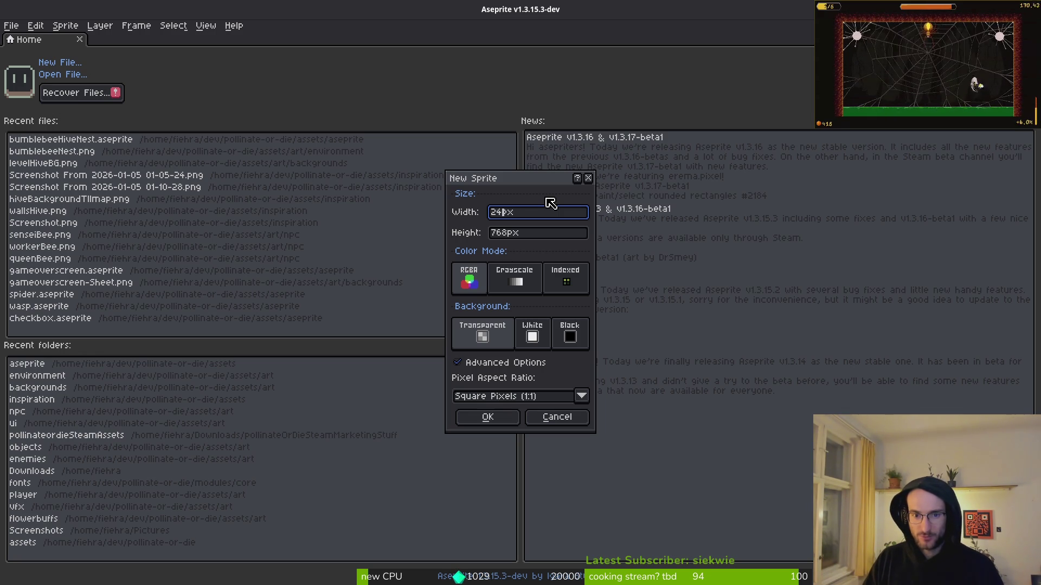
pyautogui.press('Tab')
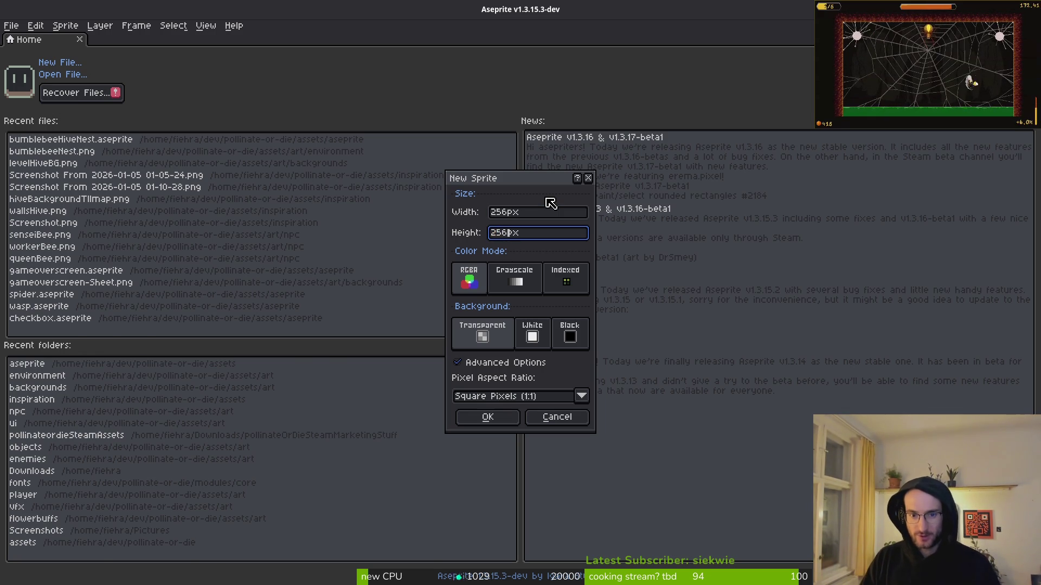
pyautogui.write('6')
pyautogui.press('Return')
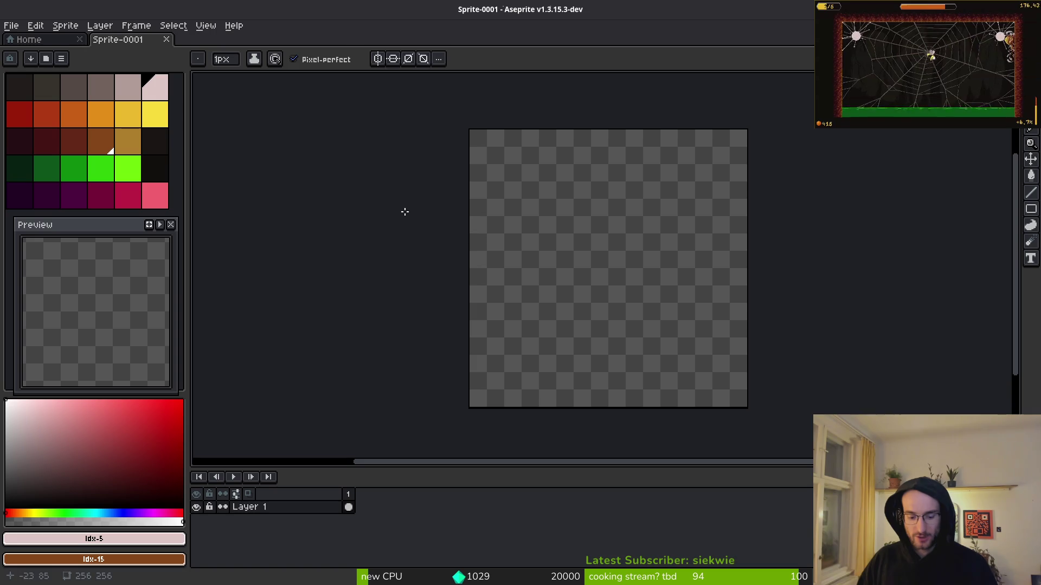
pyautogui.click(155, 86)
# Set the drawing colour to pure white and undo a stray rectangle
pyautogui.moveTo(155, 473); pyautogui.dragTo(7, 401)
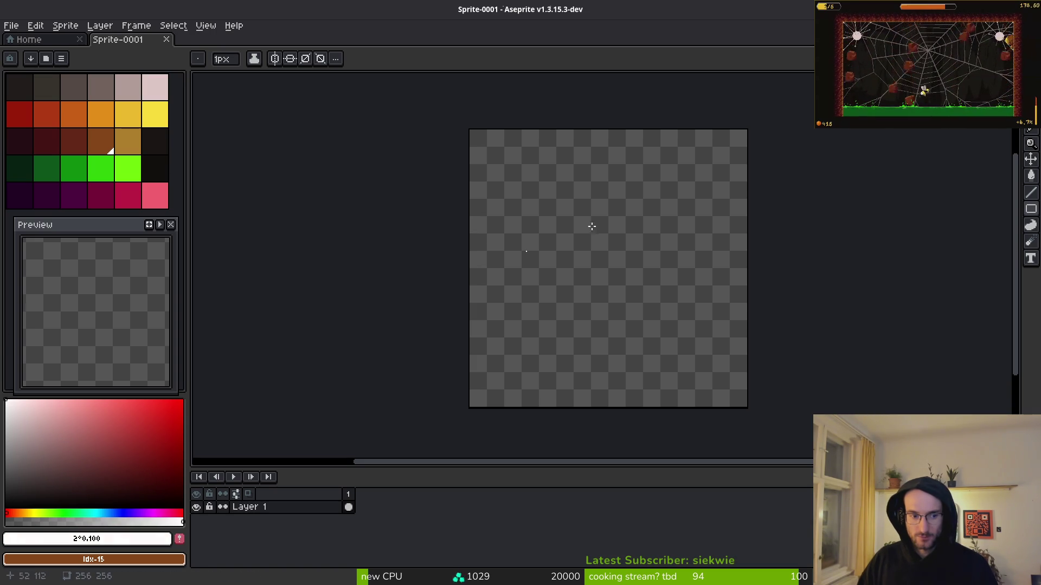
pyautogui.scroll(4, 476, 149)
pyautogui.scroll(-4, 483, 116)
pyautogui.scroll(4, 479, 109)
pyautogui.scroll(-3, 537, 186)
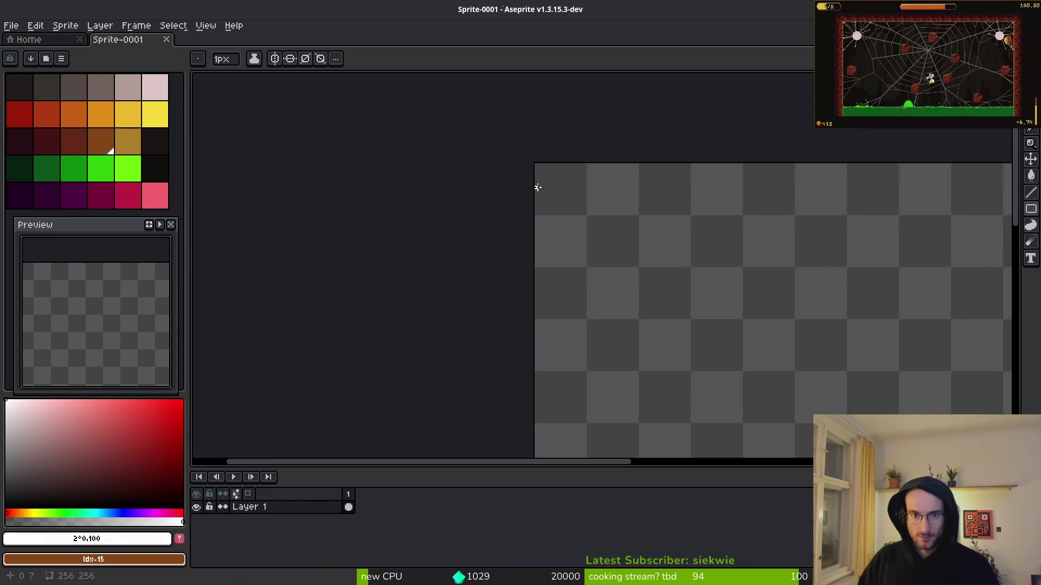
pyautogui.moveTo(534, 148); pyautogui.dragTo(765, 402)
pyautogui.scroll(-5, 710, 342)
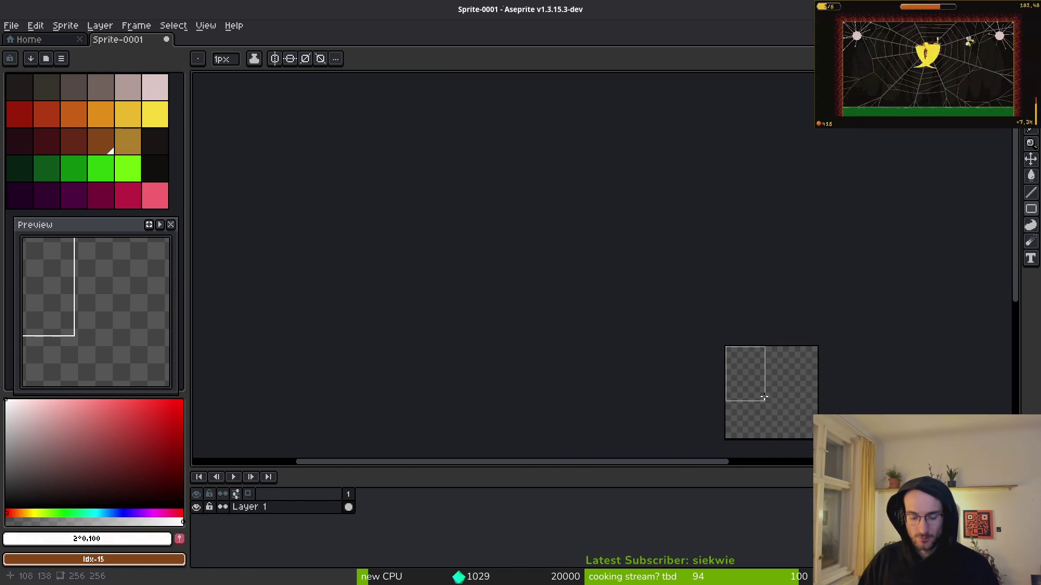
pyautogui.hotkey('ctrl', 'z')
# Draw a large white ellipse outline that fills the sprite
pyautogui.hotkey('shift', 'u')
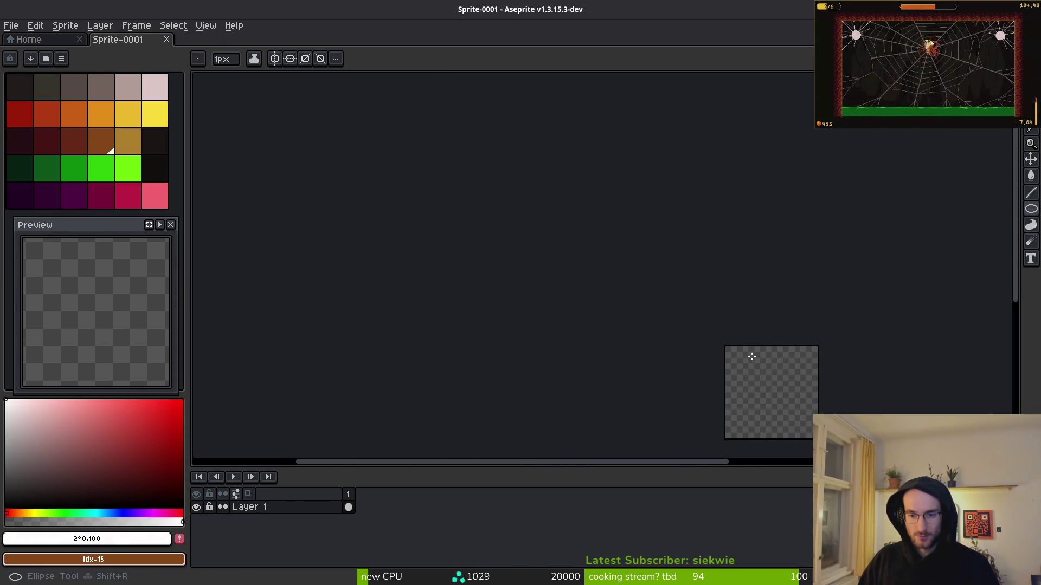
pyautogui.scroll(5, 623, 249)
pyautogui.moveTo(543, 146)
pyautogui.mouseDown()
pyautogui.moveTo(774, 372)
pyautogui.moveTo(894, 433)
pyautogui.moveTo(966, 258)
pyautogui.moveTo(976, 258)
pyautogui.mouseUp()
pyautogui.scroll(-2, 774, 372)
pyautogui.scroll(3, 868, 423)
pyautogui.scroll(-2, 922, 352)
pyautogui.scroll(4, 921, 353)
pyautogui.scroll(-3, 721, 212)
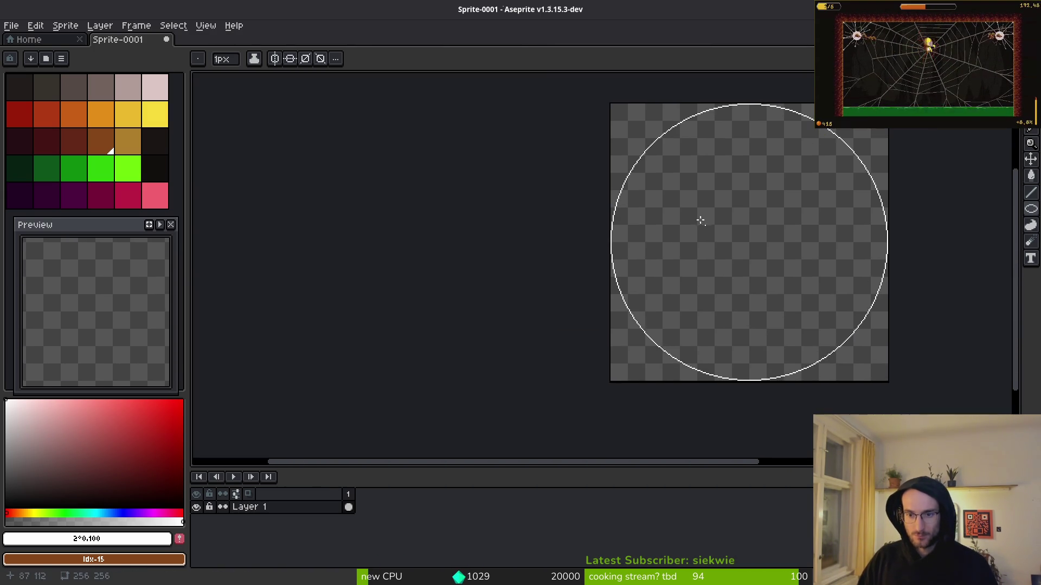
pyautogui.scroll(5, 713, 266)
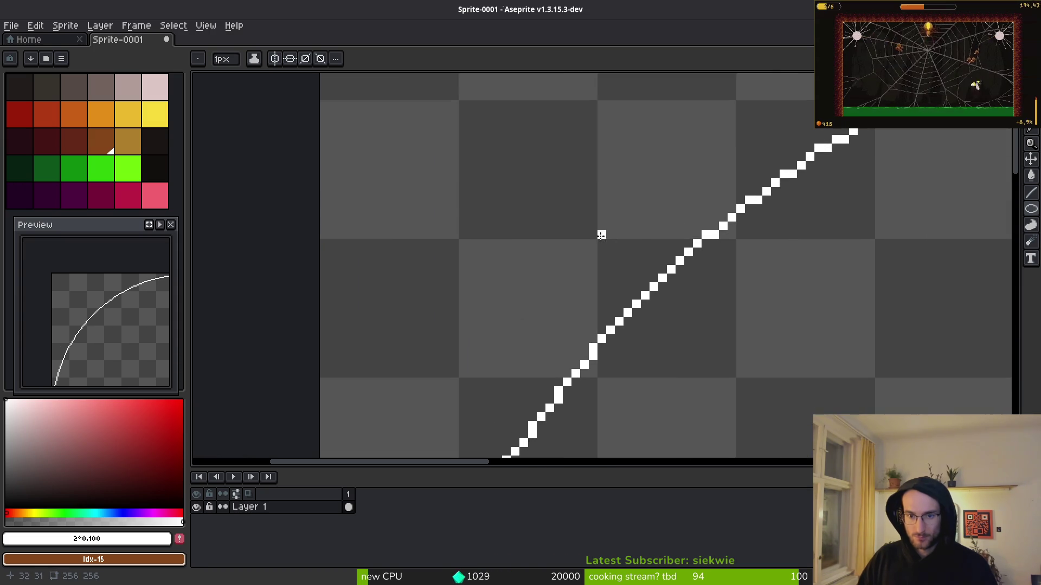
pyautogui.scroll(-3, 602, 243)
# Draw a smaller white circle outline inside the first one
pyautogui.moveTo(681, 319)
pyautogui.mouseDown()
pyautogui.moveTo(772, 419)
pyautogui.moveTo(813, 417)
pyautogui.moveTo(873, 450)
pyautogui.moveTo(929, 190)
pyautogui.moveTo(821, 130)
pyautogui.moveTo(802, 139)
pyautogui.moveTo(785, 190)
pyautogui.moveTo(731, 237)
pyautogui.moveTo(749, 263)
pyautogui.mouseUp()
pyautogui.scroll(-3, 772, 418)
pyautogui.scroll(5, 829, 428)
pyautogui.scroll(2, 872, 449)
pyautogui.scroll(3, 821, 130)
pyautogui.scroll(2, 802, 139)
pyautogui.scroll(-5, 786, 190)
pyautogui.scroll(4, 732, 237)
pyautogui.press('g')
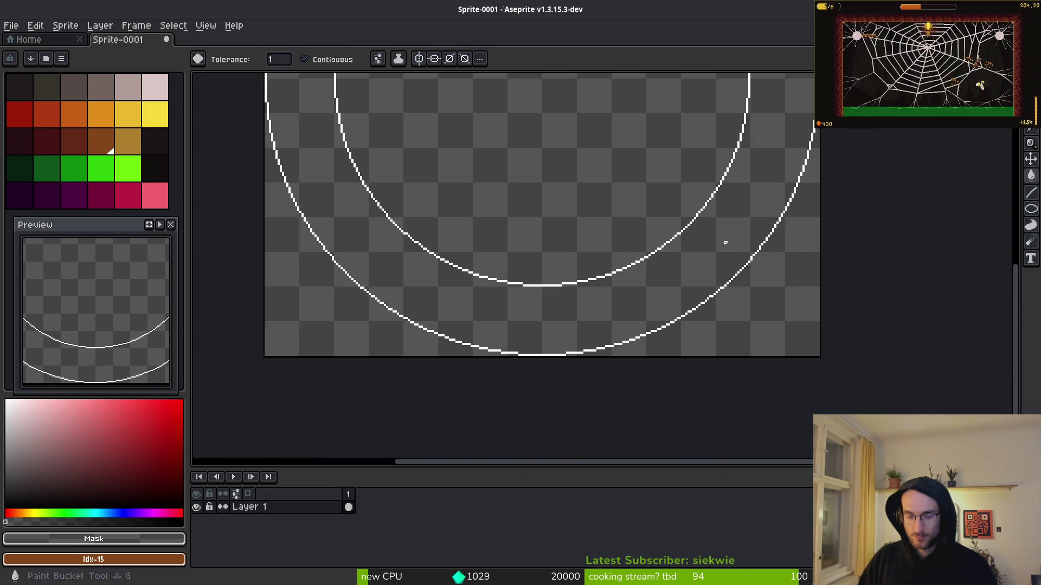
pyautogui.press('alt')
pyautogui.press('alt')
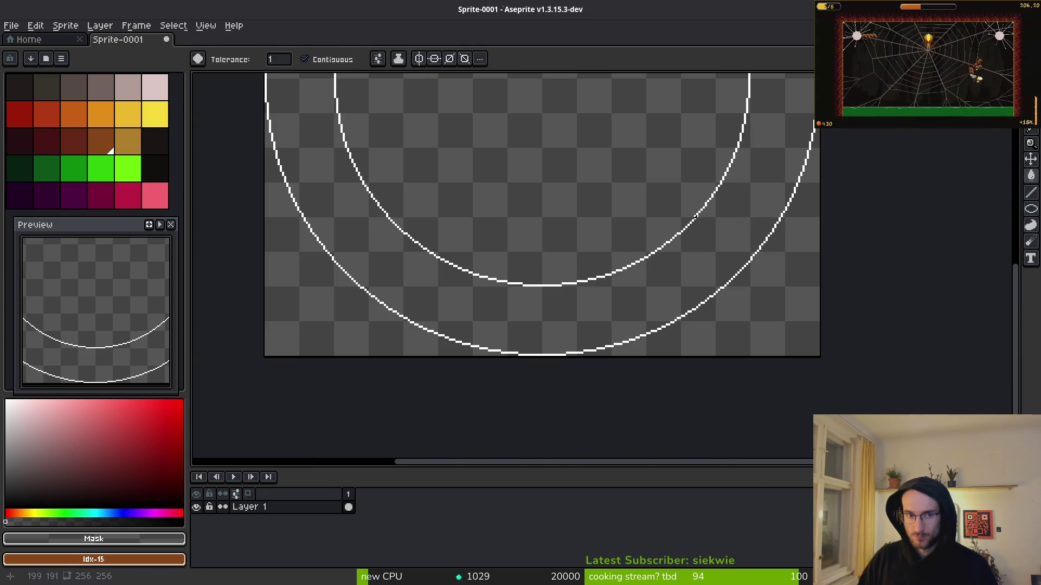
pyautogui.scroll(4, 731, 230)
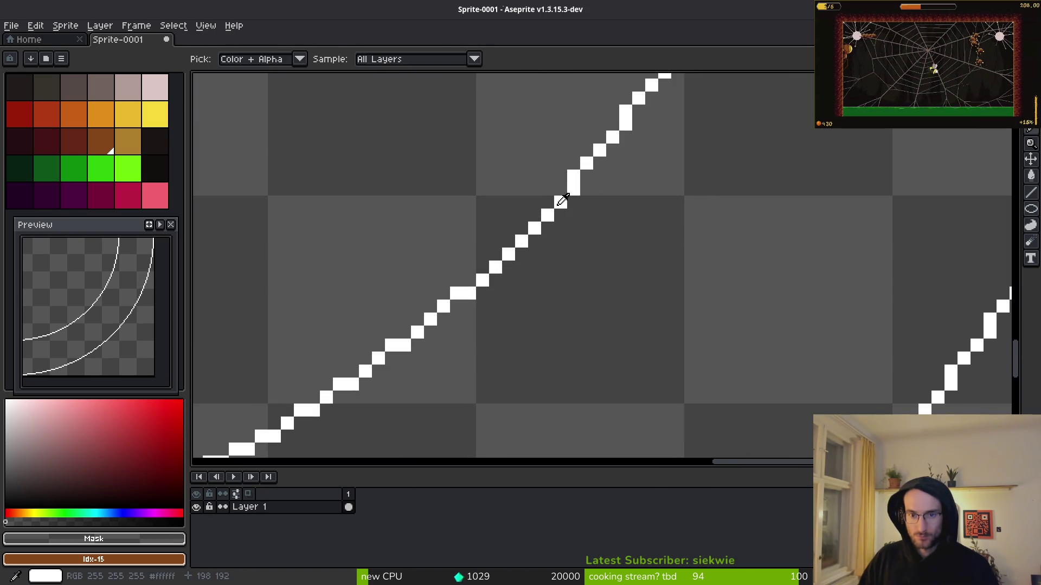
# Sample white and fill the gap between the two circles to form a thick ring
pyautogui.keyDown('alt'); pyautogui.click(561, 201); pyautogui.keyUp('alt')
pyautogui.click(746, 292)
pyautogui.scroll(-9, 753, 290)
pyautogui.scroll(3, 710, 283)
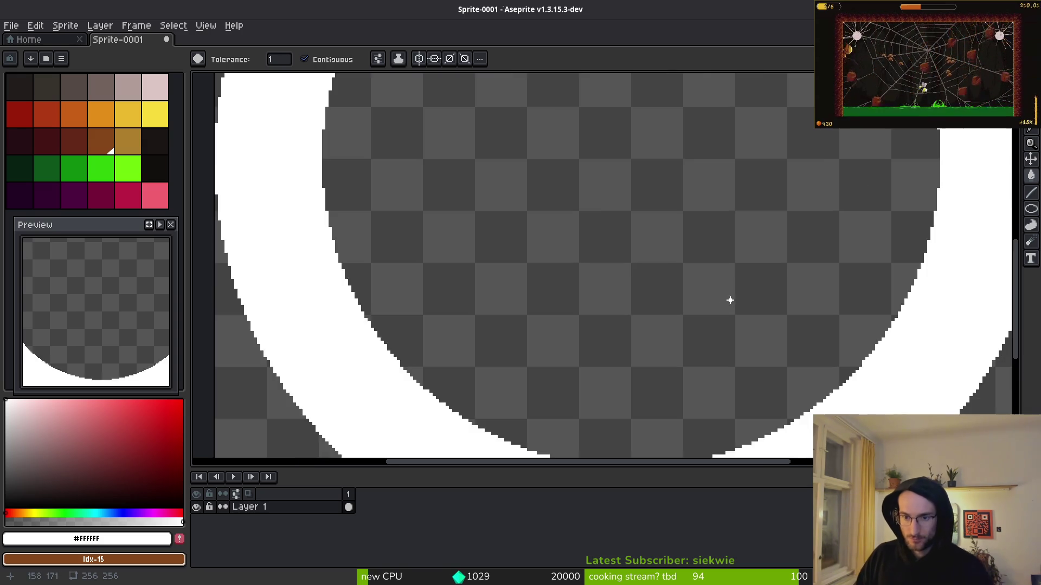
pyautogui.scroll(-2, 659, 295)
pyautogui.scroll(4, 685, 293)
# Select the upper half of the ring with the Rectangular Marquee and delete it
pyautogui.press('m')
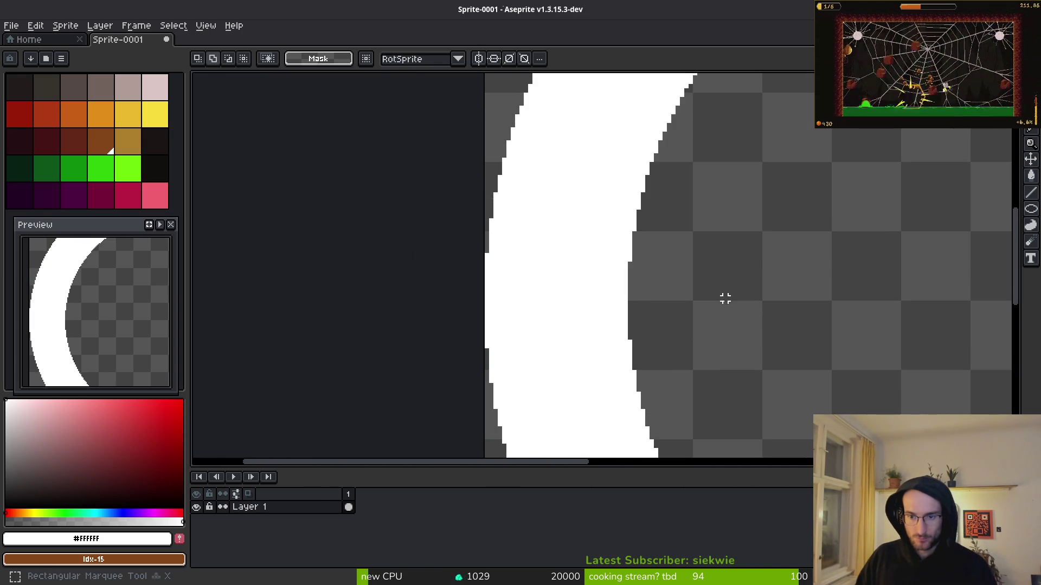
pyautogui.moveTo(739, 298)
pyautogui.mouseDown()
pyautogui.moveTo(539, 202)
pyautogui.moveTo(539, 181)
pyautogui.moveTo(539, 202)
pyautogui.moveTo(561, 214)
pyautogui.mouseUp()
pyautogui.scroll(3, 539, 202)
pyautogui.scroll(-3, 539, 181)
pyautogui.scroll(-4, 539, 202)
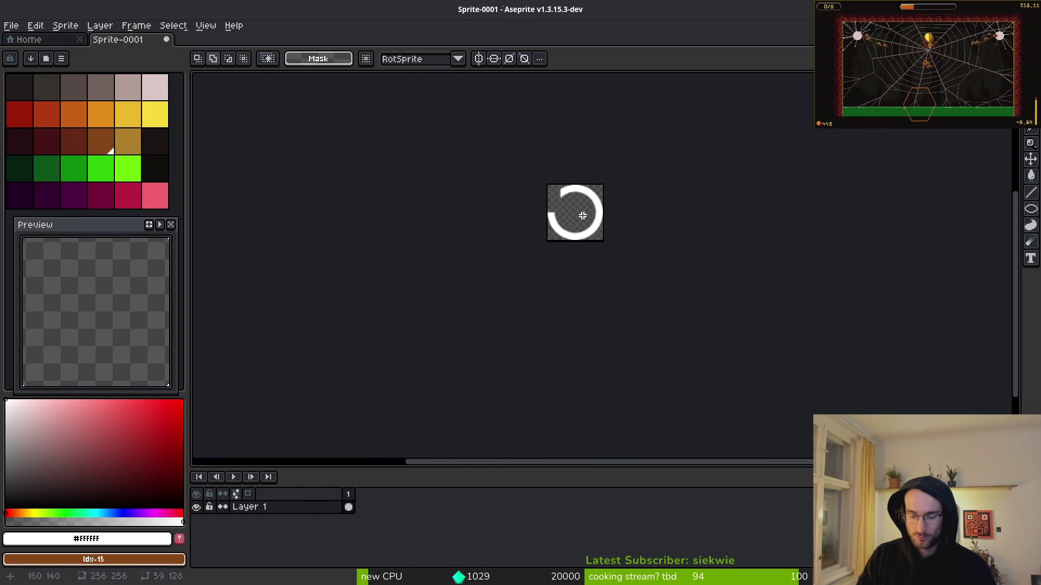
pyautogui.scroll(3, 583, 215)
pyautogui.moveTo(472, 212)
pyautogui.mouseDown()
pyautogui.moveTo(477, 184)
pyautogui.moveTo(493, 193)
pyautogui.moveTo(385, 113)
pyautogui.moveTo(494, 224)
pyautogui.moveTo(911, 373)
pyautogui.mouseUp()
pyautogui.scroll(5, 477, 183)
pyautogui.scroll(-3, 492, 193)
pyautogui.scroll(4, 664, 362)
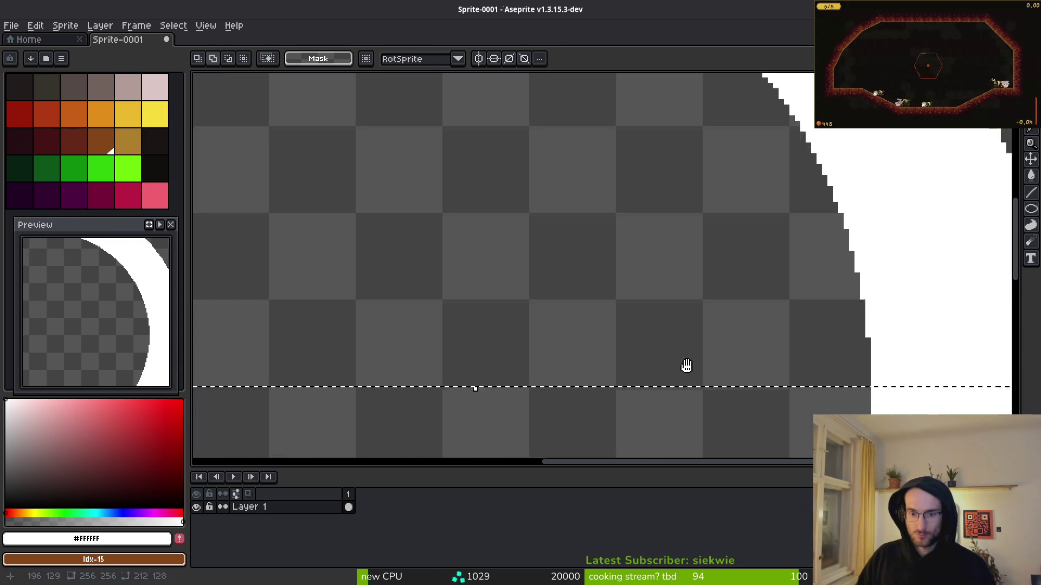
pyautogui.scroll(-2, 702, 313)
pyautogui.press('Delete')
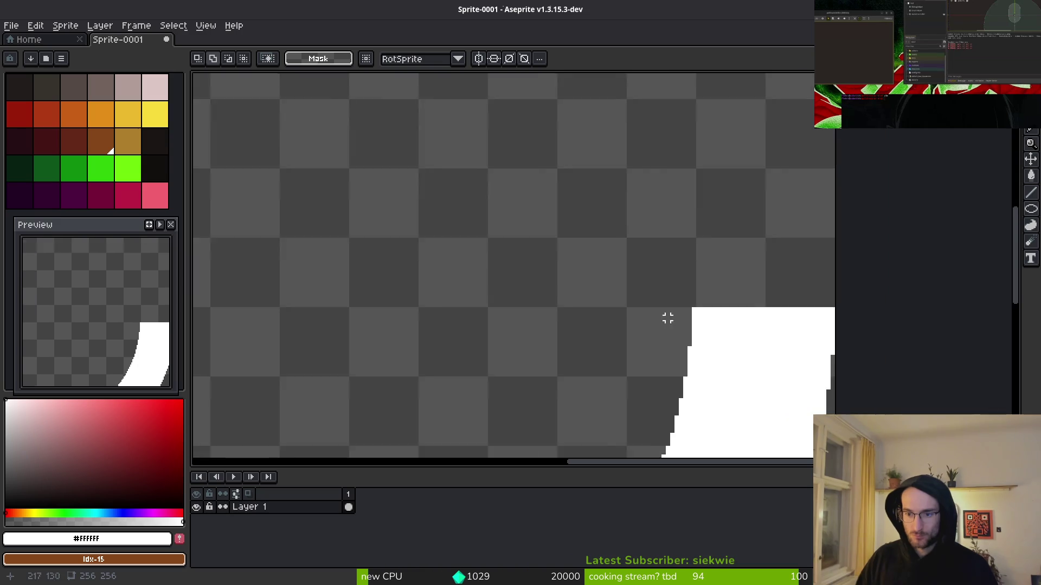
pyautogui.scroll(-6, 684, 273)
pyautogui.scroll(4, 683, 273)
pyautogui.scroll(-3, 701, 265)
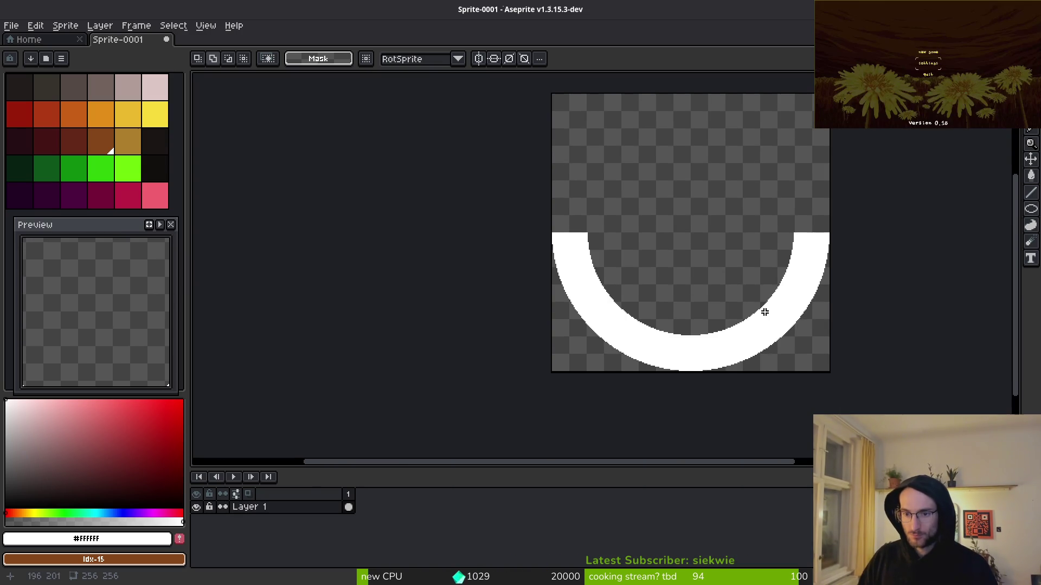
pyautogui.scroll(4, 824, 367)
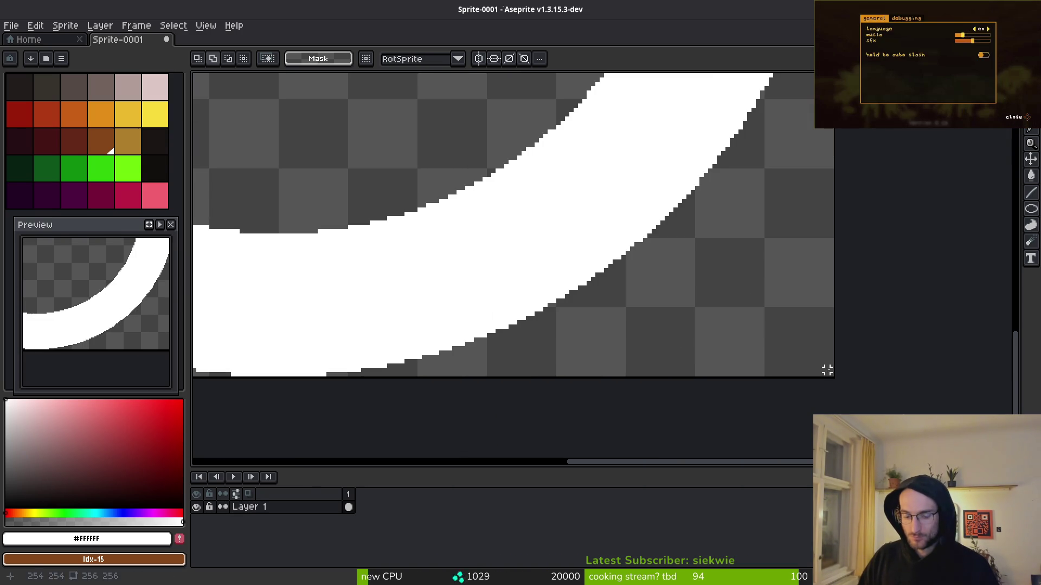
# Pick bright green for the pencil and place a test pixel on the canvas
pyautogui.press('b')
pyautogui.click(128, 169)
pyautogui.click(693, 375)
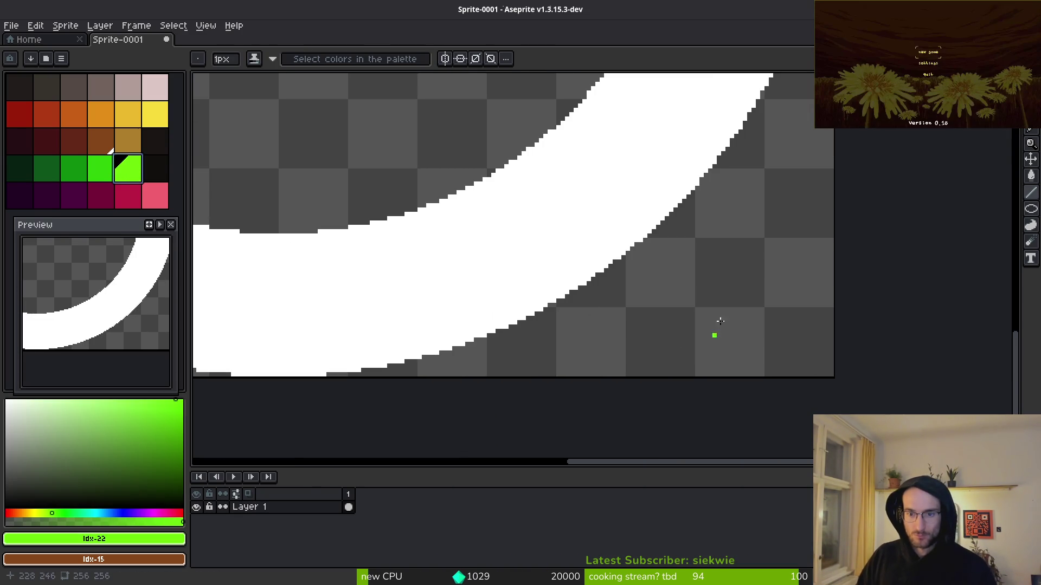
pyautogui.scroll(-3, 685, 249)
pyautogui.scroll(2, 652, 283)
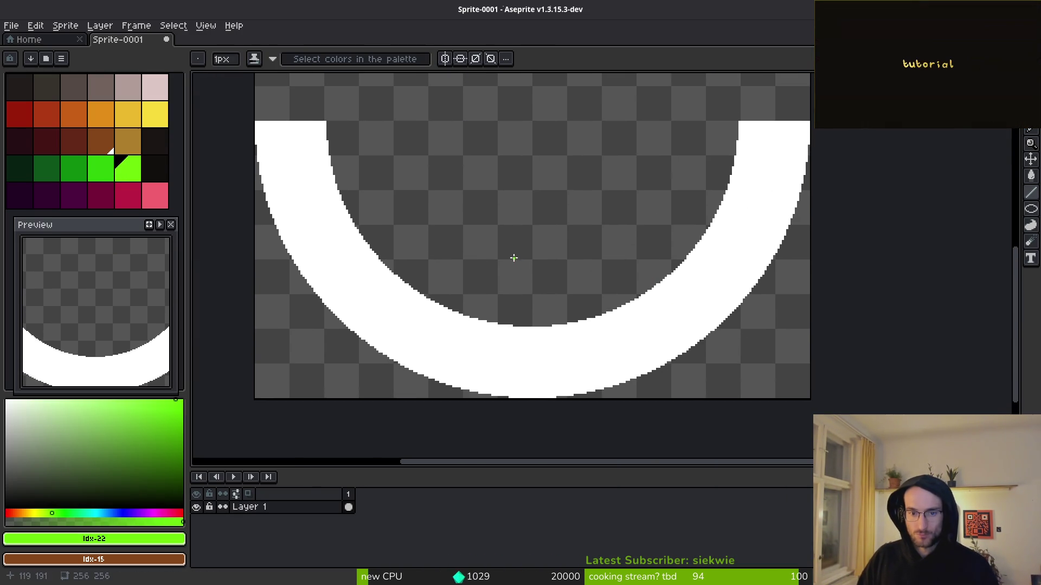
pyautogui.hscroll(-3, 515, 259)
pyautogui.scroll(-1, 650, 271)
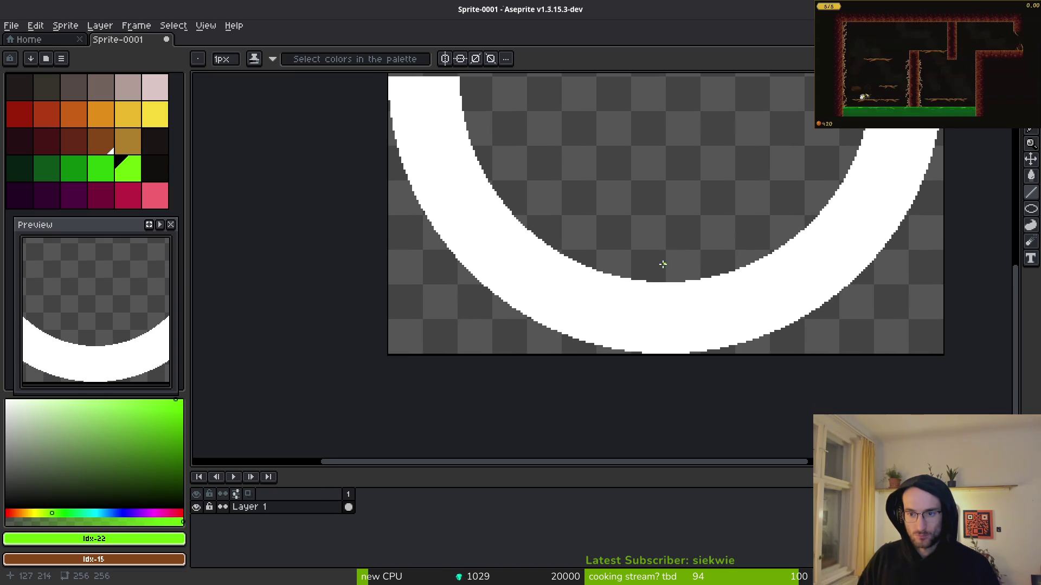
pyautogui.scroll(-3, 737, 236)
pyautogui.scroll(2, 736, 240)
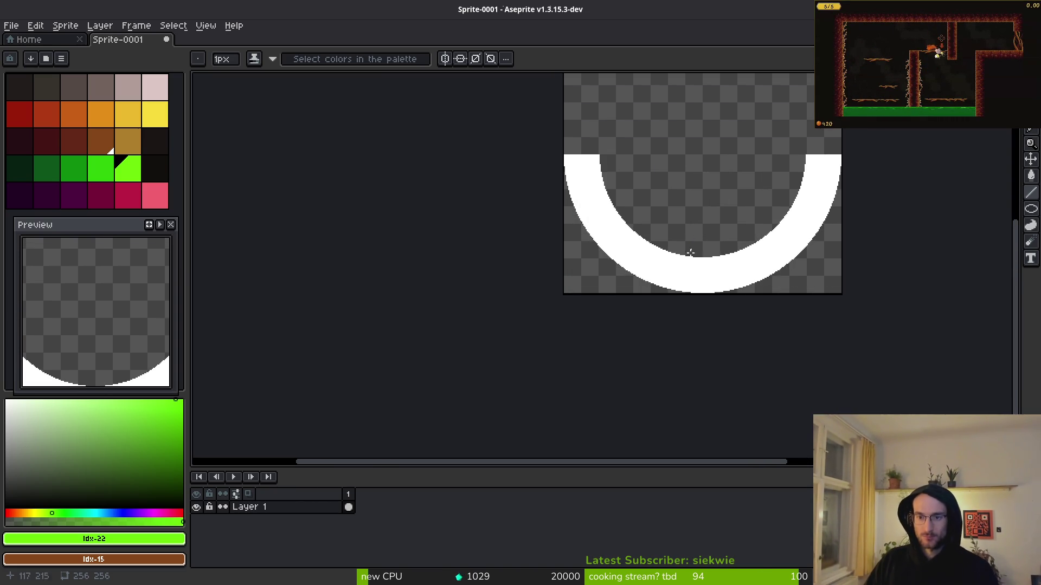
pyautogui.scroll(-2, 694, 238)
pyautogui.scroll(6, 681, 235)
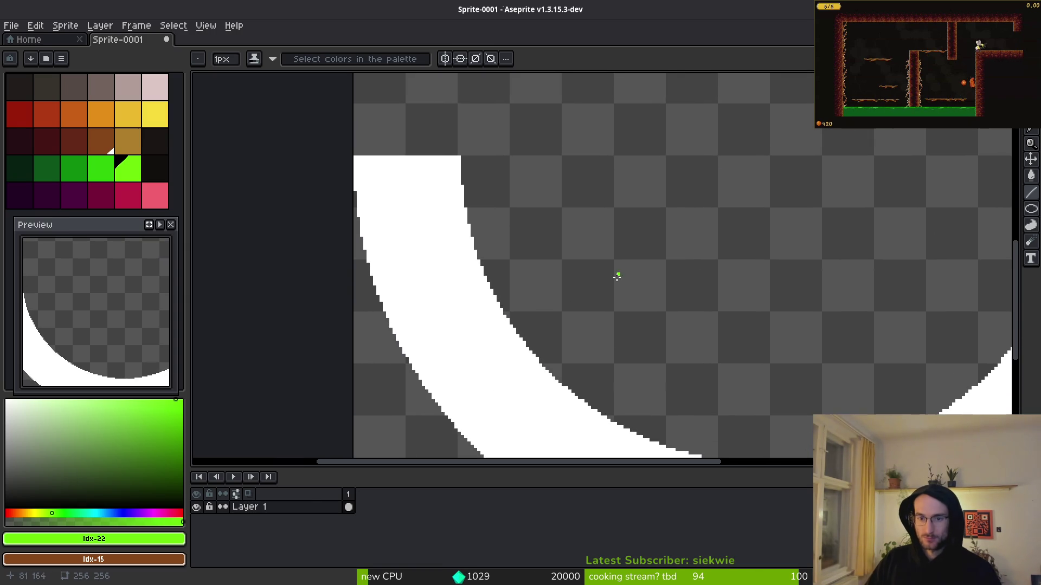
# Draw two slanted 1 px green guide lines meeting above the arc's centre
pyautogui.press('e')
pyautogui.press('b')
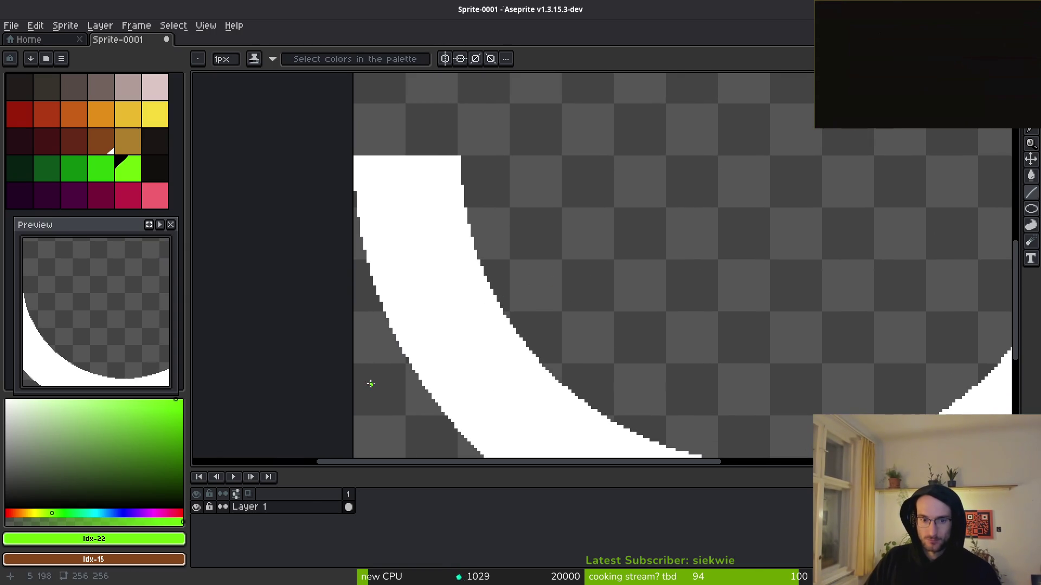
pyautogui.scroll(-2, 493, 280)
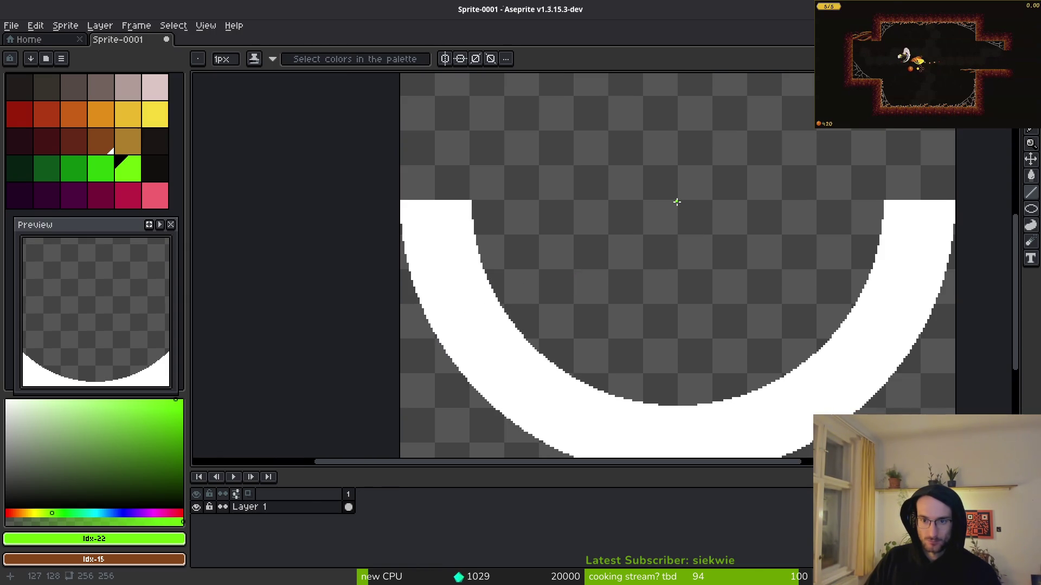
pyautogui.scroll(-2, 676, 202)
pyautogui.scroll(4, 670, 203)
pyautogui.moveTo(686, 189)
pyautogui.mouseDown()
pyautogui.moveTo(465, 344)
pyautogui.moveTo(342, 383)
pyautogui.mouseUp()
pyautogui.scroll(-2, 549, 302)
pyautogui.scroll(3, 344, 379)
pyautogui.scroll(-3, 380, 374)
pyautogui.scroll(2, 641, 181)
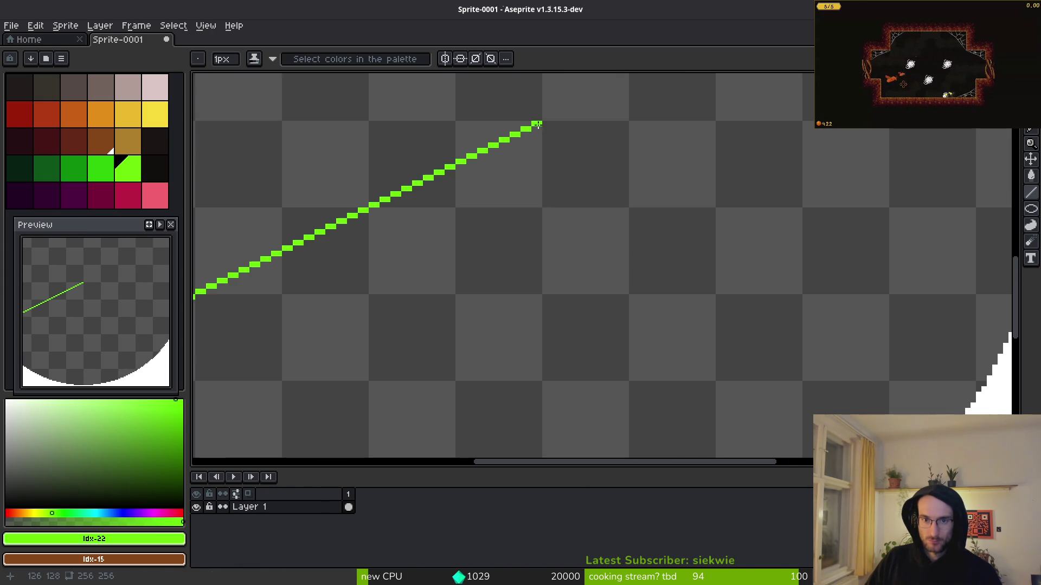
pyautogui.moveTo(542, 126)
pyautogui.mouseDown()
pyautogui.moveTo(674, 239)
pyautogui.moveTo(754, 260)
pyautogui.moveTo(803, 292)
pyautogui.moveTo(831, 290)
pyautogui.moveTo(813, 291)
pyautogui.mouseUp()
# Fill both arc tips beyond the guide lines with green
pyautogui.scroll(-2, 673, 239)
pyautogui.scroll(2, 753, 260)
pyautogui.scroll(-1, 824, 291)
pyautogui.scroll(-2, 813, 290)
pyautogui.scroll(1, 725, 295)
pyautogui.press('g')
pyautogui.click(766, 271)
pyautogui.click(303, 255)
pyautogui.scroll(-1, 379, 282)
pyautogui.scroll(1, 502, 304)
# Select all green pixels with the Magic Wand and delete them
pyautogui.press('w')
pyautogui.click(408, 267)
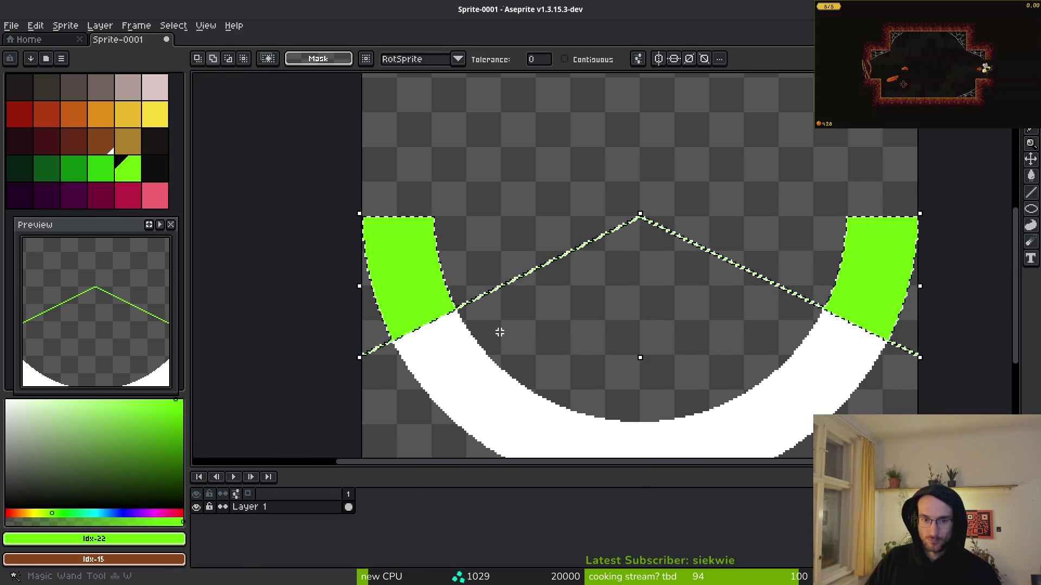
pyautogui.press('Delete')
pyautogui.scroll(-2, 499, 332)
pyautogui.scroll(-3, 499, 402)
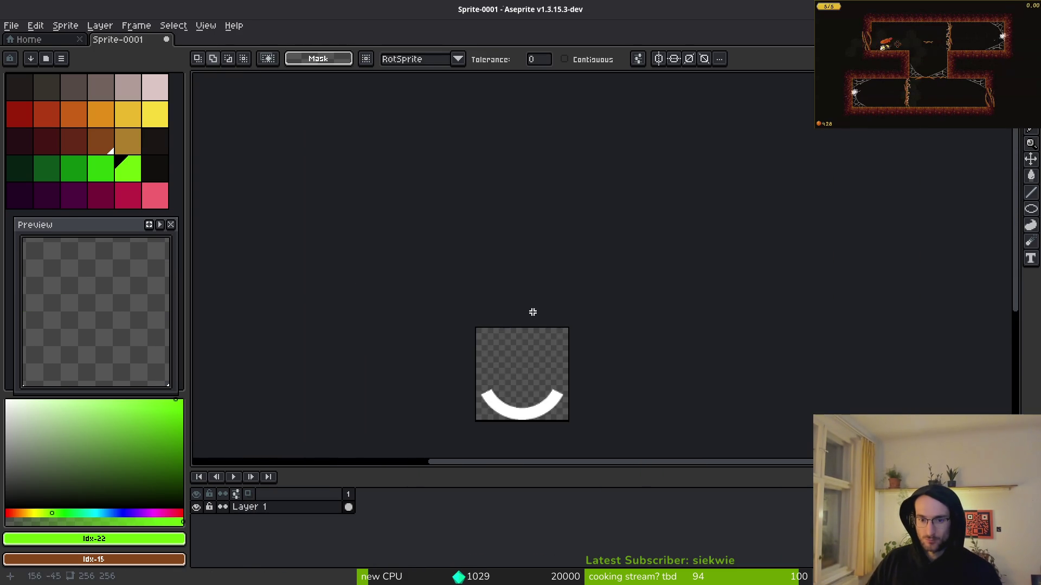
# Select the lower half holding the arc and move it up toward the top of the canvas
pyautogui.scroll(1, 570, 289)
pyautogui.press('m')
pyautogui.moveTo(442, 260); pyautogui.dragTo(667, 352)
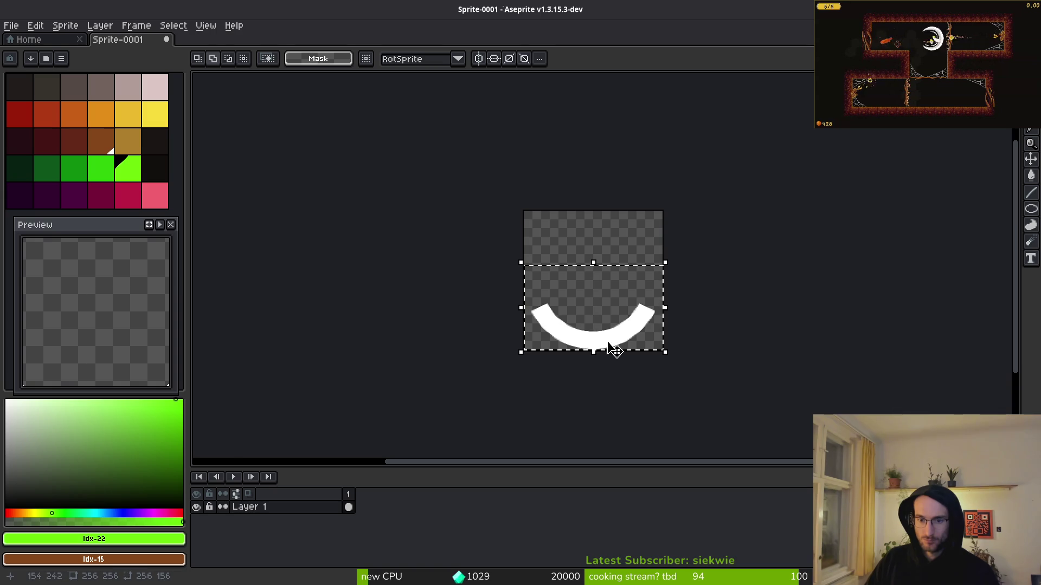
pyautogui.scroll(3, 614, 348)
pyautogui.scroll(1, 587, 402)
pyautogui.moveTo(590, 404)
pyautogui.mouseDown()
pyautogui.moveTo(604, 232)
pyautogui.moveTo(592, 228)
pyautogui.mouseUp()
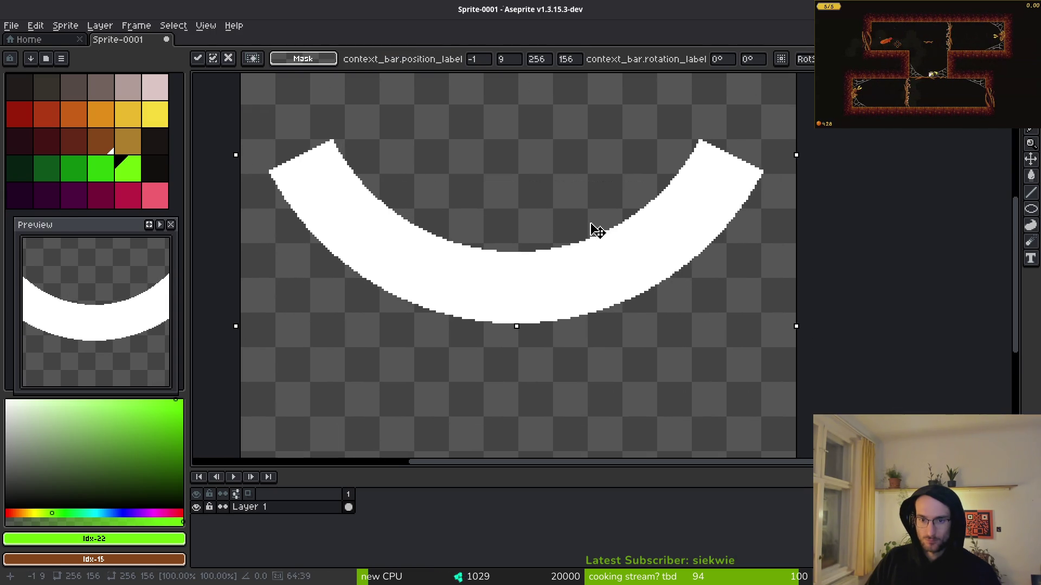
pyautogui.scroll(-3, 586, 219)
pyautogui.moveTo(599, 274); pyautogui.dragTo(604, 276)
pyautogui.press('Return')
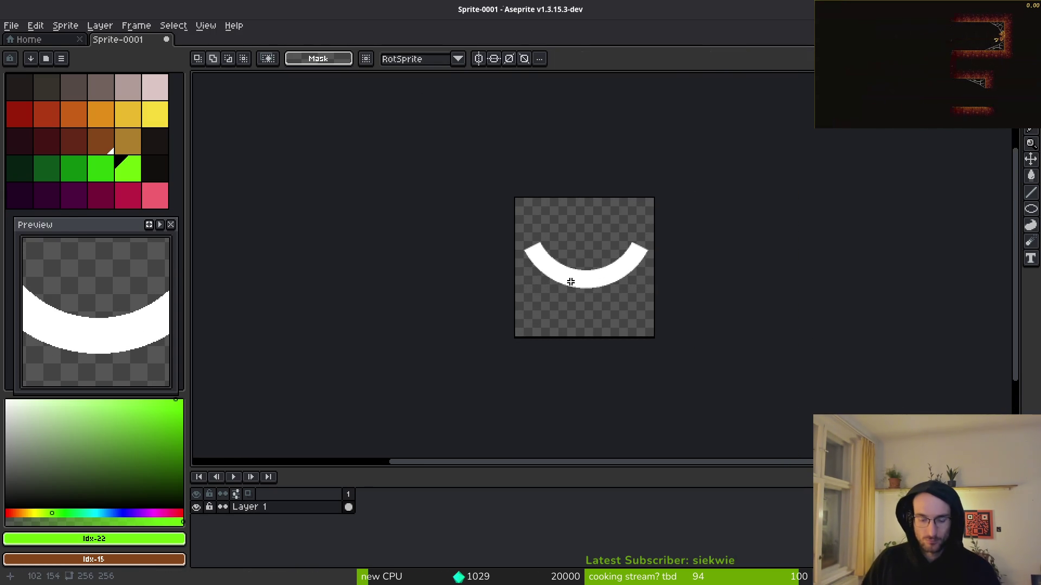
# Resize the canvas height to 128 px and nudge the arc down 2 pixels
pyautogui.hotkey('ctrl', 'alt', 'c')
pyautogui.press('Tab')
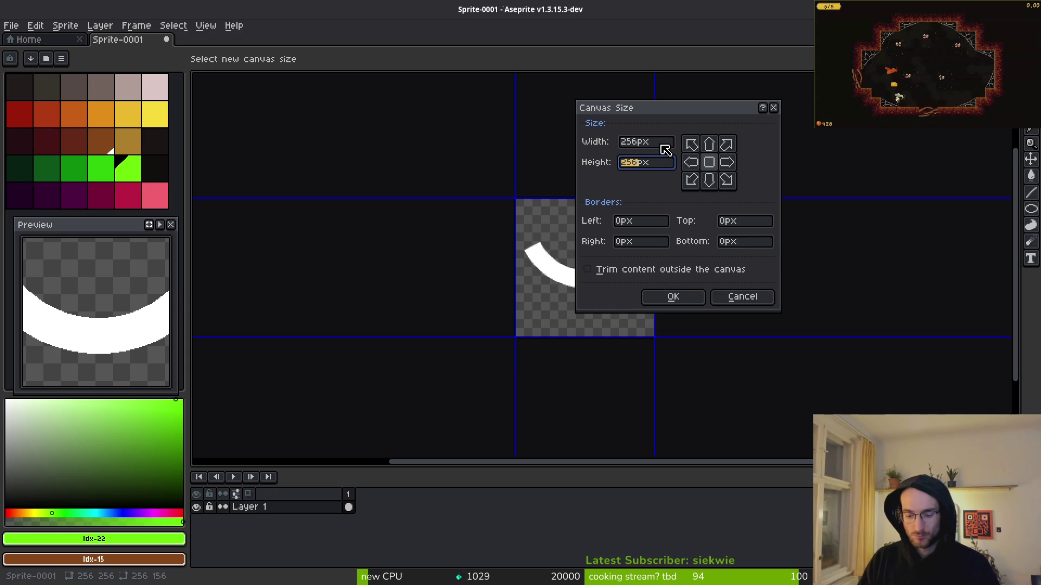
pyautogui.write('128')
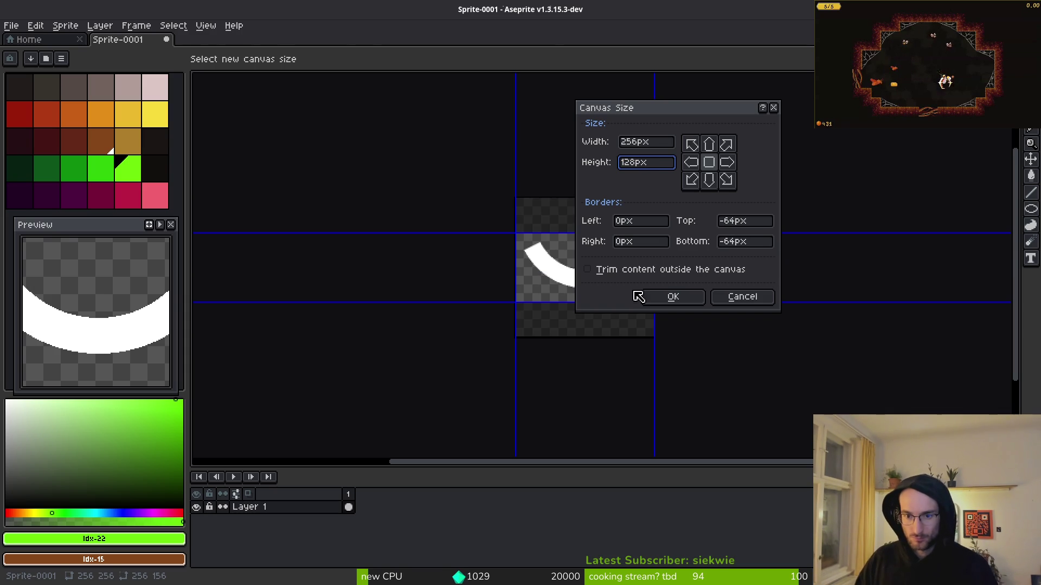
pyautogui.click(653, 295)
pyautogui.scroll(3, 667, 293)
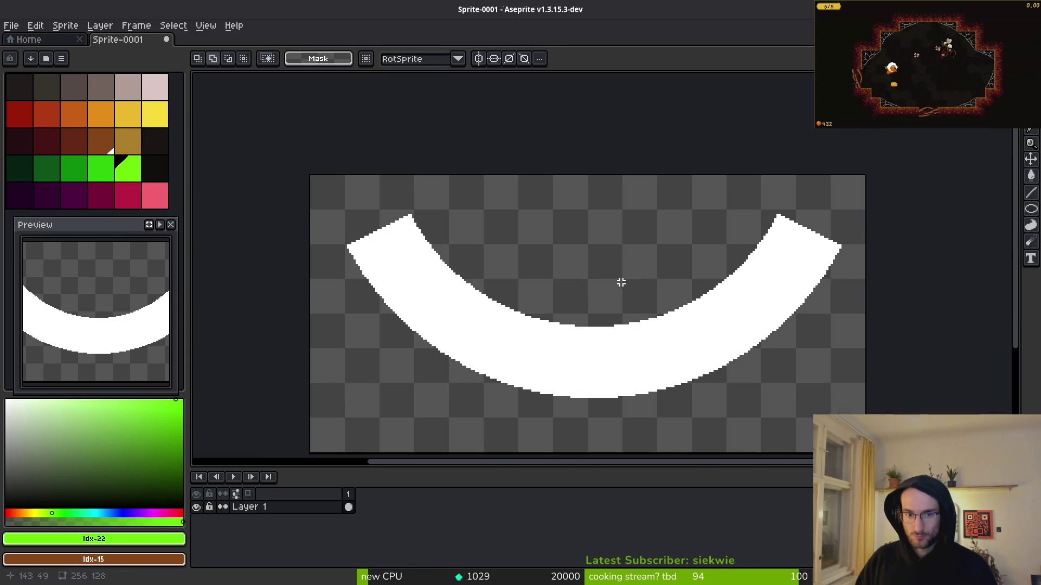
pyautogui.moveTo(622, 309); pyautogui.dragTo(623, 280)
pyautogui.moveTo(305, 141)
pyautogui.mouseDown()
pyautogui.moveTo(906, 390)
pyautogui.moveTo(870, 397)
pyautogui.mouseUp()
pyautogui.press('Down')
pyautogui.press('Down')
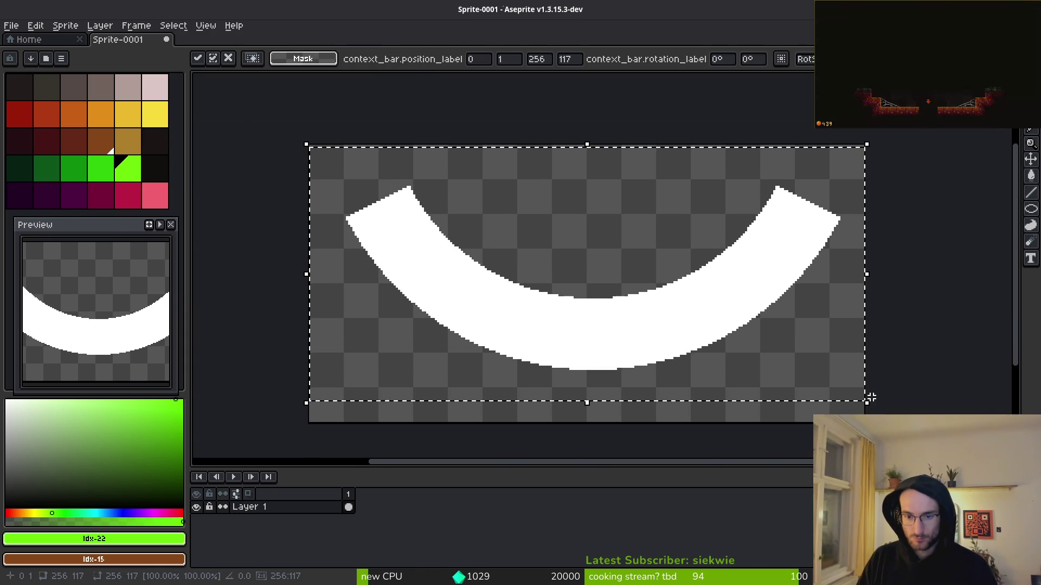
pyautogui.hotkey('ctrl', 'd')
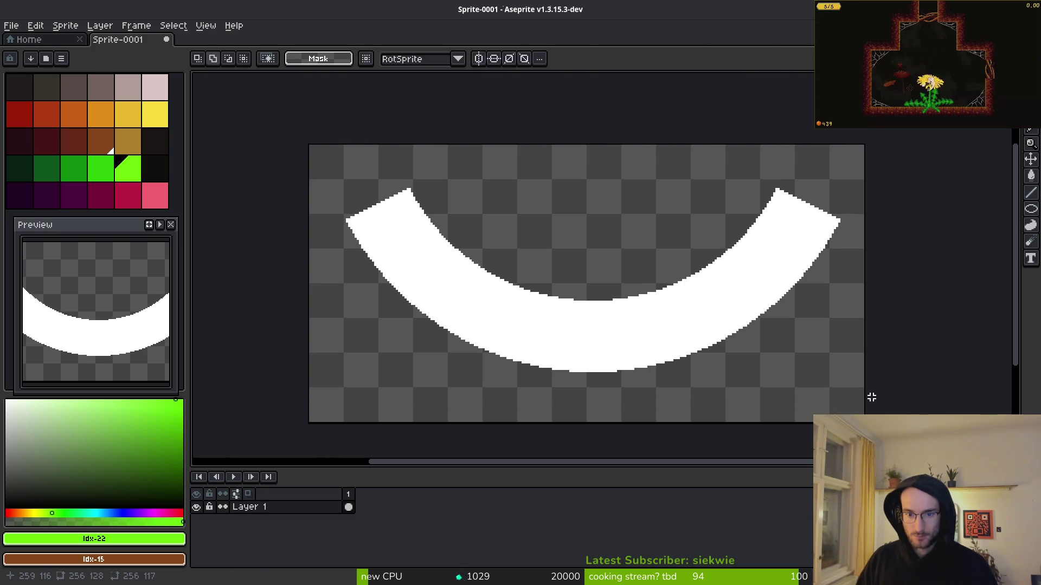
# Try a 96 px canvas height, then undo back to the empty canvas and redo the arc drawing
pyautogui.hotkey('ctrl', 'alt', 'c')
pyautogui.press('Tab')
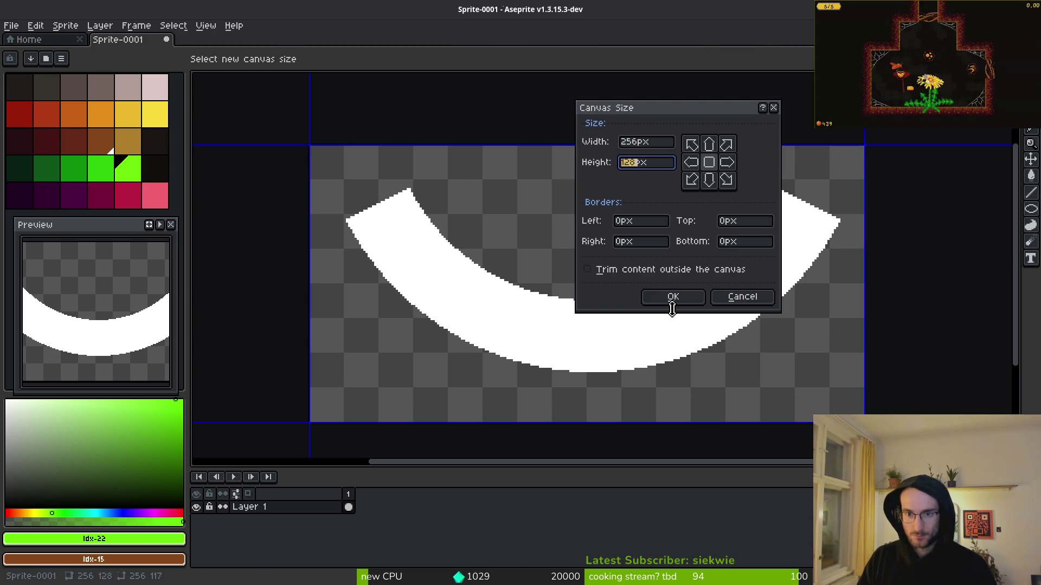
pyautogui.write('96')
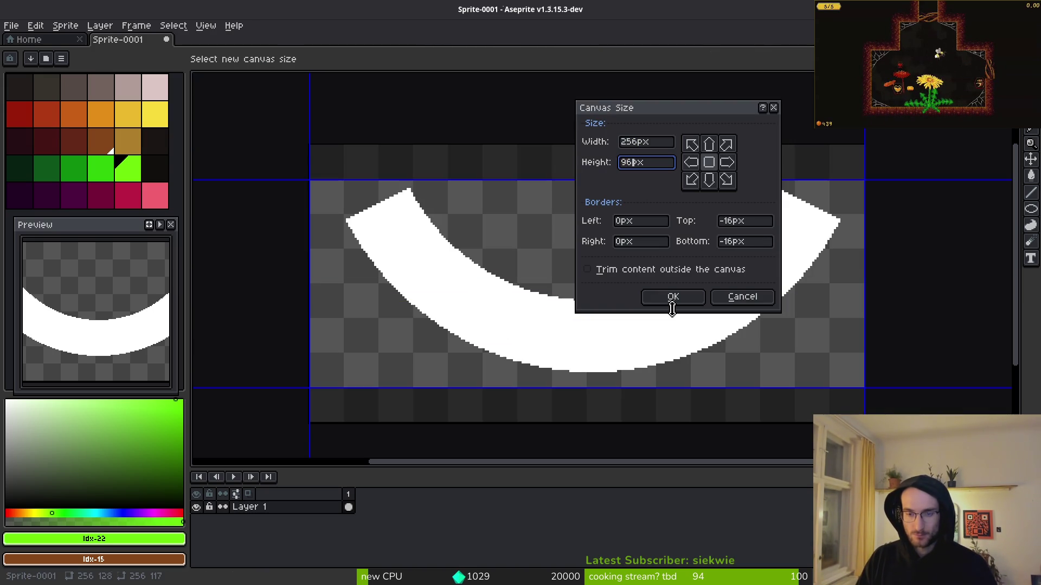
pyautogui.press('Return')
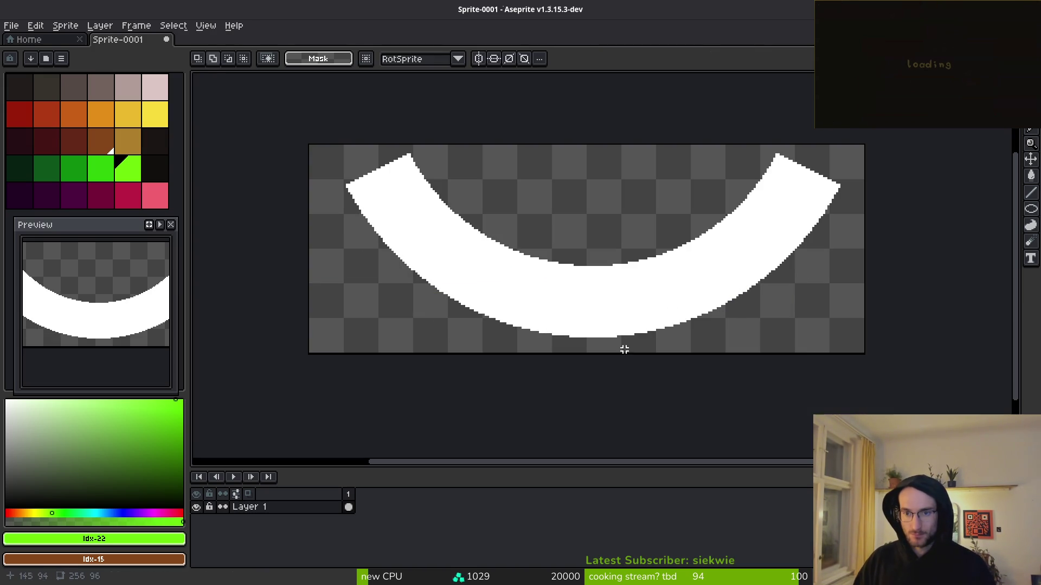
pyautogui.hotkey('ctrl', 'a')
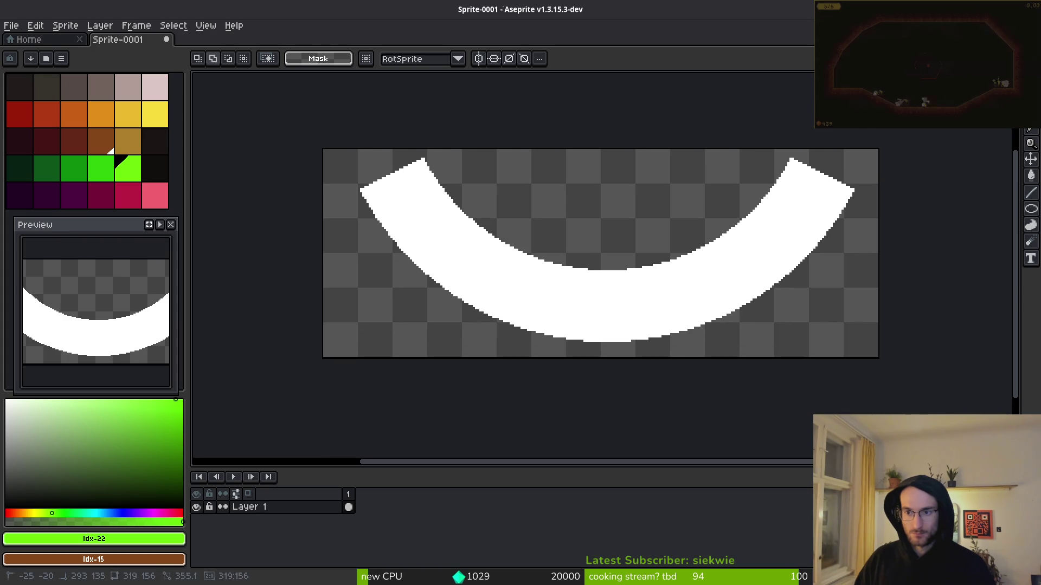
pyautogui.hotkey('ctrl', 'd')
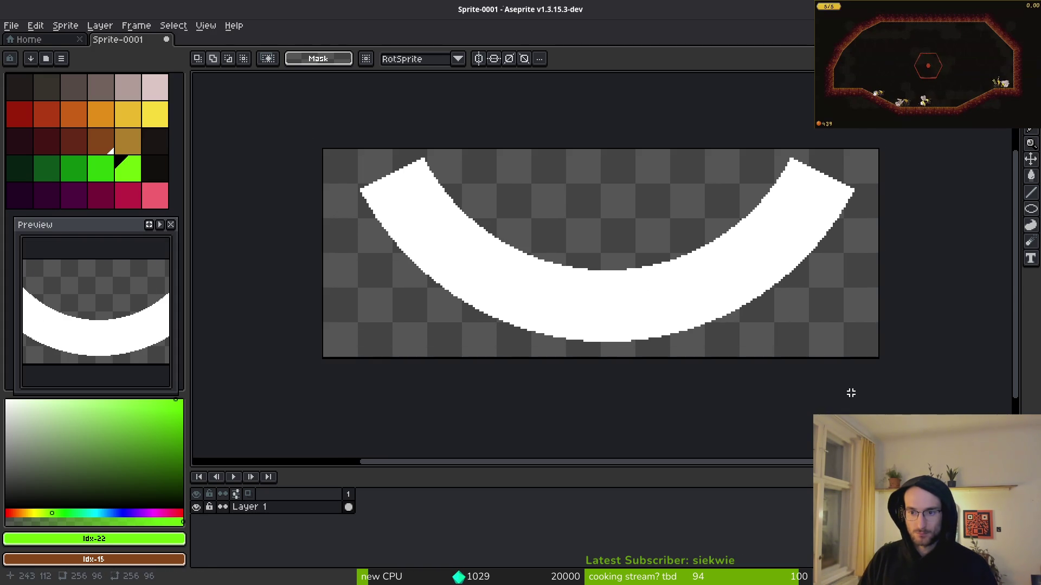
pyautogui.hotkey('ctrl', 'z')
pyautogui.hotkey('ctrl', 'z')
pyautogui.hotkey('ctrl', 'z')
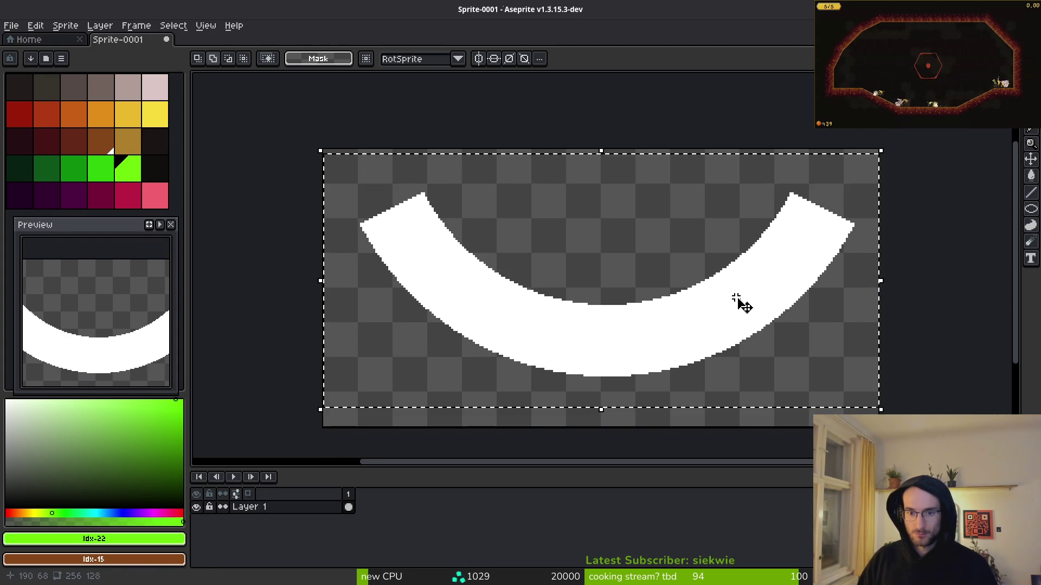
pyautogui.hotkey('ctrl', 'z')
pyautogui.hotkey('ctrl', 'z')
pyautogui.hotkey('ctrl', 'z')
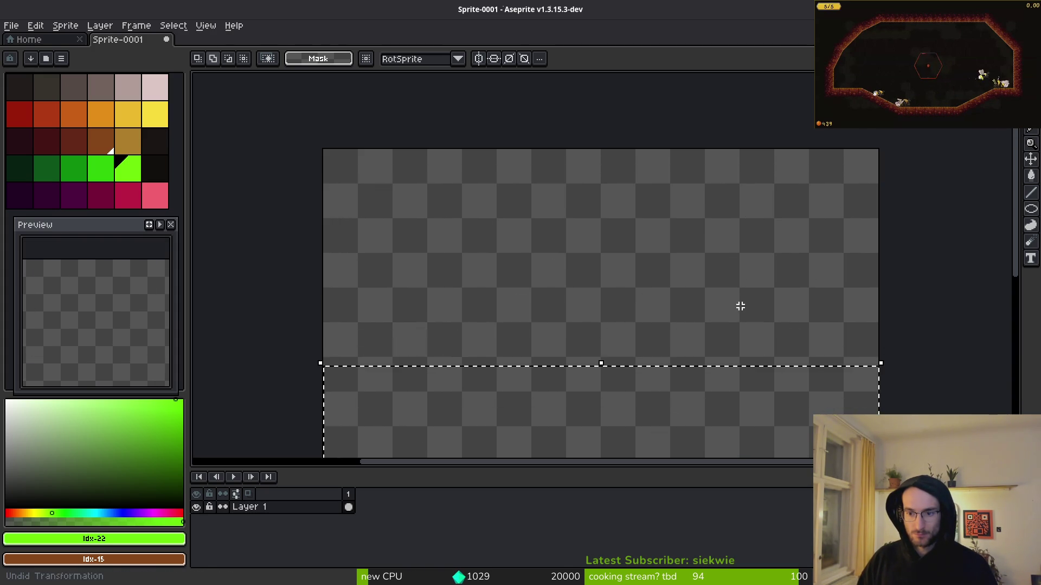
pyautogui.hotkey('ctrl', 'y')
pyautogui.hotkey('ctrl', 'y')
pyautogui.hotkey('ctrl', 'y')
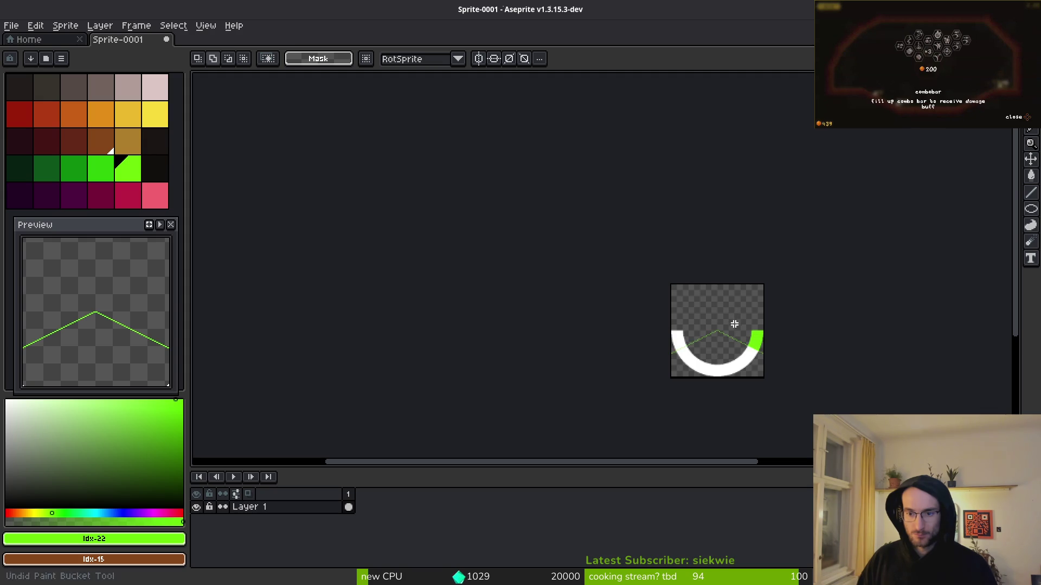
# Redo the selection and edits, leaving the arc's upward move undone
pyautogui.scroll(5, 727, 347)
pyautogui.scroll(-2, 727, 347)
pyautogui.moveTo(720, 340); pyautogui.dragTo(720, 314)
pyautogui.hotkey('ctrl', 'y')
pyautogui.hotkey('ctrl', 'y')
pyautogui.hotkey('ctrl', 'y')
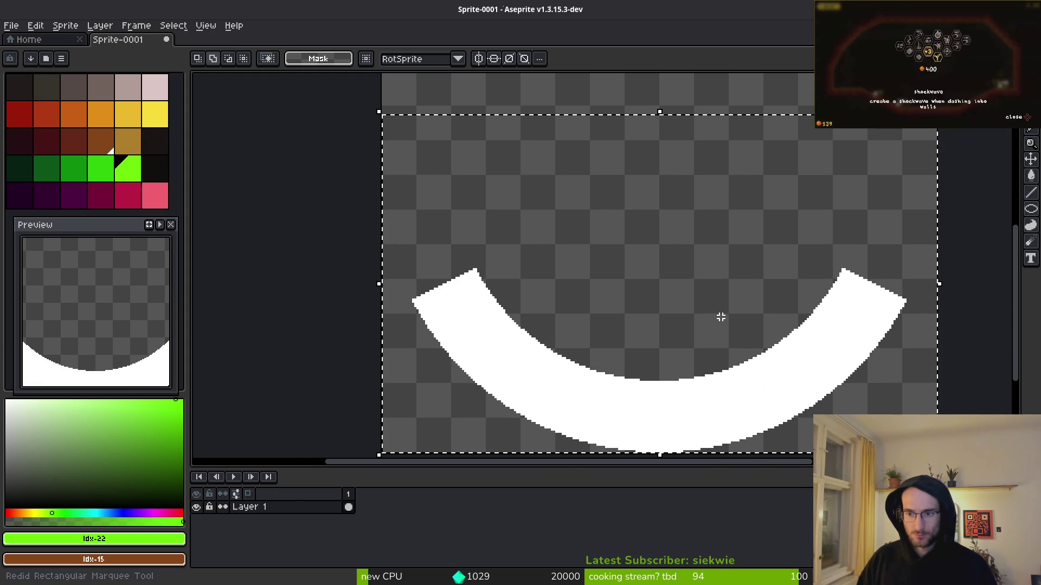
pyautogui.hotkey('ctrl', 'y')
pyautogui.hotkey('ctrl', 'z')
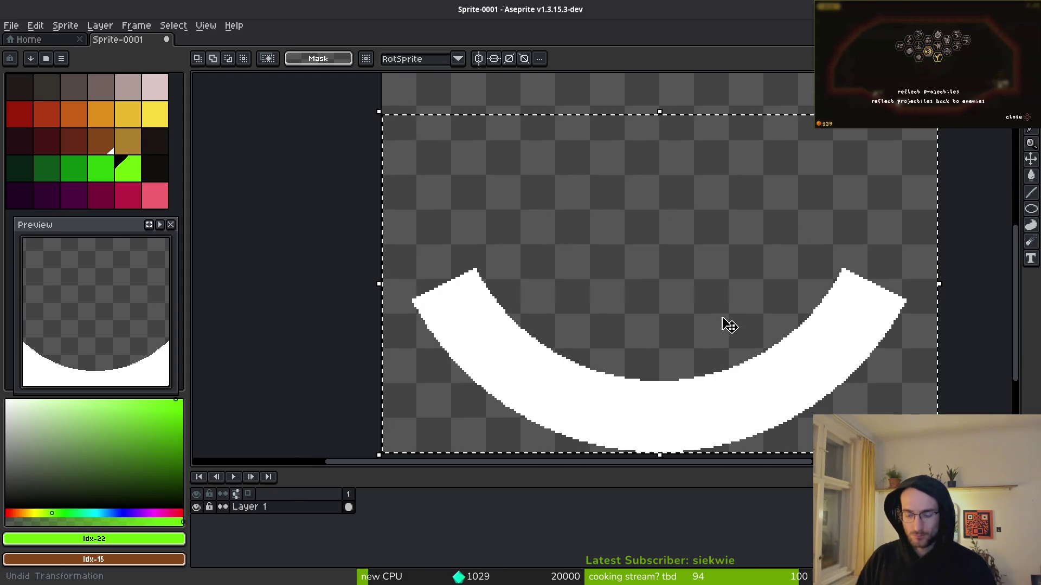
pyautogui.scroll(-4, 737, 335)
pyautogui.moveTo(727, 320); pyautogui.dragTo(702, 297)
# Set the canvas height to 96 px anchored to the bottom edge
pyautogui.hotkey('ctrl', 'alt', 'c')
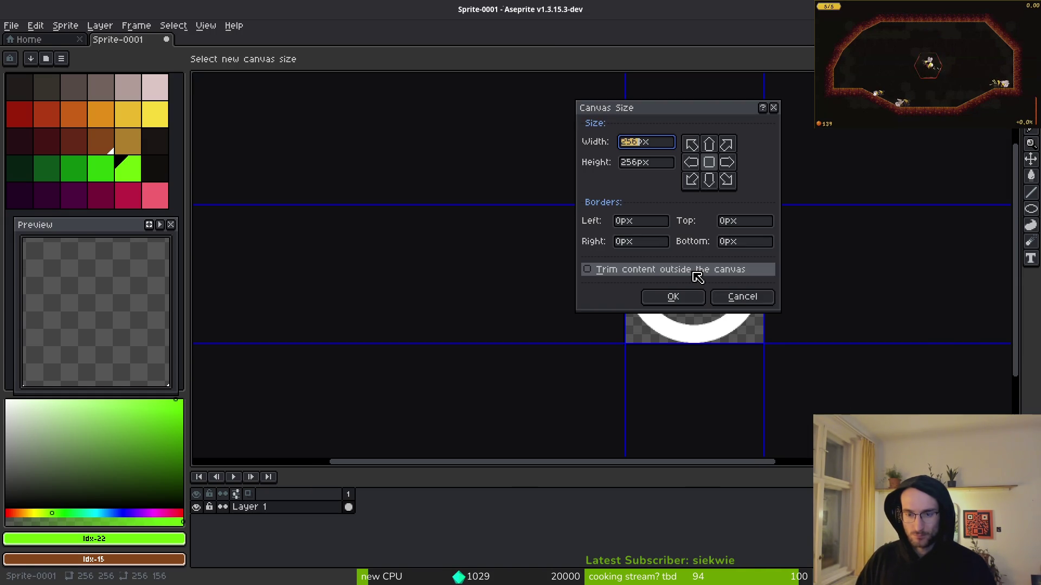
pyautogui.press('Tab')
pyautogui.write('9')
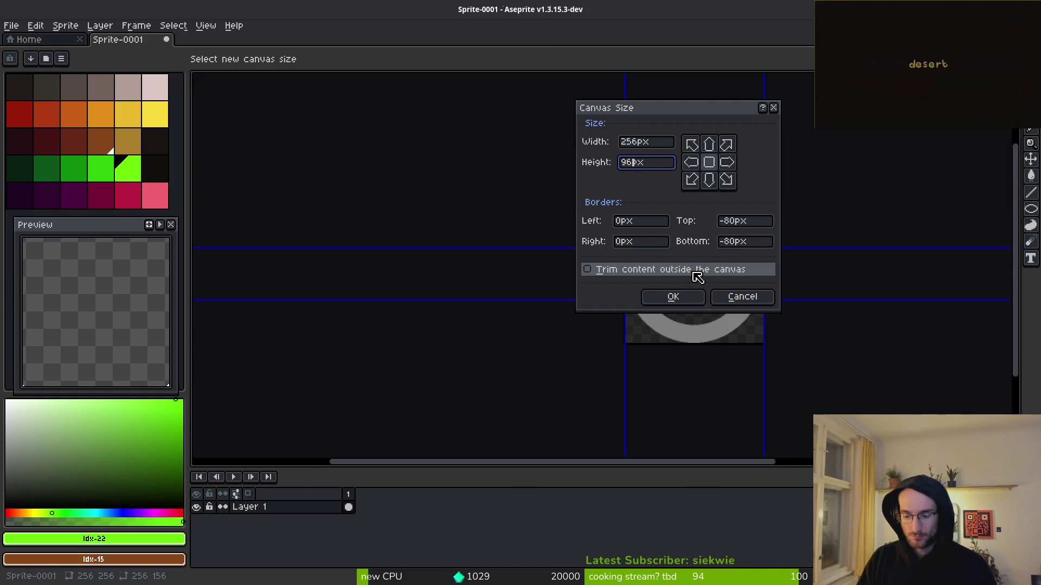
pyautogui.click(709, 180)
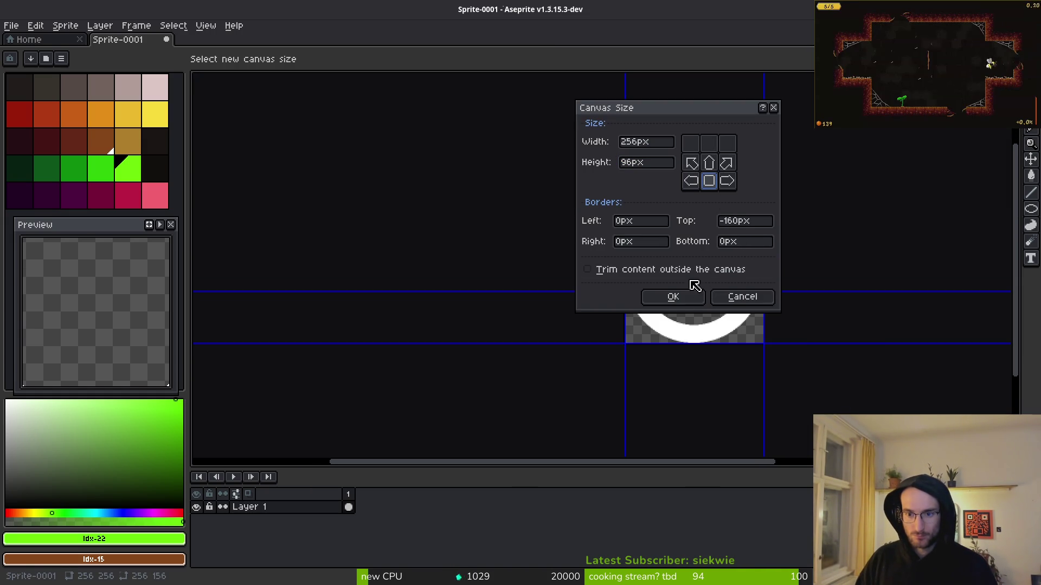
pyautogui.click(673, 298)
# Nudge the arc up a few pixels to frame it, then bring up the Save File dialog
pyautogui.scroll(5, 675, 302)
pyautogui.hscroll(2, 446, 221)
pyautogui.hotkey('ctrl', 'a')
pyautogui.press('Up')
pyautogui.press('Up')
pyautogui.press('Up')
pyautogui.press('Up')
pyautogui.press('Up')
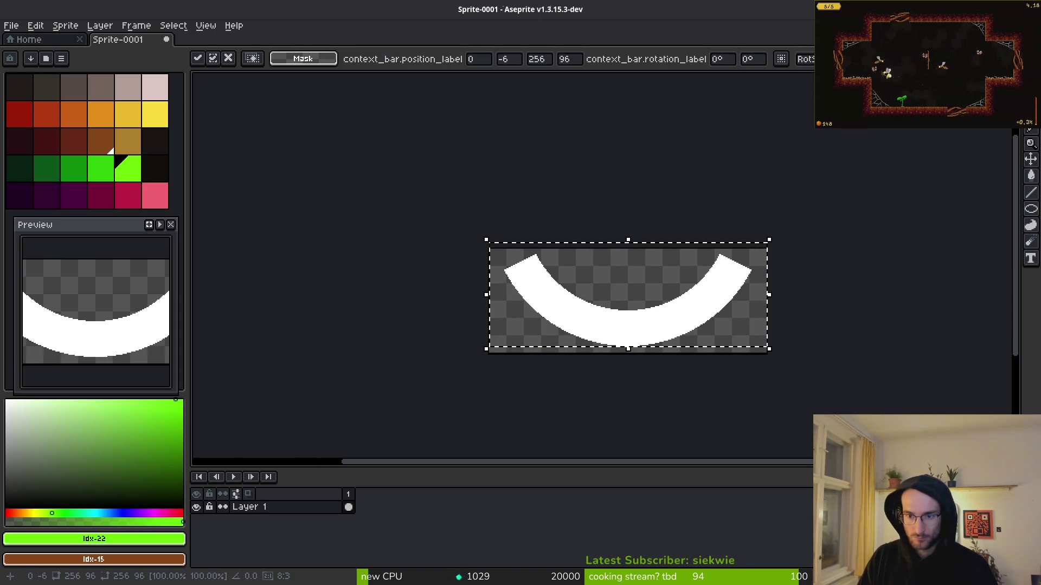
pyautogui.scroll(2, 685, 332)
pyautogui.scroll(1, 684, 288)
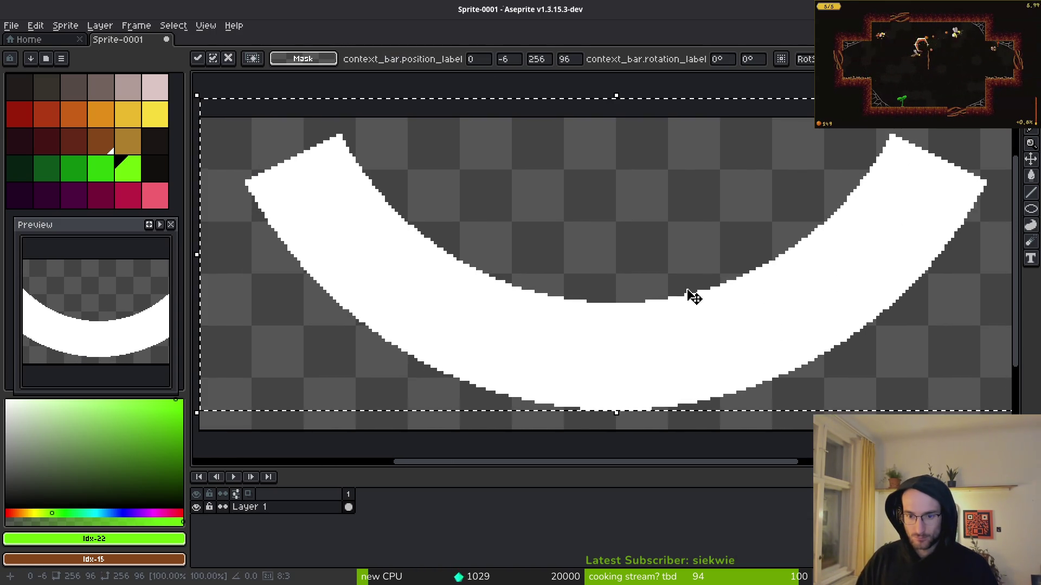
pyautogui.hotkey('ctrl', 'd')
pyautogui.scroll(-2, 602, 262)
pyautogui.hotkey('ctrl', 's')
pyautogui.press('Escape')
pyautogui.hotkey('ctrl', 's')
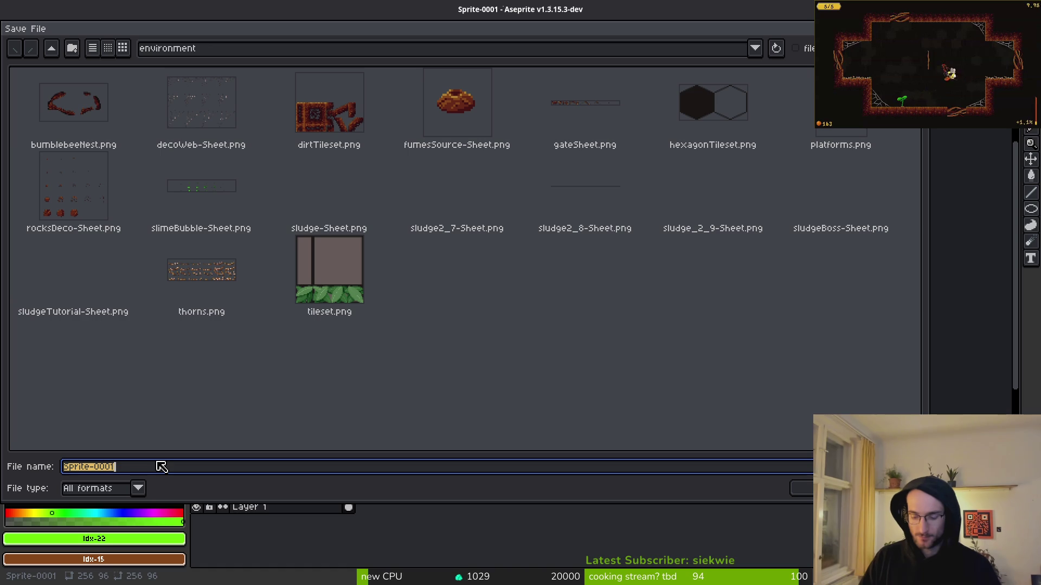
# Save the sprite as RingEmissionShape.aseprite in the aseprite files folder
pyautogui.write('RingEmissionShape')
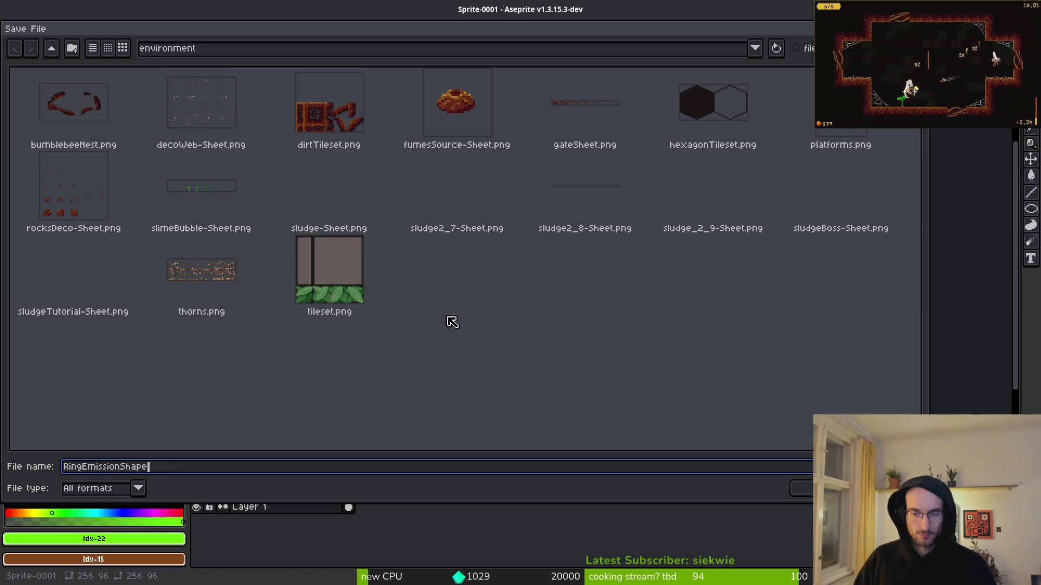
pyautogui.click(51, 49)
pyautogui.click(52, 49)
pyautogui.doubleClick(112, 116)
pyautogui.press('Return')
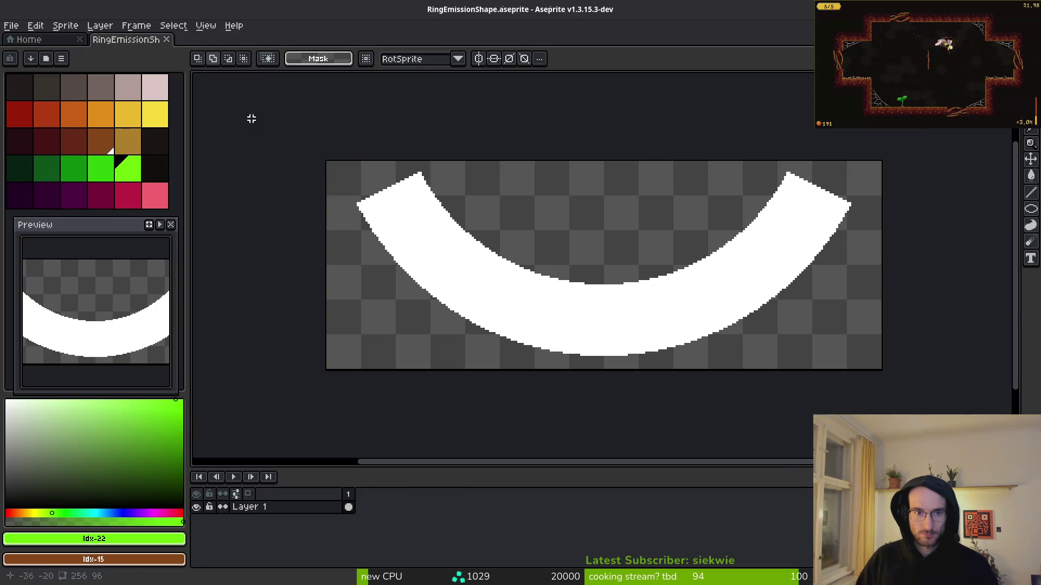
pyautogui.hotkey('ctrl', 'shift', 's')
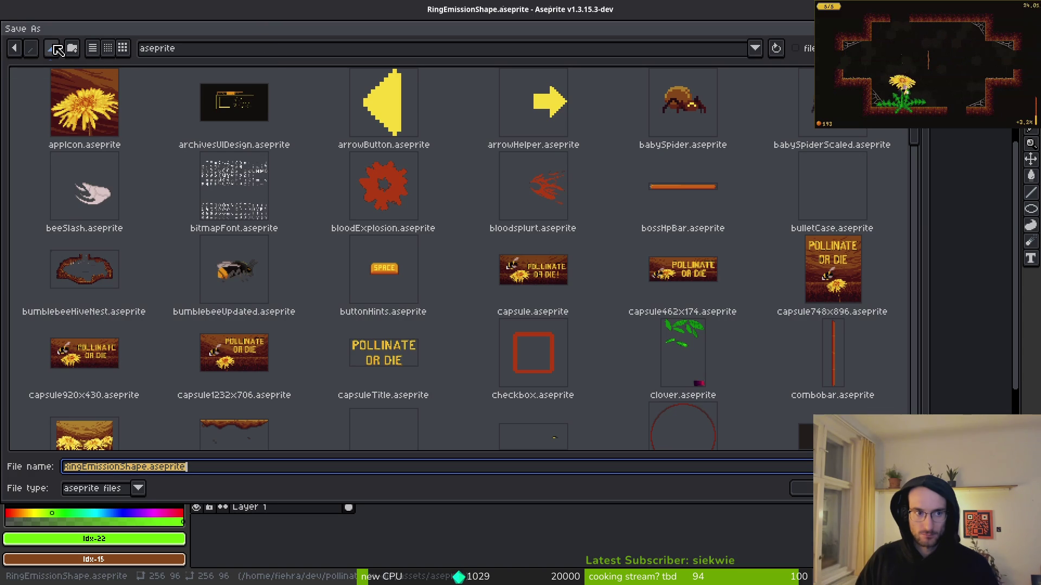
pyautogui.click(59, 49)
pyautogui.press('Escape')
# Export the sprite as RingEmissionShape.png into the vfx art folder
pyautogui.hotkey('ctrl', 'alt', 'shift', 's')
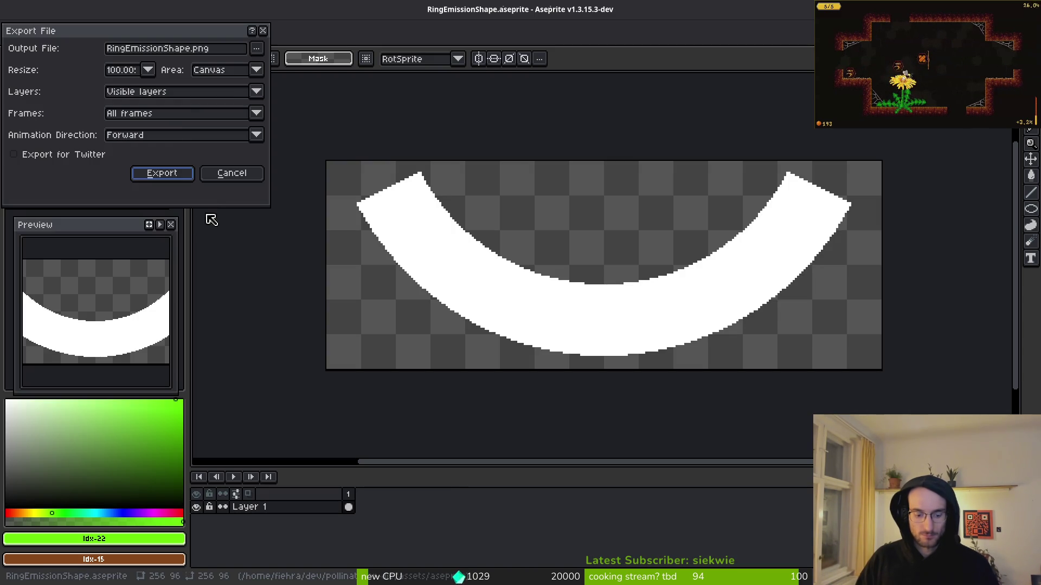
pyautogui.click(256, 48)
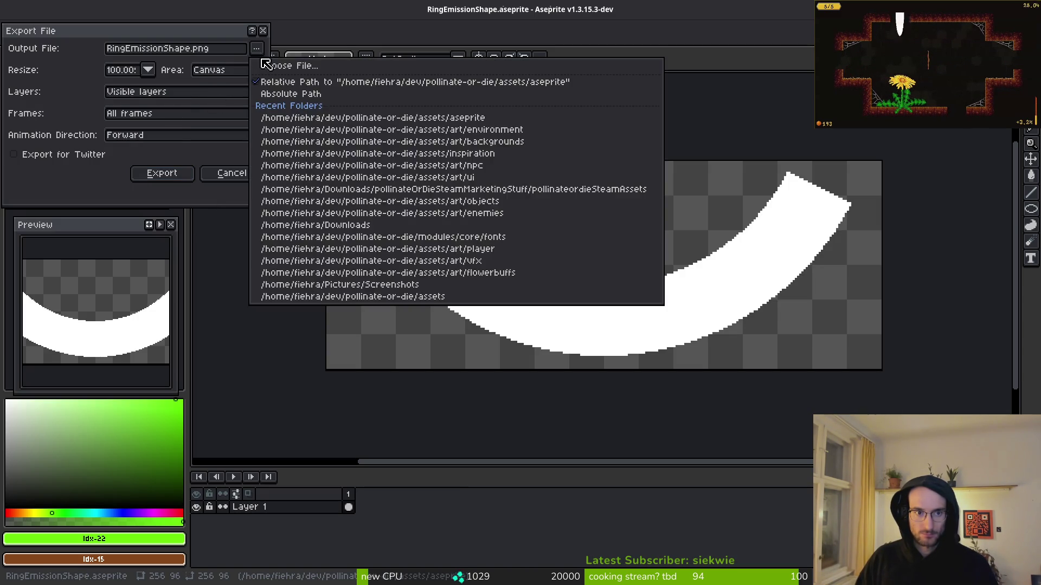
pyautogui.click(256, 48)
pyautogui.click(257, 49)
pyautogui.click(282, 65)
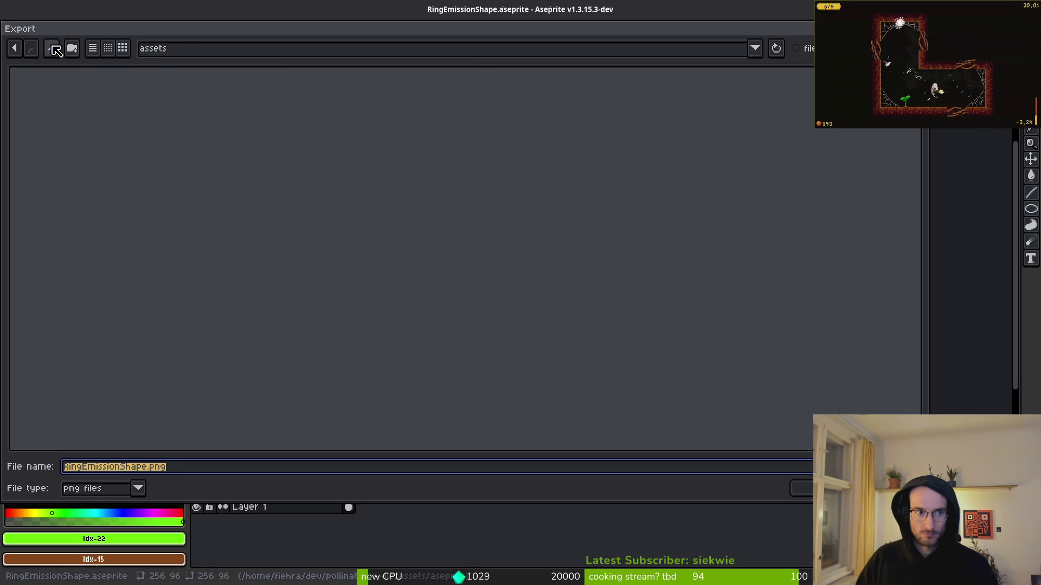
pyautogui.click(57, 50)
pyautogui.doubleClick(691, 117)
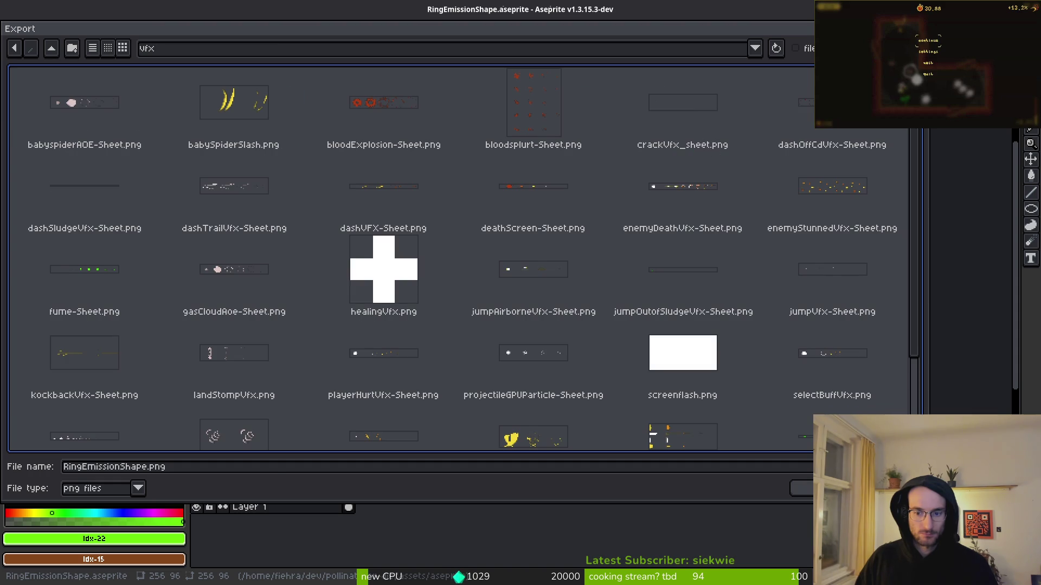
pyautogui.click(801, 488)
pyautogui.click(162, 176)
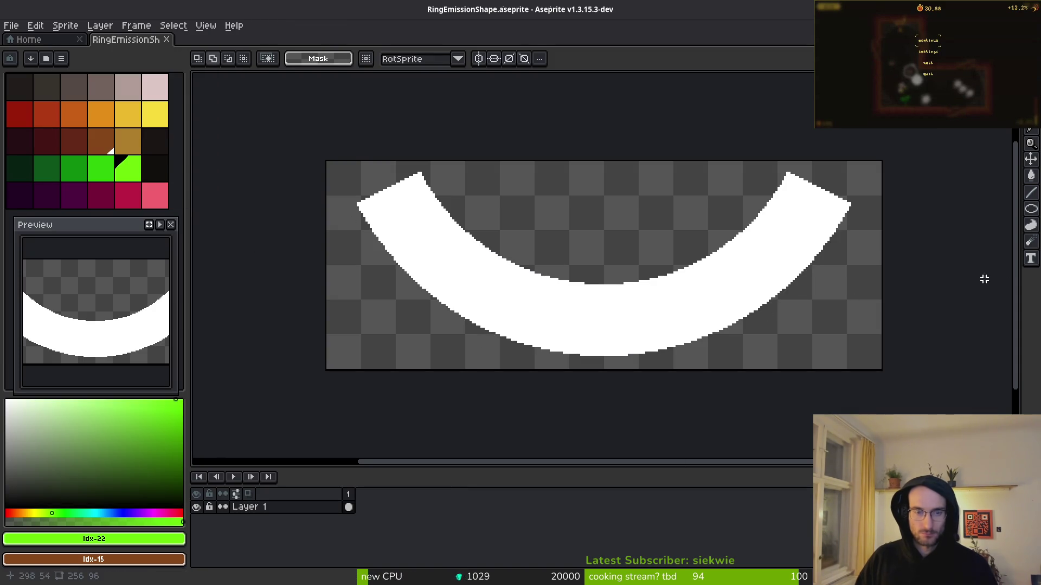
pyautogui.press('alt')
pyautogui.hotkey('alt', 'Tab')
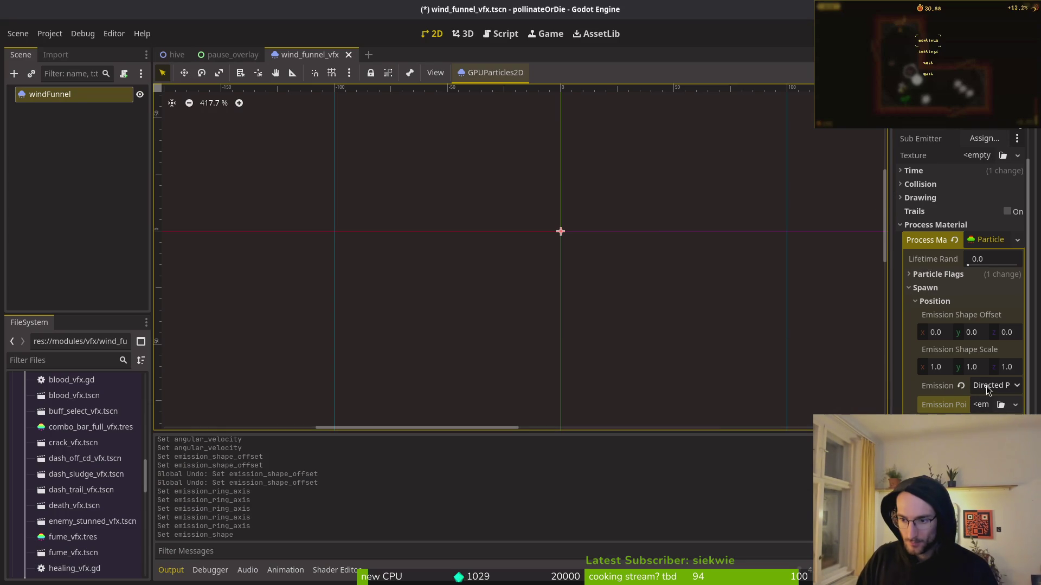
# Assign RingEmissionShape.png as the Emission Points texture via Quick Load, searching 'ring'
pyautogui.moveTo(946, 389)
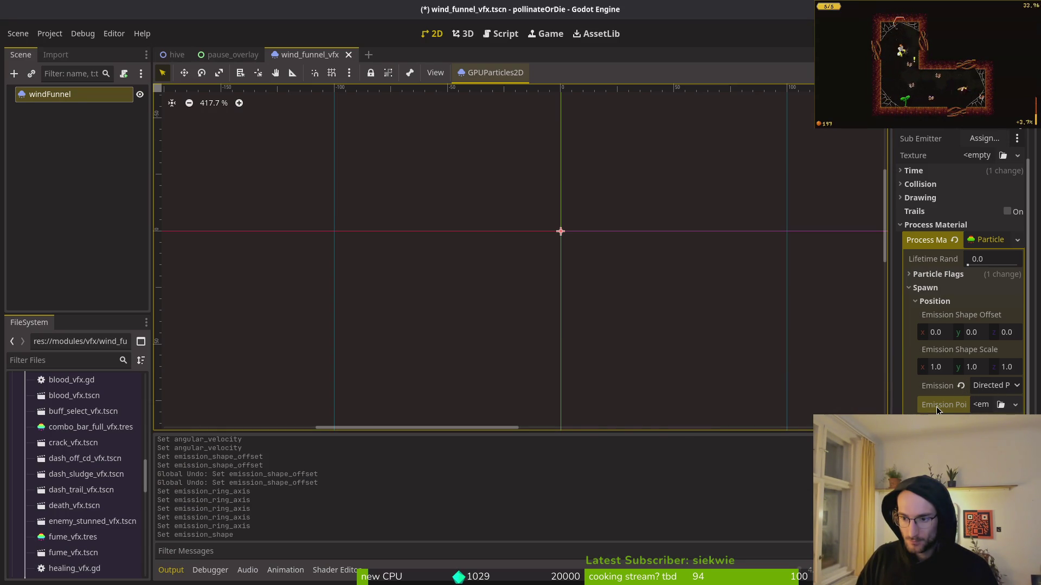
pyautogui.moveTo(936, 407)
pyautogui.click(1015, 404)
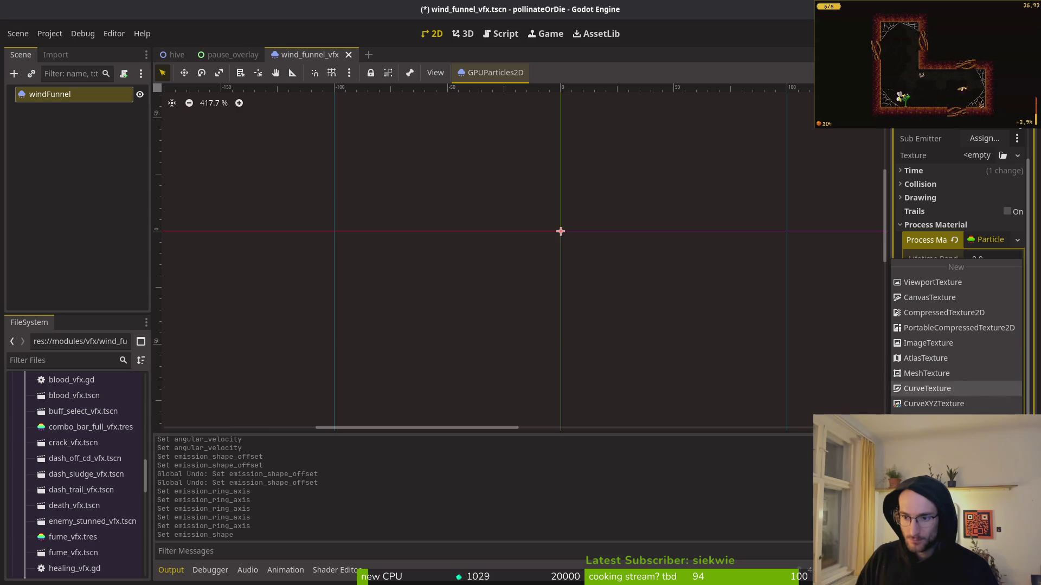
pyautogui.click(954, 426)
pyautogui.write('ring')
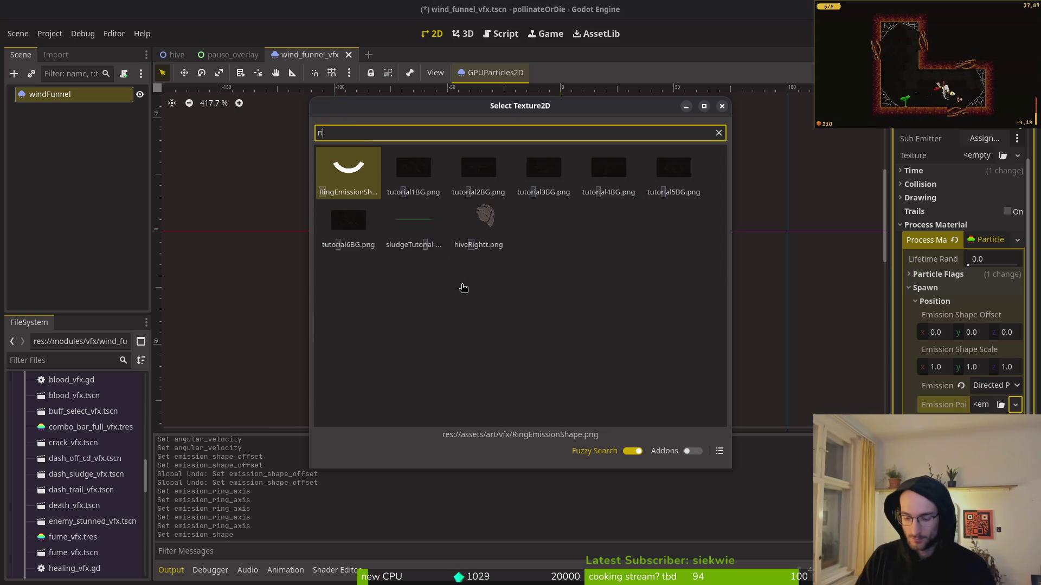
pyautogui.press('Return')
pyautogui.scroll(-3, 550, 261)
pyautogui.scroll(-5, 558, 248)
pyautogui.scroll(3, 639, 288)
pyautogui.scroll(5, 639, 288)
pyautogui.scroll(2, 962, 173)
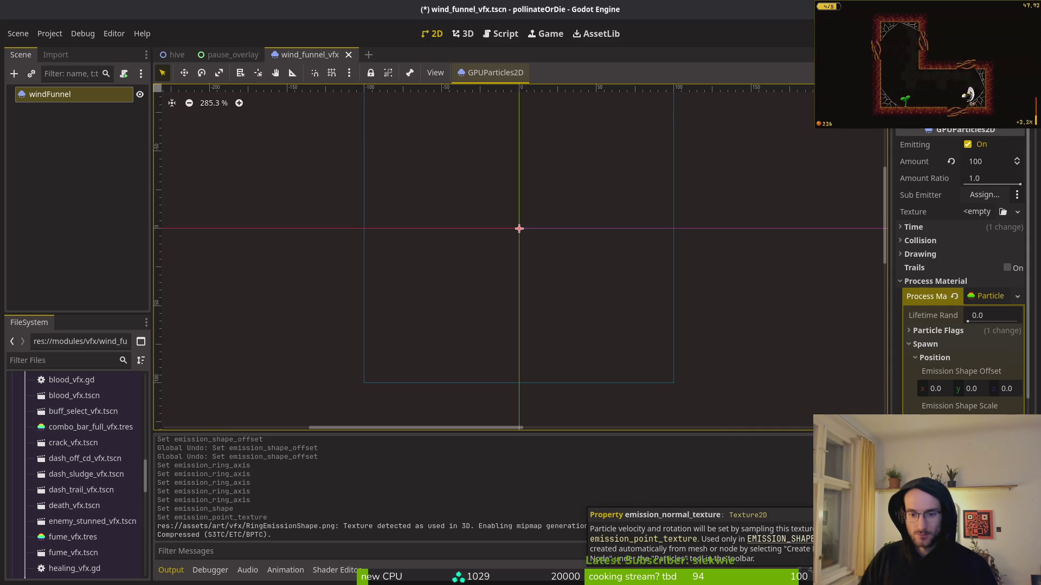
pyautogui.scroll(-4, 447, 227)
pyautogui.scroll(8, 490, 237)
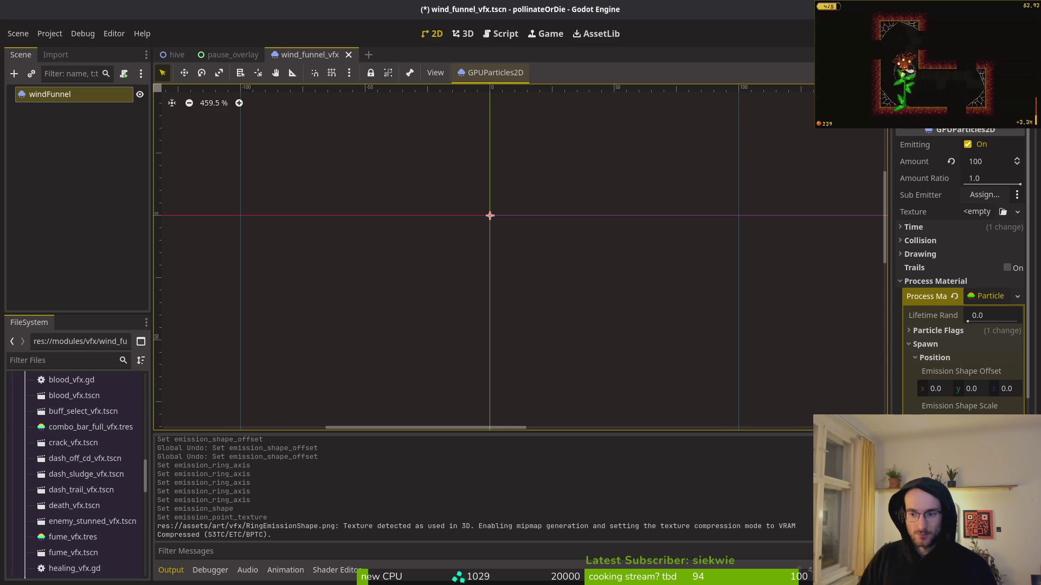
pyautogui.scroll(-4, 967, 319)
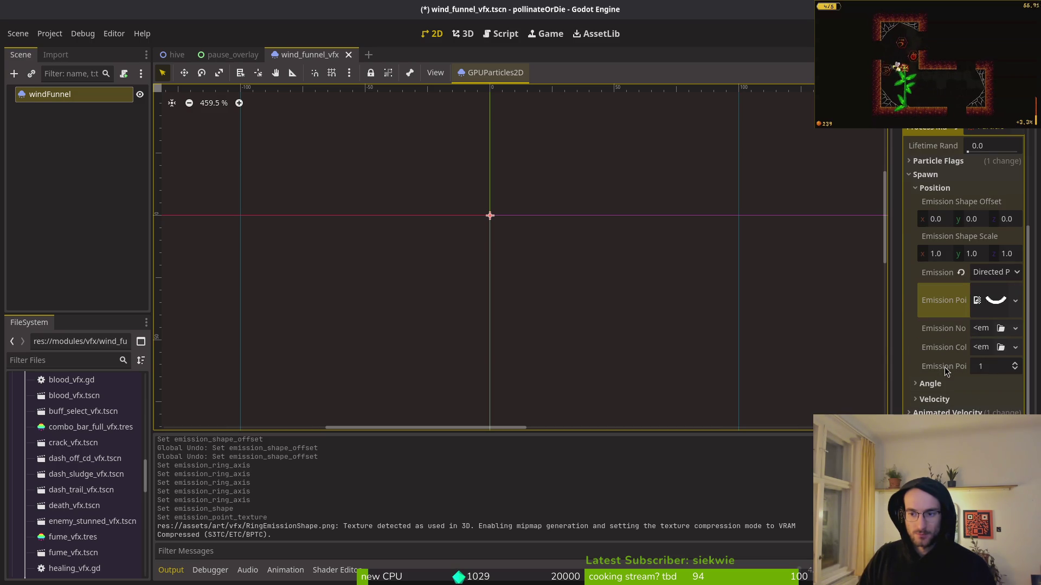
# Change the Emission Point Count from 1 to 1000
pyautogui.moveTo(944, 372)
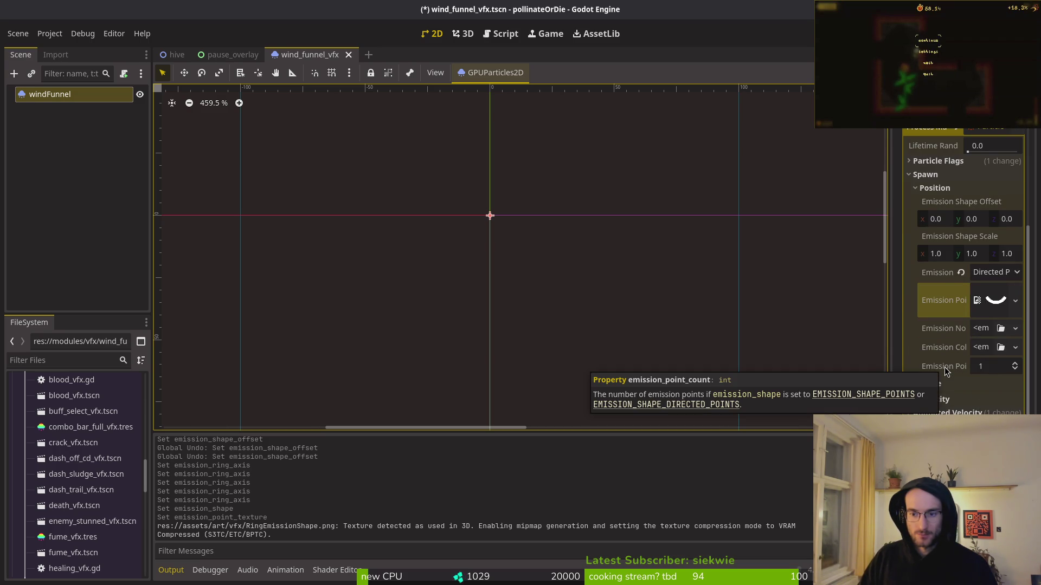
pyautogui.scroll(-3, 659, 337)
pyautogui.hscroll(-2, 656, 222)
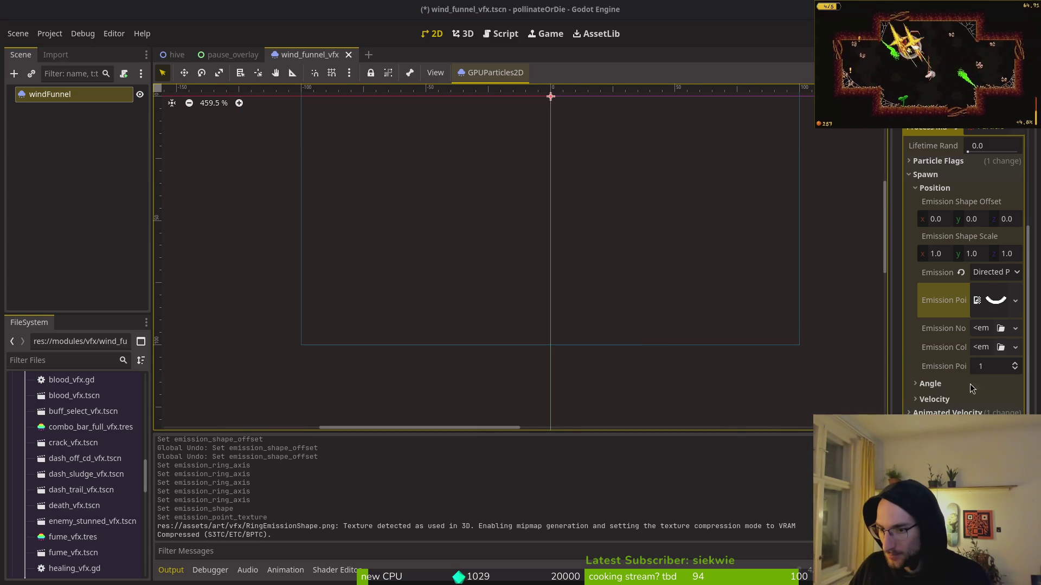
pyautogui.click(994, 367)
pyautogui.write('10')
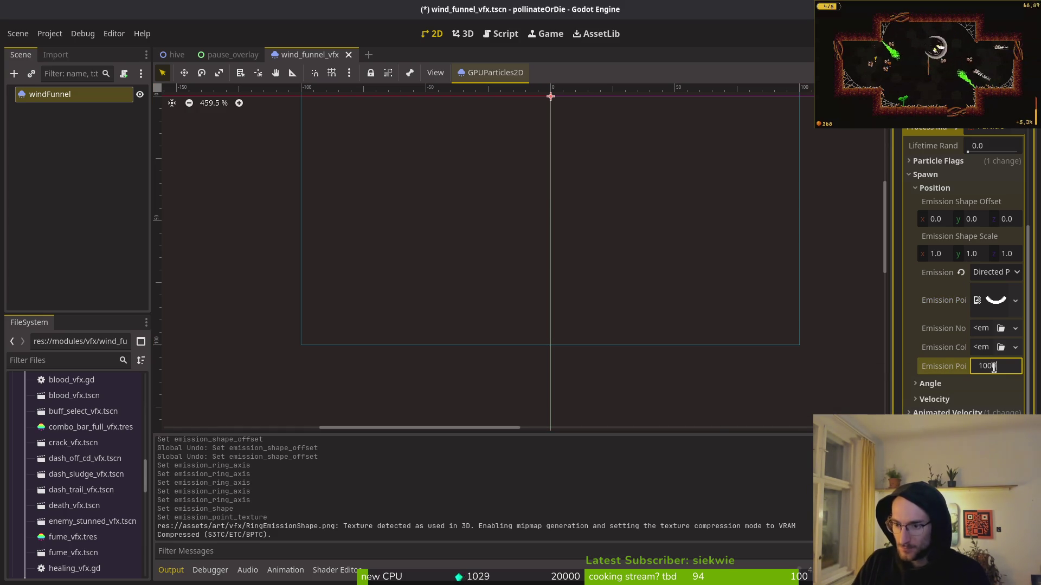
pyautogui.write('0')
pyautogui.press('Return')
# Toggle the Emitting checkbox to restart the particle emission
pyautogui.scroll(5, 620, 360)
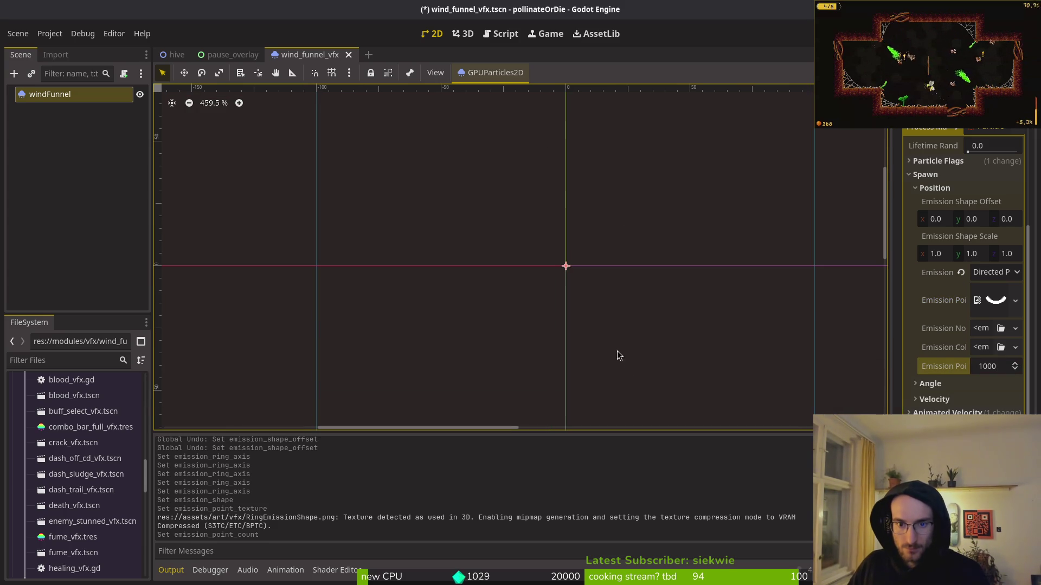
pyautogui.scroll(4, 928, 213)
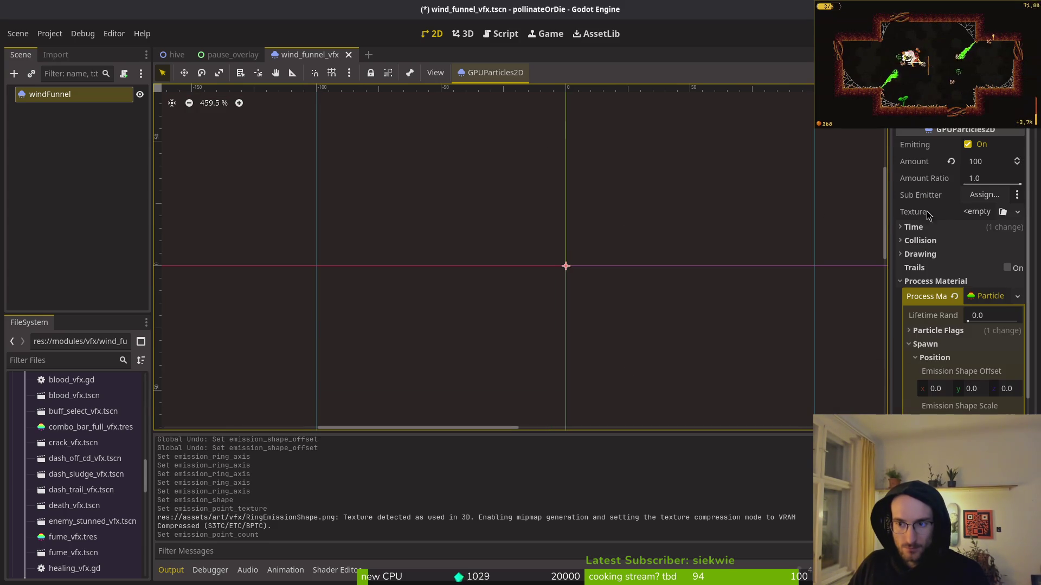
pyautogui.click(968, 146)
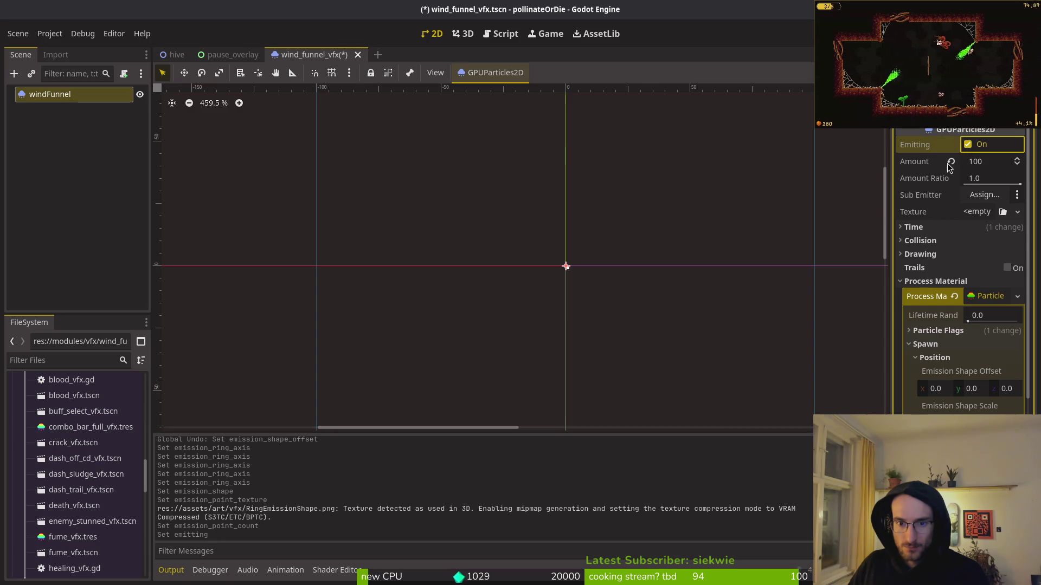
pyautogui.scroll(10, 573, 266)
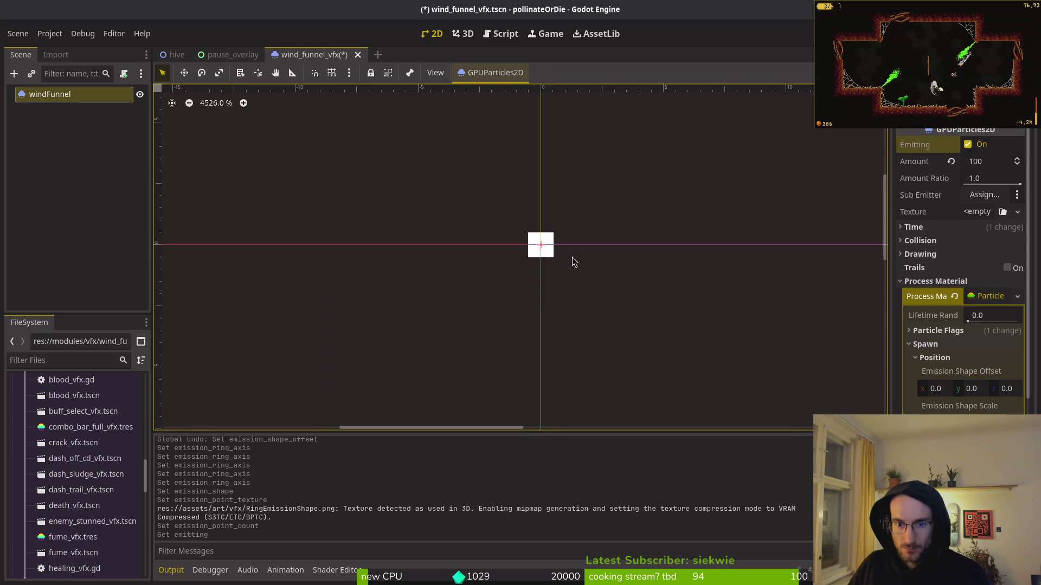
pyautogui.scroll(-8, 570, 267)
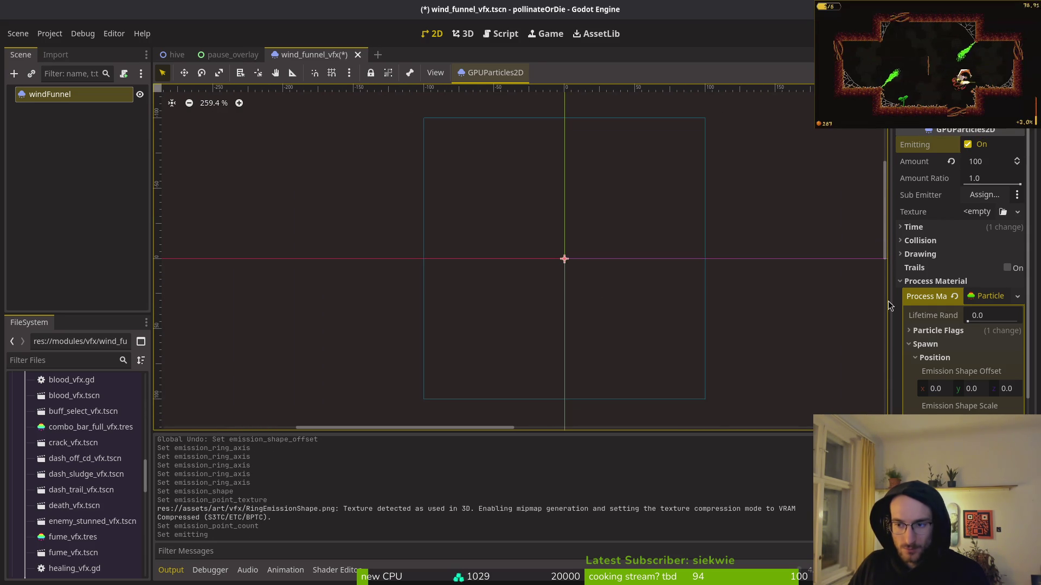
# Try RingEmissionShape.png as the particle texture, clear it again, and tweak Emission Shape Scale
pyautogui.click(976, 213)
pyautogui.click(938, 426)
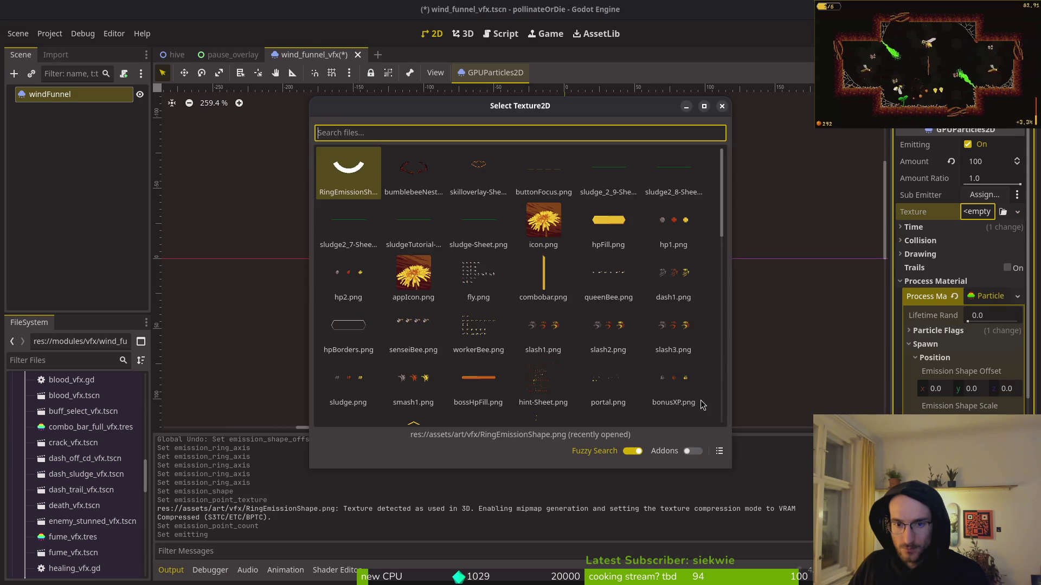
pyautogui.doubleClick(346, 174)
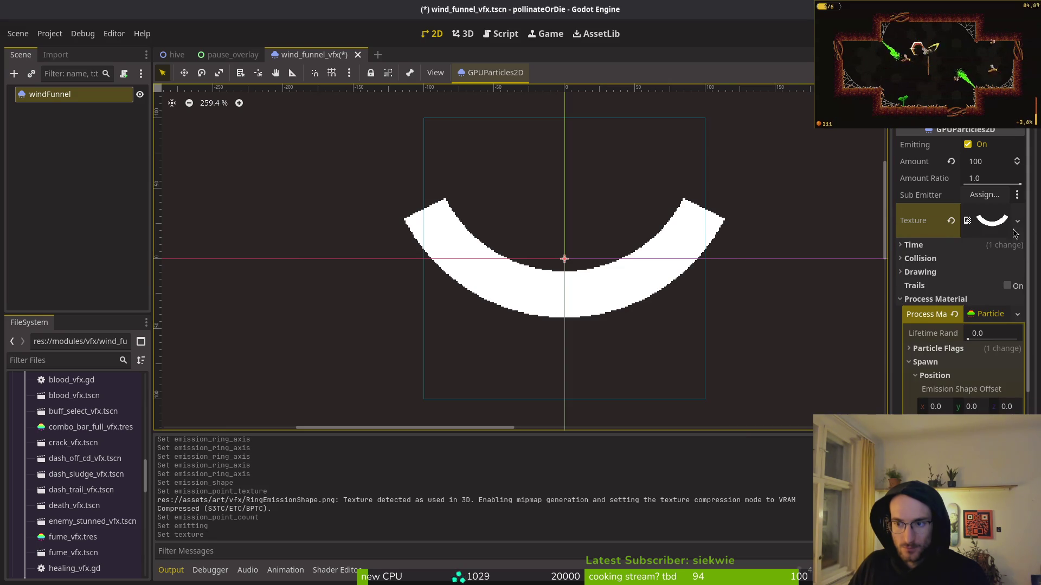
pyautogui.click(950, 221)
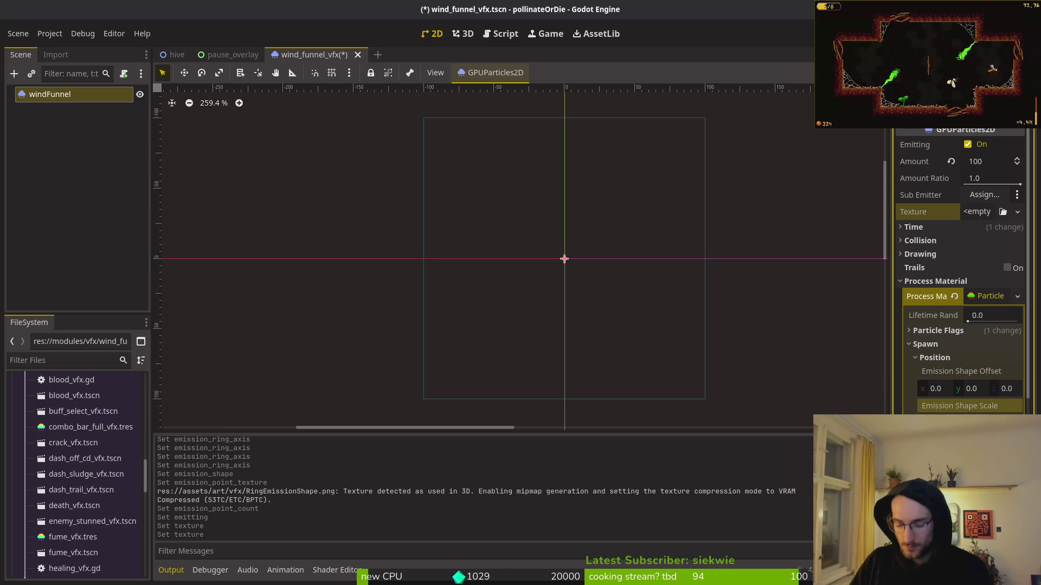
pyautogui.press('Tab')
pyautogui.press('Tab')
pyautogui.press('Tab')
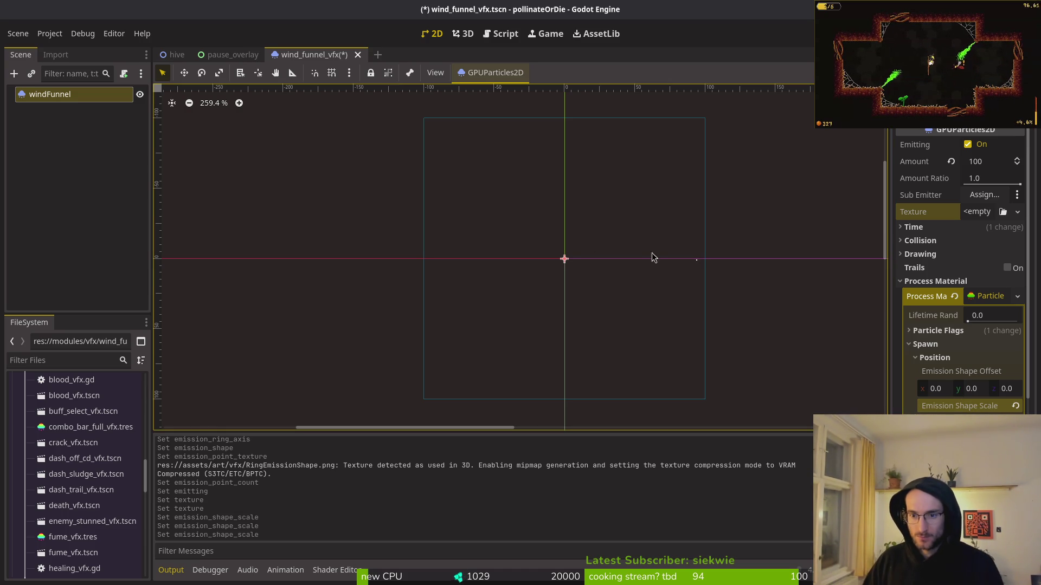
# Pan and zoom the viewport to inspect the scattered particles and emitter bounds
pyautogui.moveTo(632, 346); pyautogui.dragTo(646, 289)
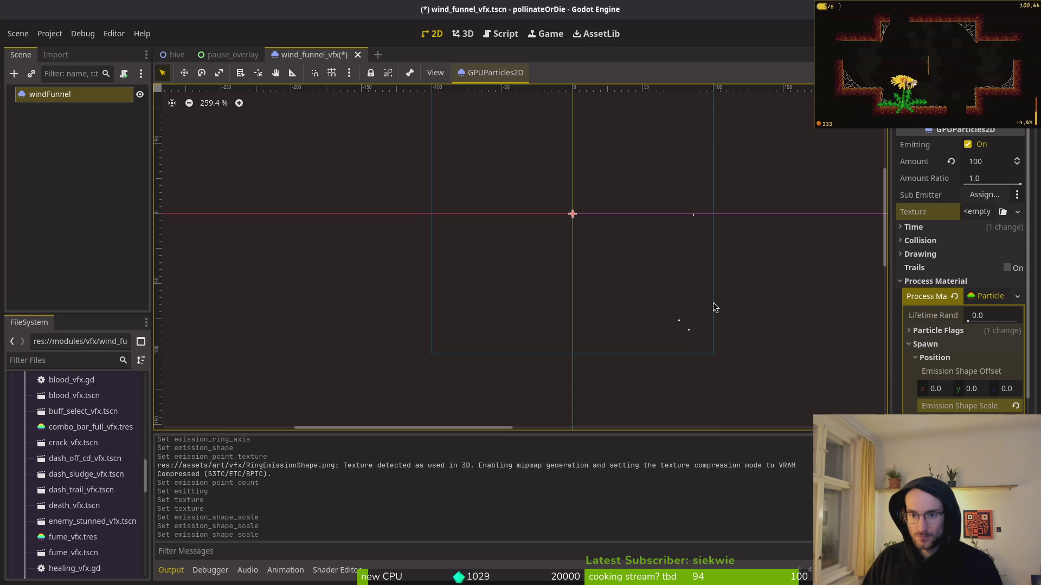
pyautogui.scroll(4, 710, 245)
pyautogui.scroll(-5, 650, 286)
pyautogui.scroll(-6, 631, 306)
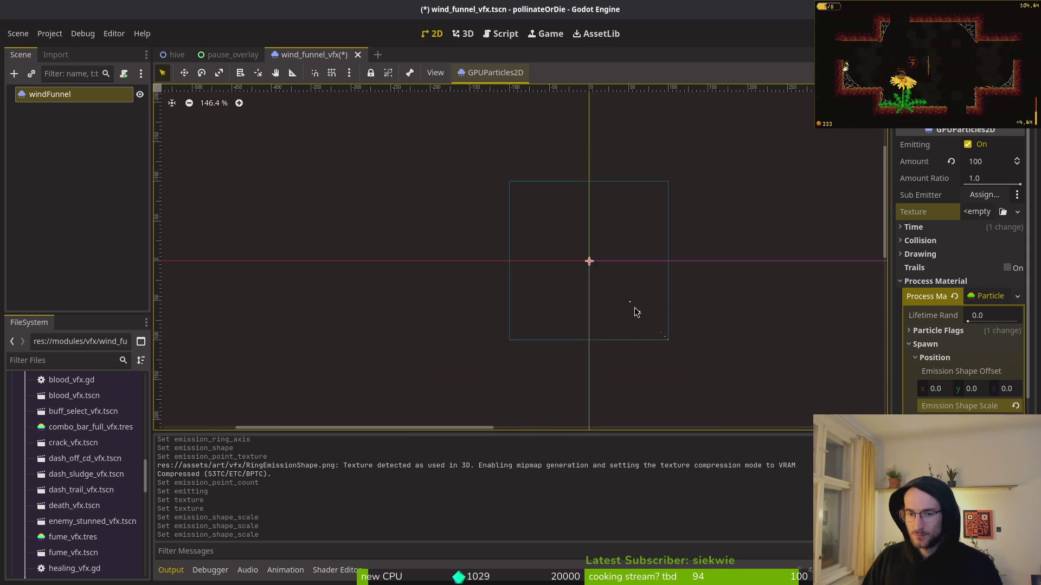
pyautogui.moveTo(629, 327)
pyautogui.mouseDown()
pyautogui.moveTo(519, 259)
pyautogui.moveTo(490, 253)
pyautogui.moveTo(658, 283)
pyautogui.moveTo(652, 314)
pyautogui.moveTo(685, 324)
pyautogui.mouseUp()
pyautogui.scroll(2, 530, 262)
pyautogui.scroll(5, 688, 324)
pyautogui.scroll(4, 710, 326)
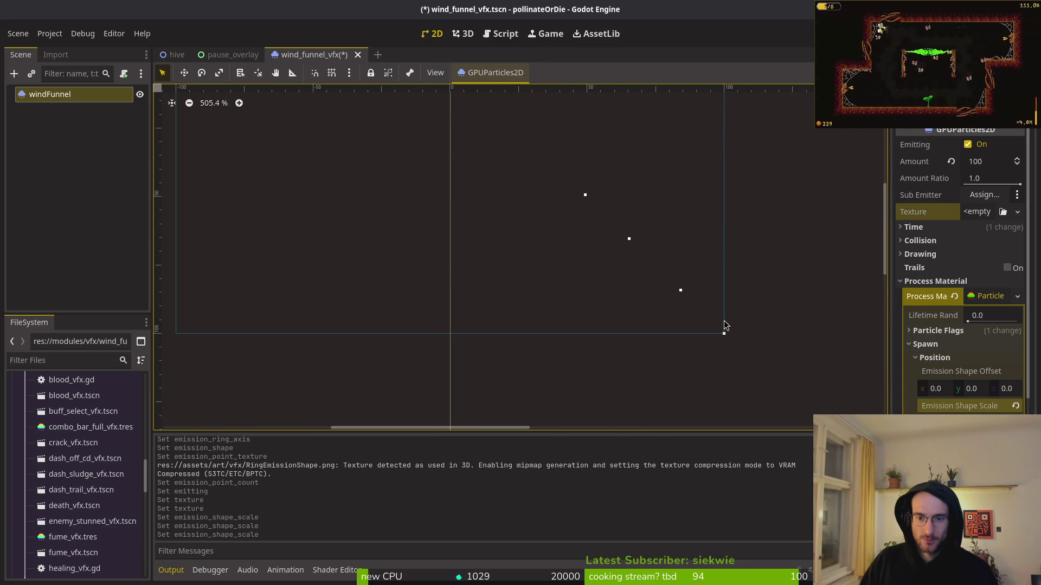
pyautogui.moveTo(657, 302); pyautogui.dragTo(660, 323)
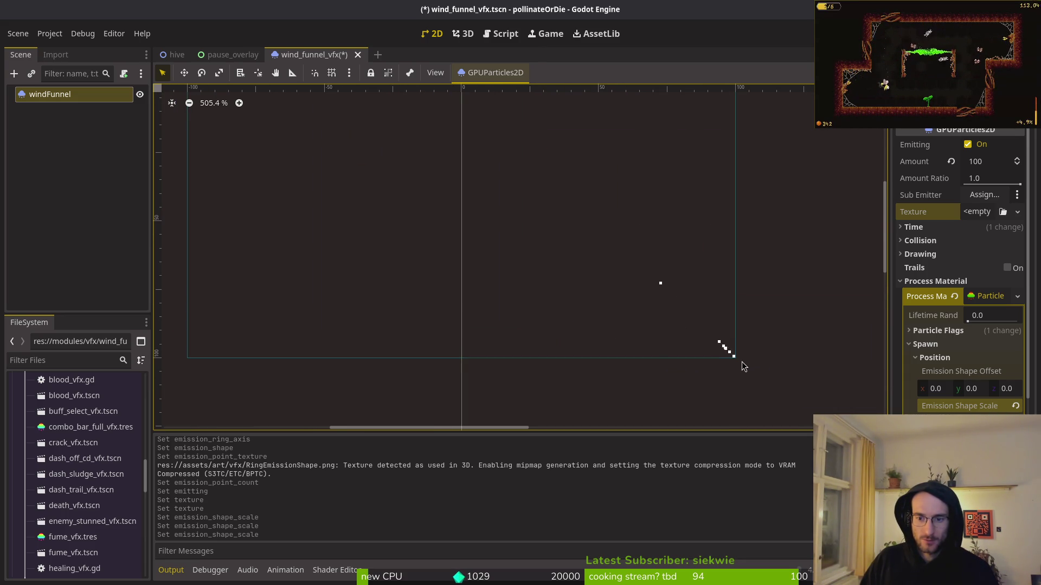
pyautogui.scroll(-2, 743, 356)
pyautogui.scroll(-2, 743, 356)
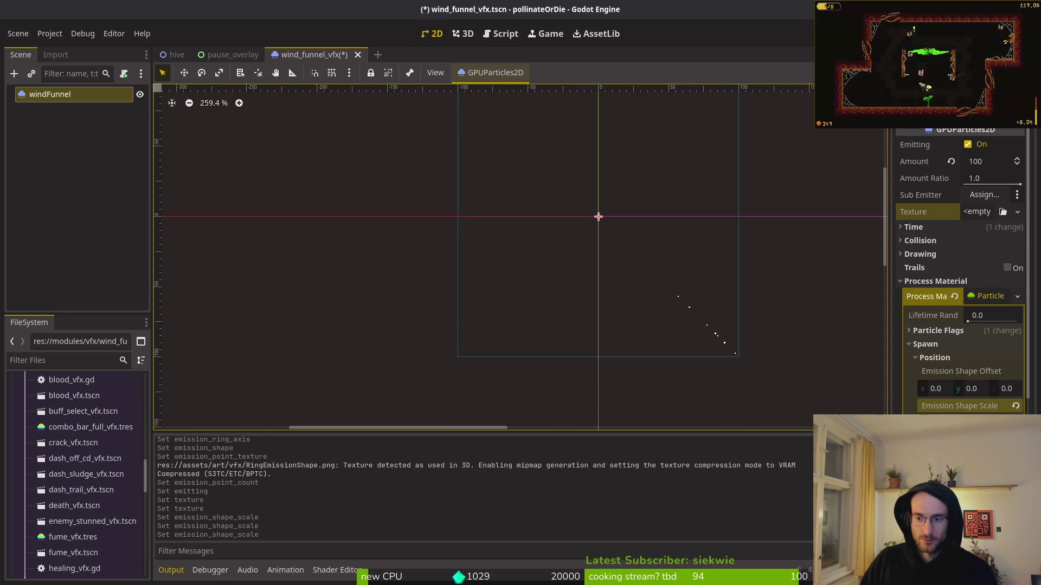
# Revert Emission Shape Scale to its default value
pyautogui.click(1015, 406)
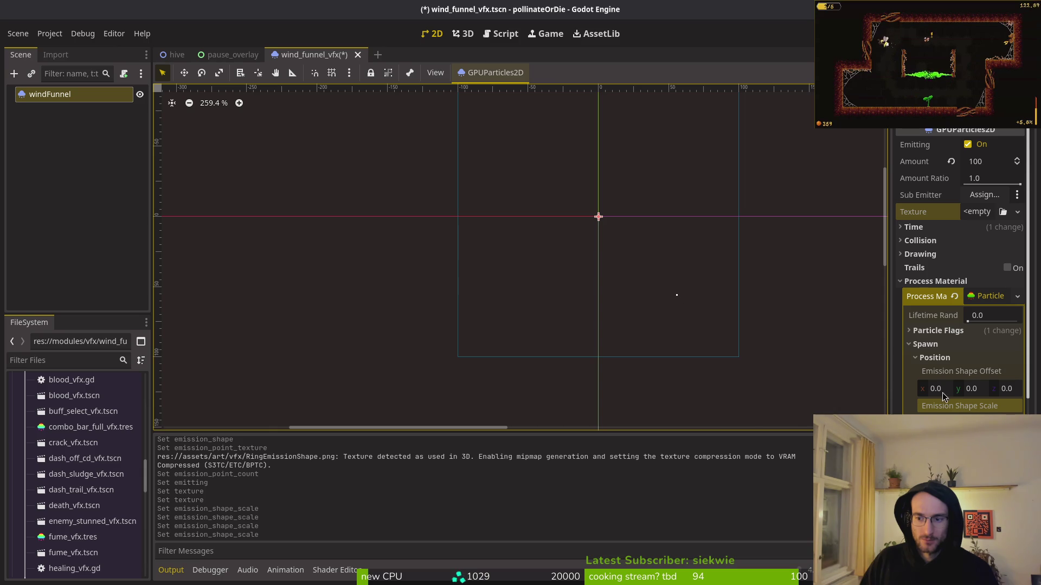
pyautogui.scroll(15, 598, 216)
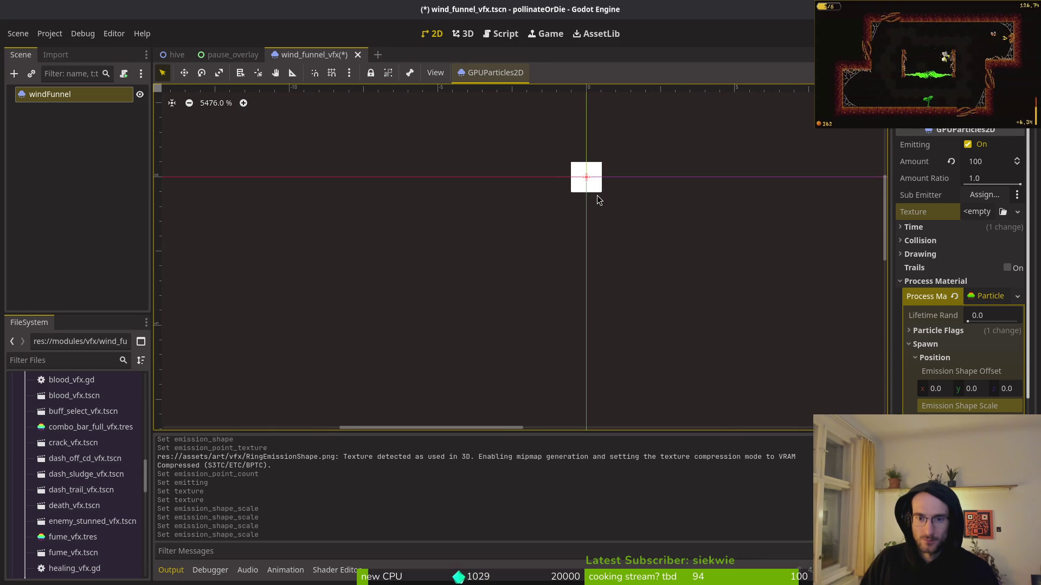
pyautogui.scroll(-15, 597, 200)
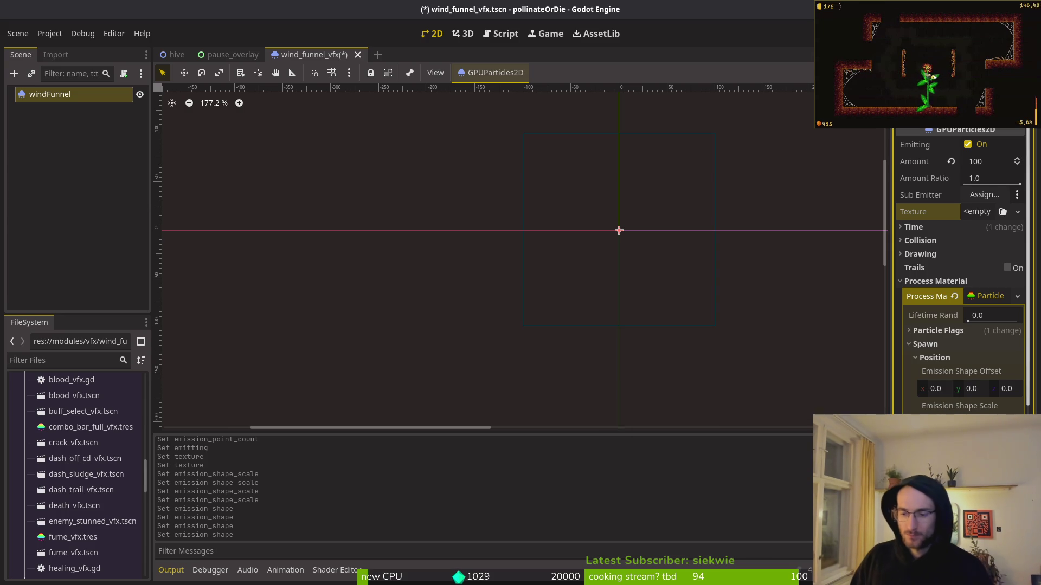
pyautogui.scroll(-2, 995, 385)
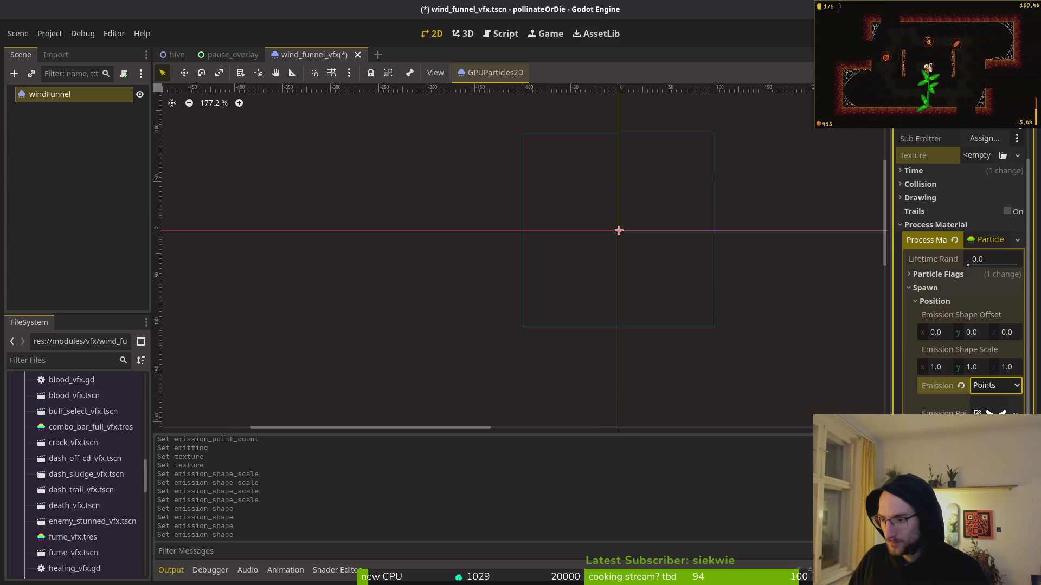
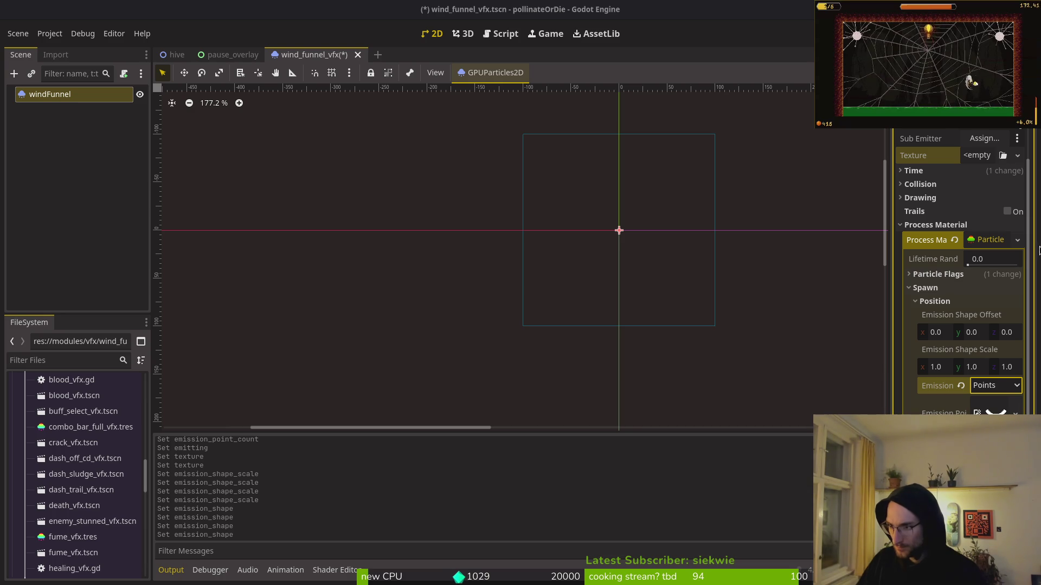
# Check the arc emission point texture, then change the emission shape from Points to Directed Points
pyautogui.moveTo(947, 411)
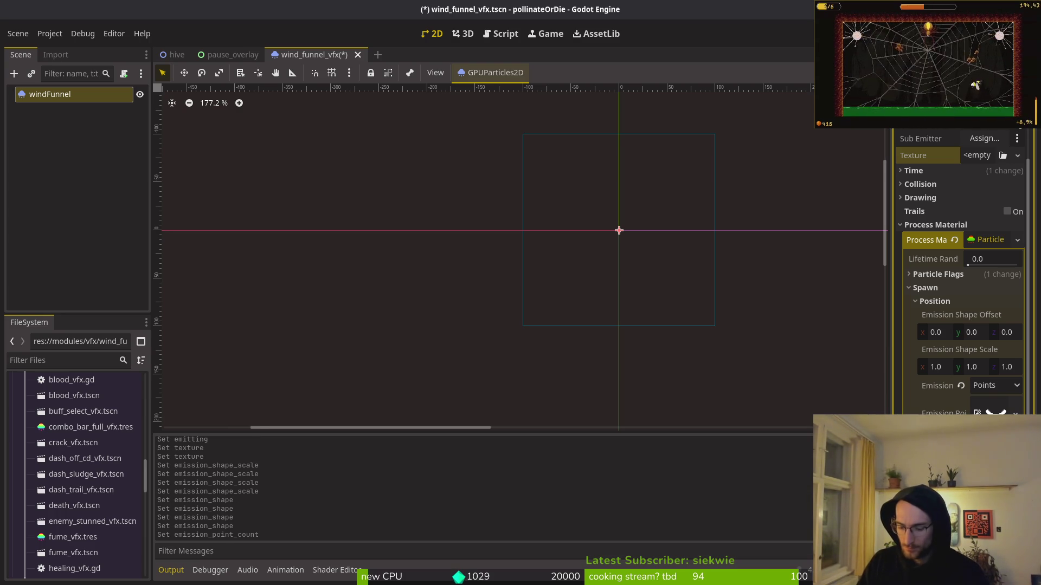
pyautogui.scroll(3, 634, 265)
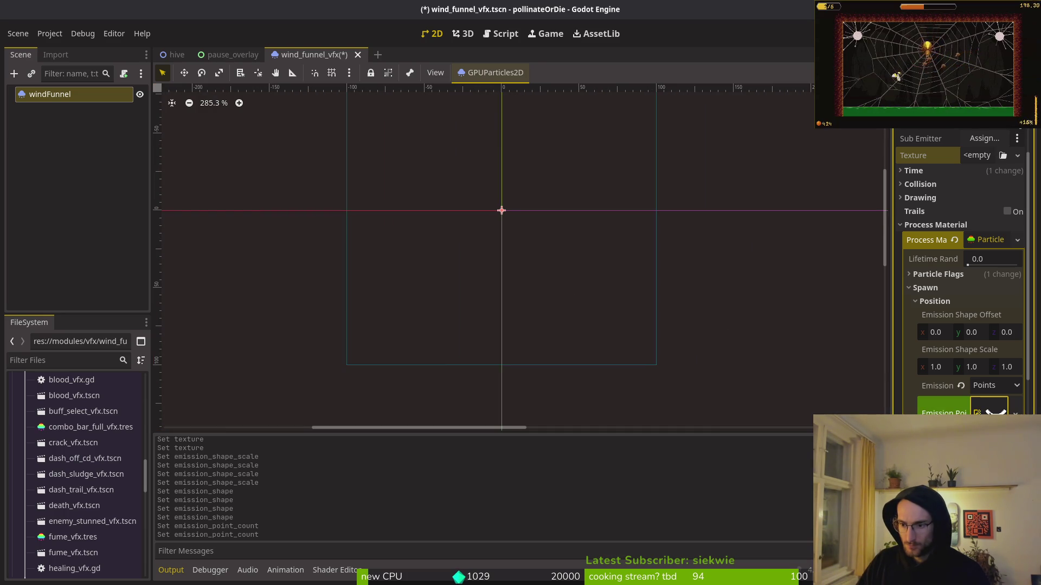
pyautogui.click(989, 409)
pyautogui.scroll(-4, 973, 396)
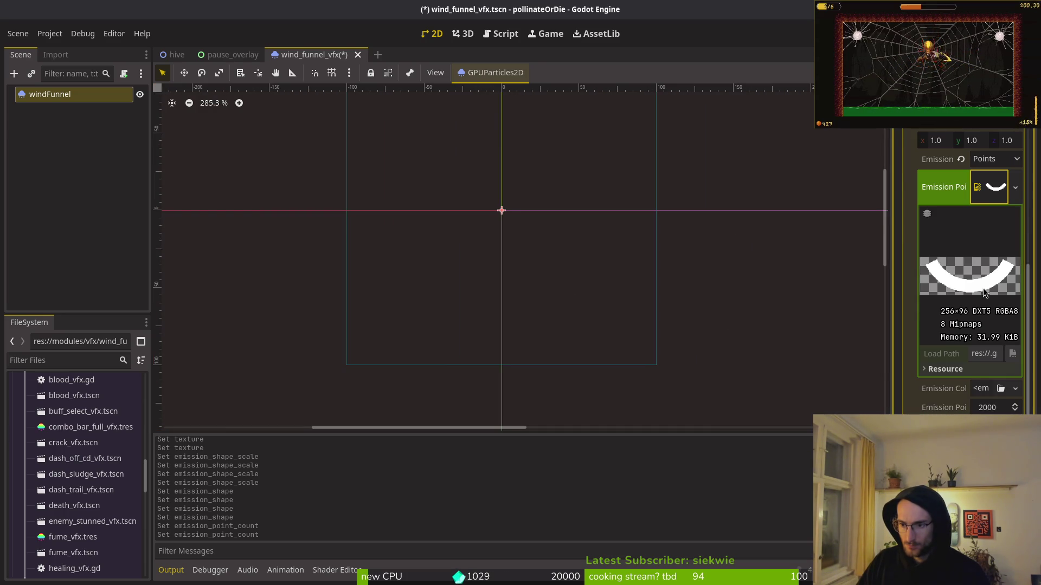
pyautogui.click(986, 192)
pyautogui.scroll(3, 990, 195)
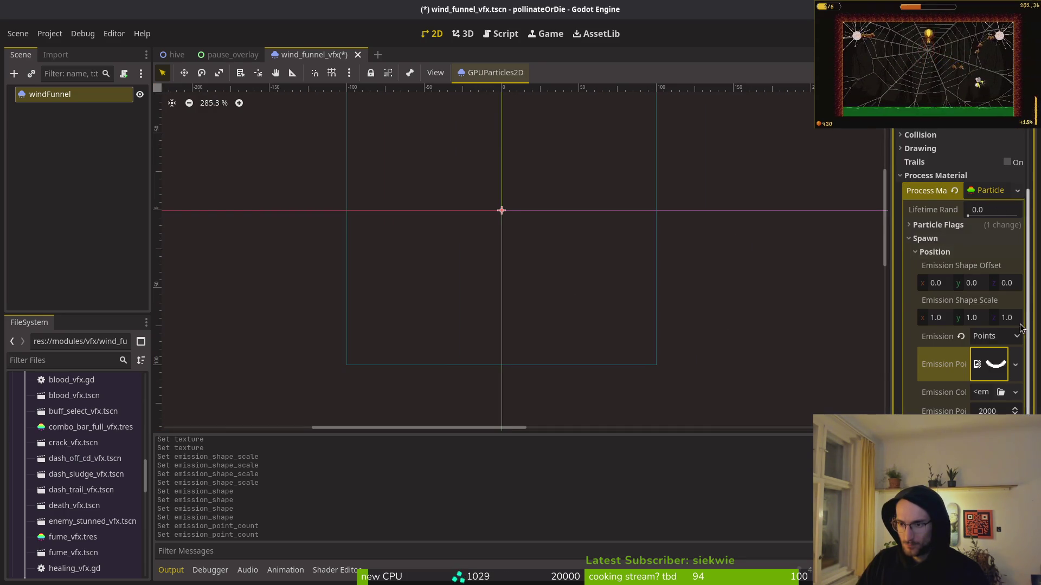
pyautogui.click(999, 337)
pyautogui.click(992, 429)
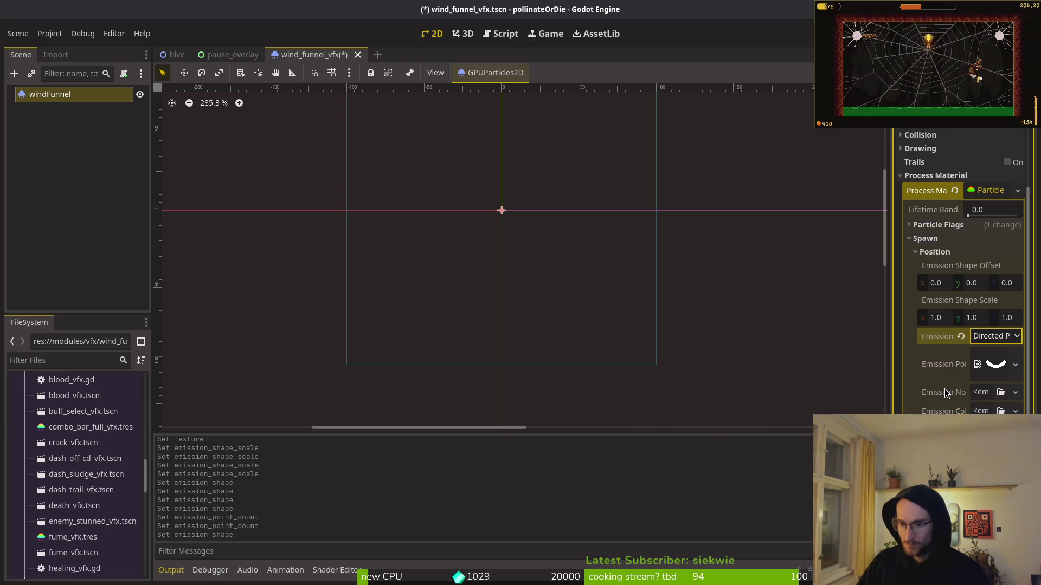
# Quick Load the ring texture into both Emission Normal Texture and Emission Color Texture
pyautogui.moveTo(944, 392)
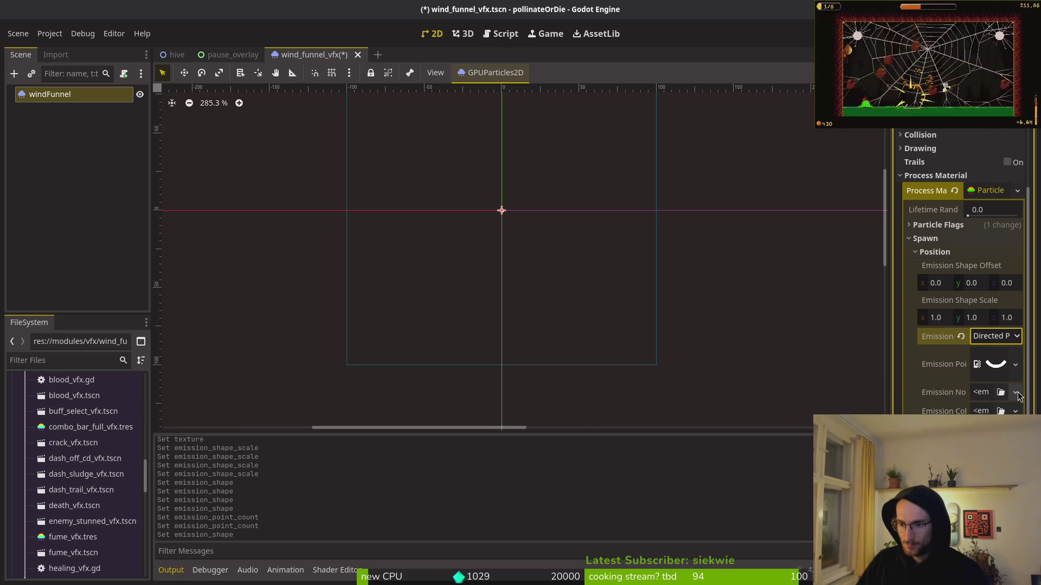
pyautogui.click(1015, 392)
pyautogui.click(954, 441)
pyautogui.doubleClick(336, 175)
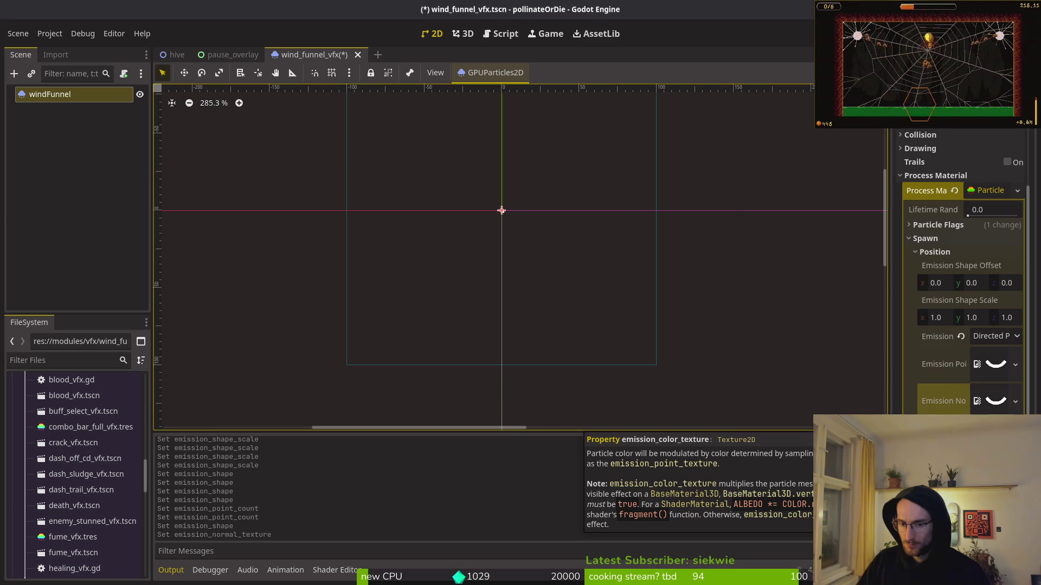
pyautogui.click(1015, 438)
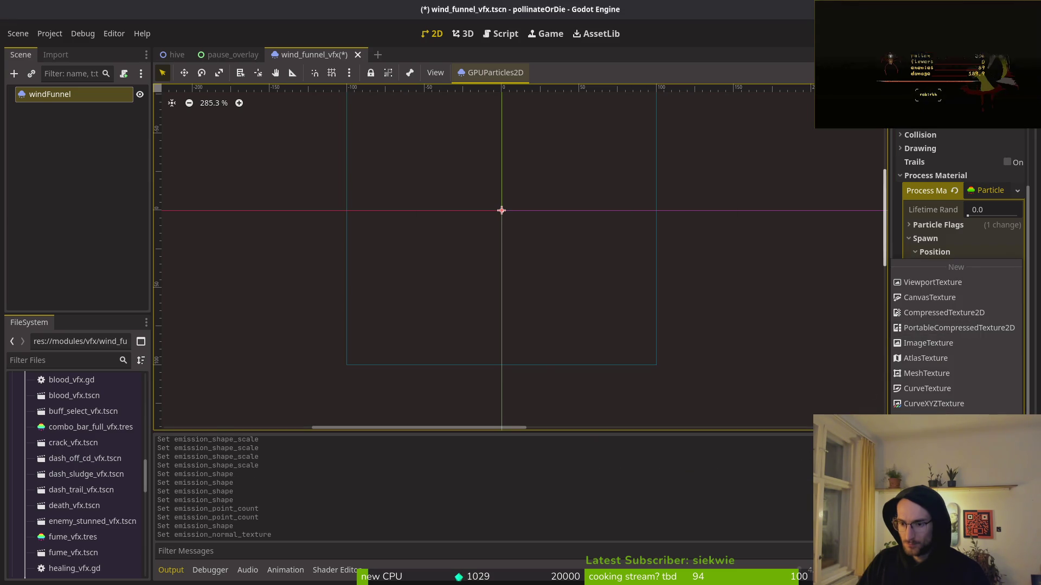
pyautogui.click(933, 477)
pyautogui.doubleClick(341, 174)
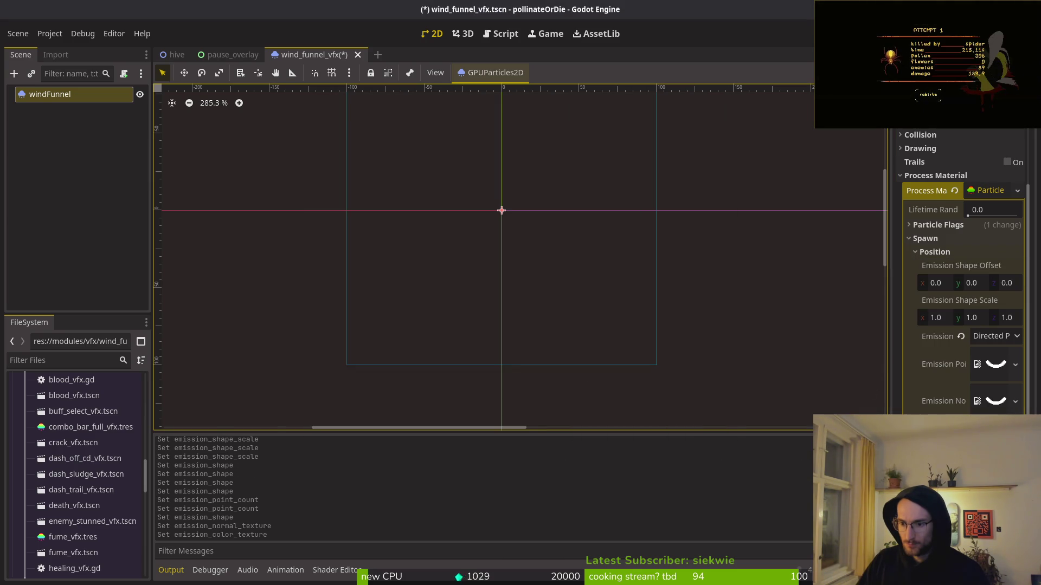
pyautogui.scroll(10, 499, 230)
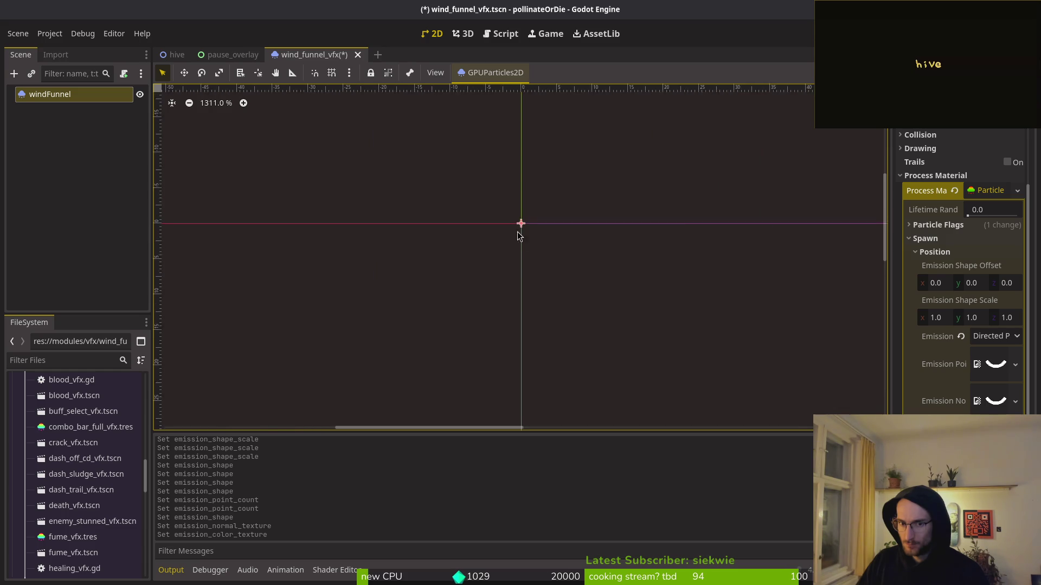
pyautogui.scroll(3, 976, 181)
pyautogui.scroll(7, 493, 200)
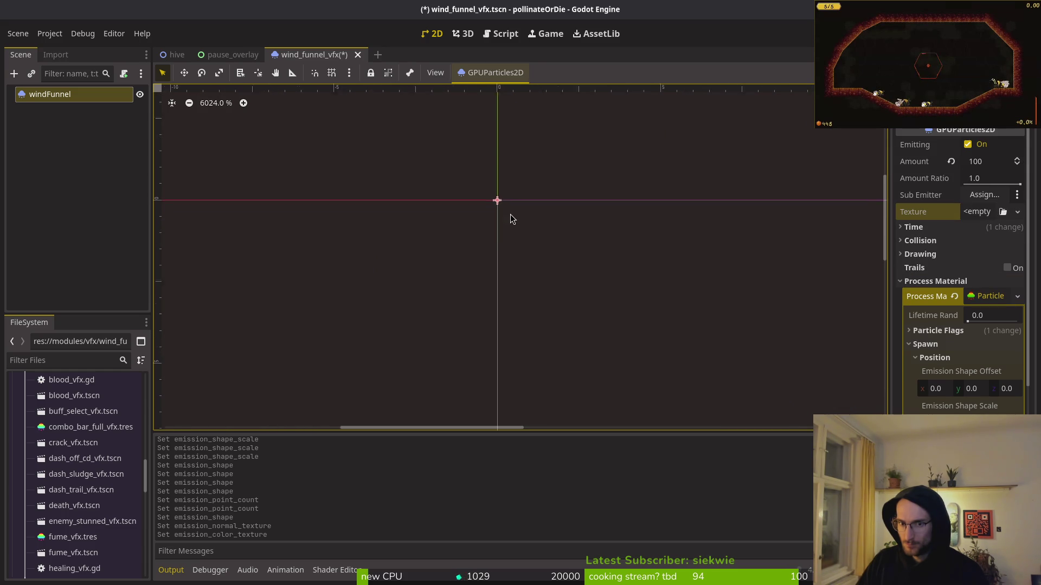
pyautogui.scroll(-17, 511, 232)
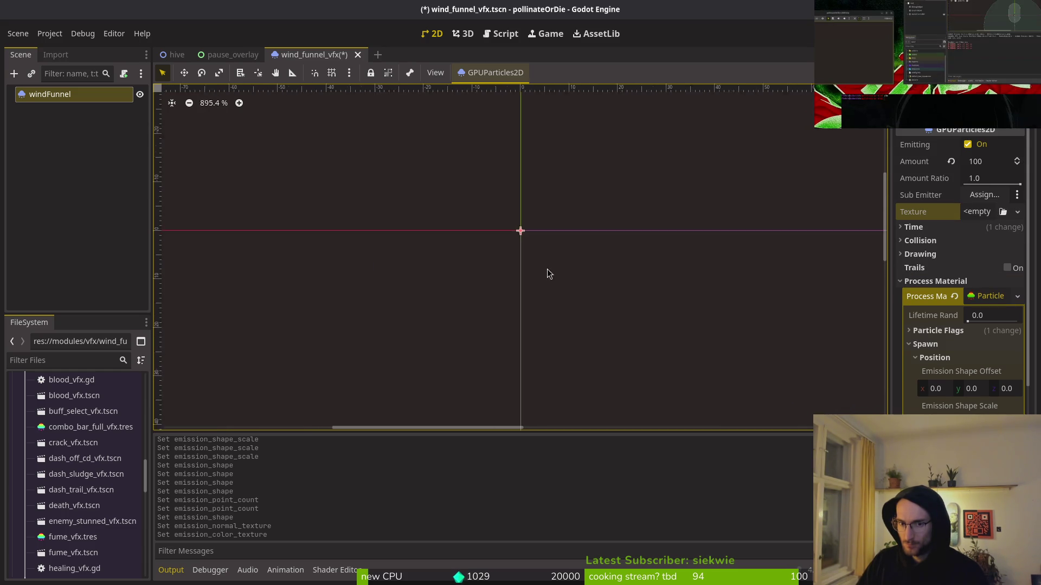
pyautogui.scroll(-5, 548, 297)
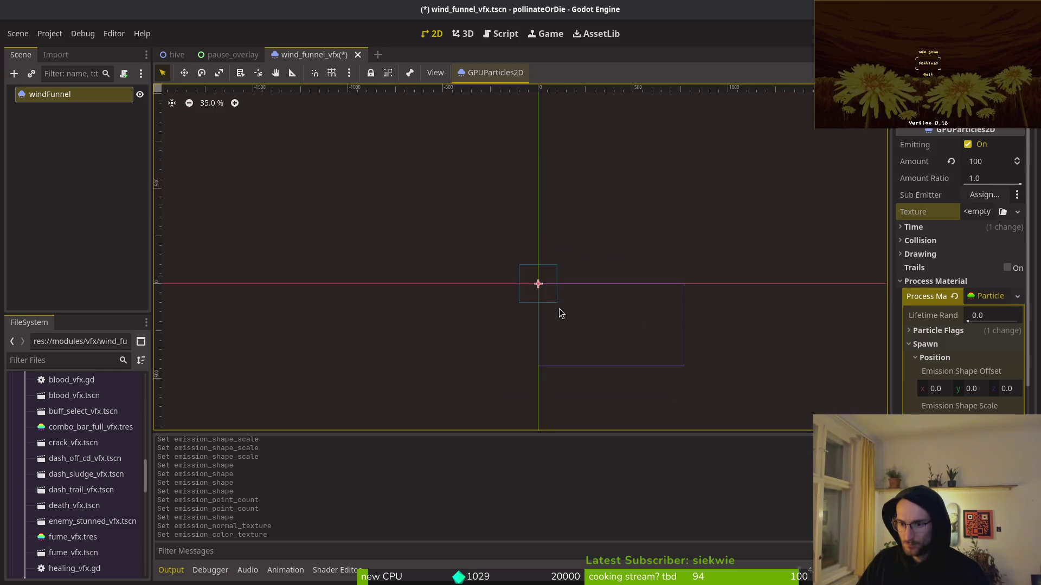
pyautogui.scroll(2, 573, 305)
pyautogui.moveTo(560, 323); pyautogui.dragTo(660, 351)
pyautogui.moveTo(714, 237); pyautogui.dragTo(829, 135)
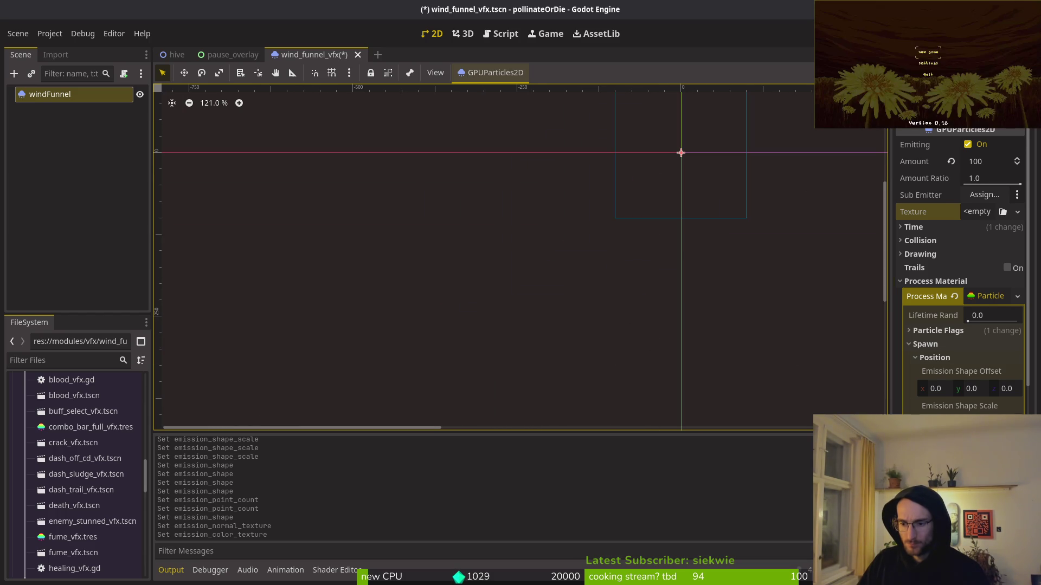
pyautogui.click(930, 356)
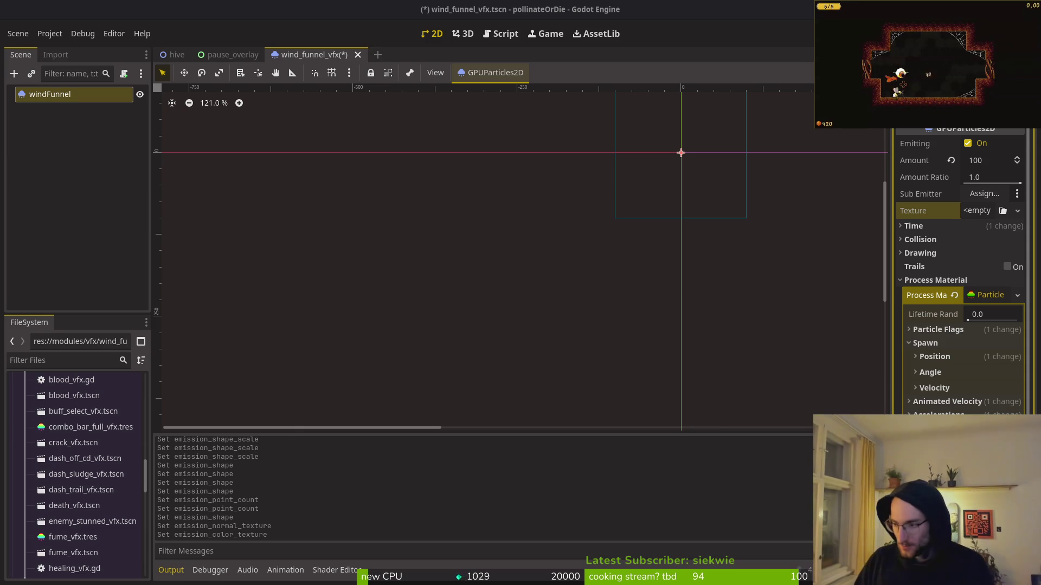
pyautogui.hotkey('alt', 'Tab')
pyautogui.keyDown('alt'); pyautogui.click(583, 319); pyautogui.keyUp('alt')
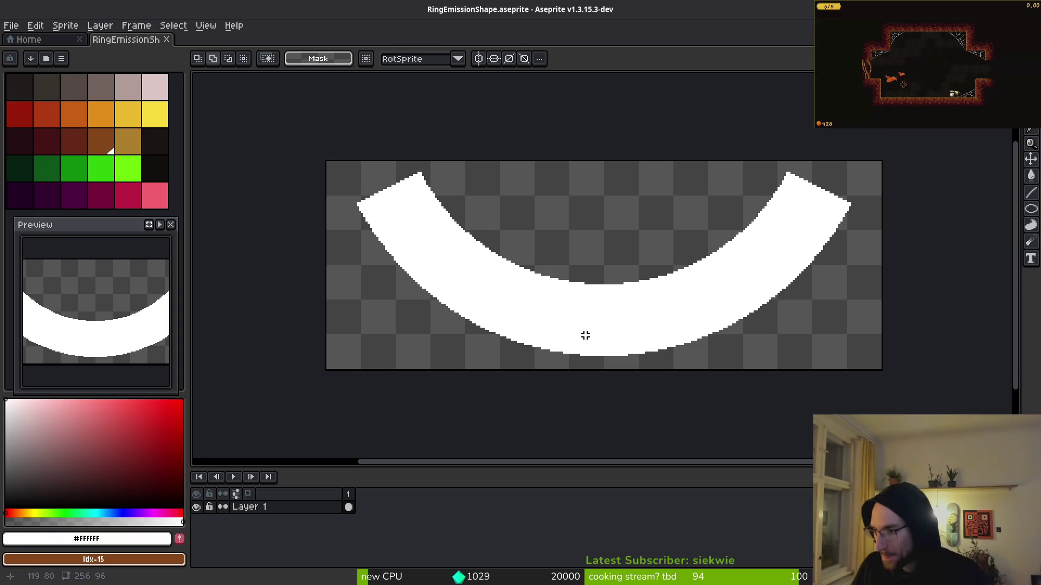
pyautogui.hotkey('alt', 'Tab')
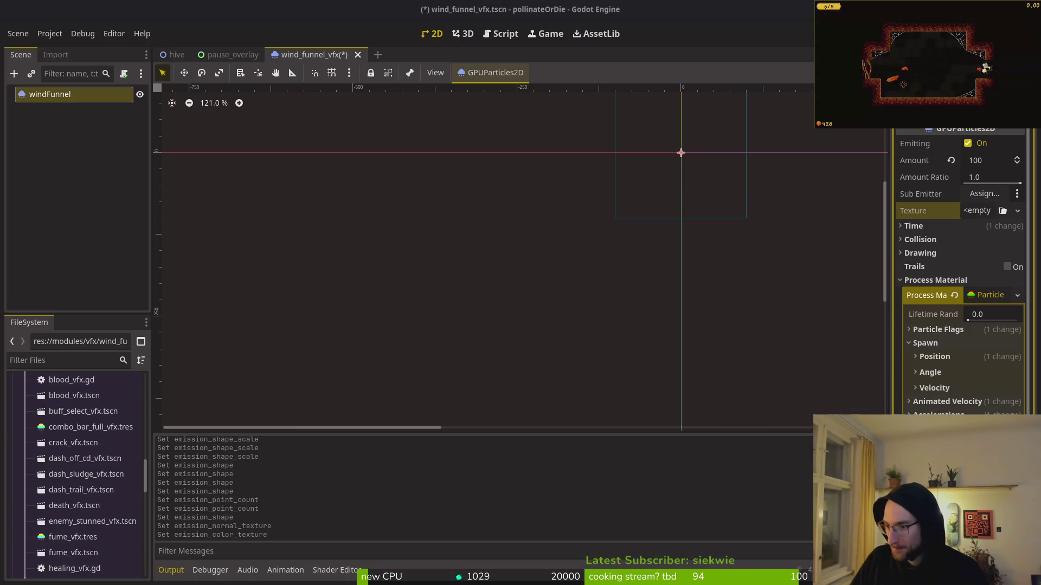
# Restart emission, set the particle Lifetime to 3 seconds and save the scene
pyautogui.click(968, 144)
pyautogui.scroll(-4, 685, 209)
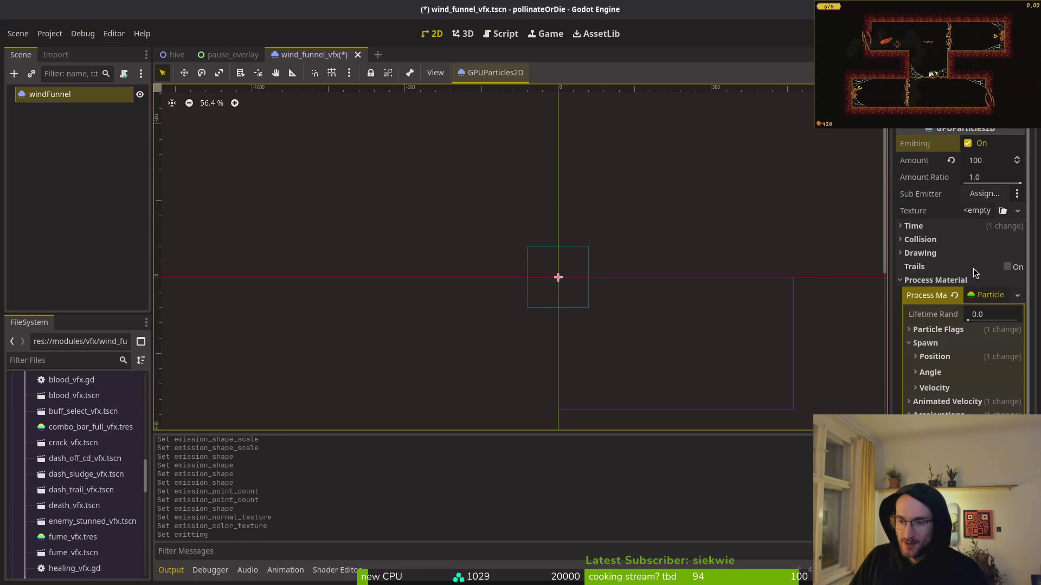
pyautogui.click(928, 225)
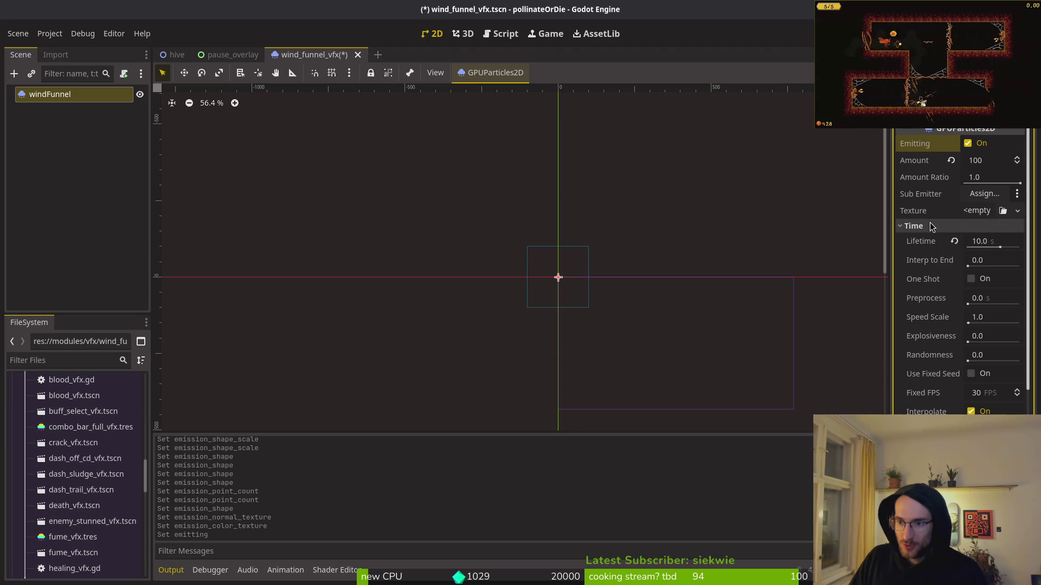
pyautogui.click(987, 242)
pyautogui.write('3')
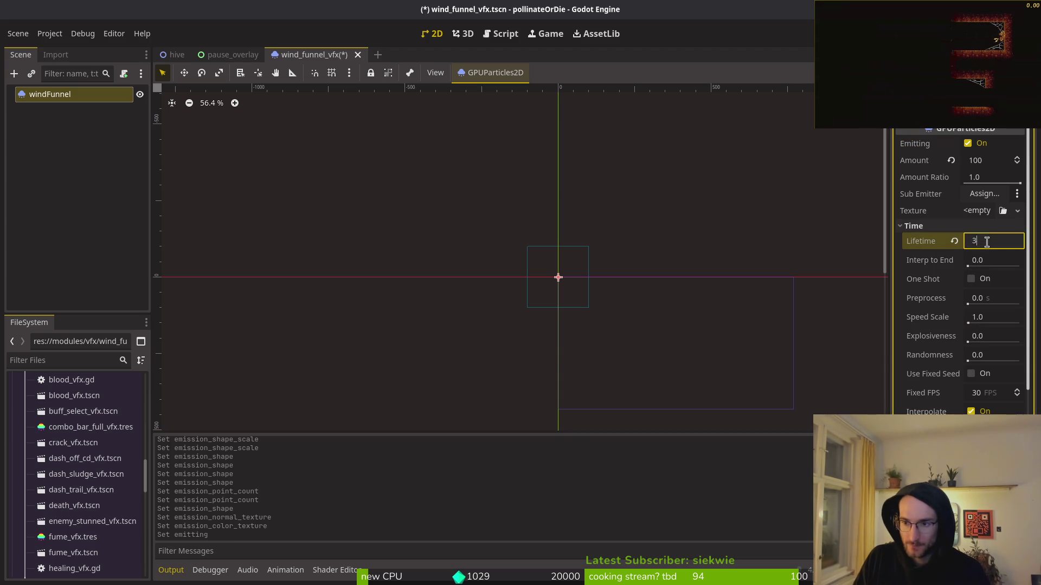
pyautogui.press('Return')
pyautogui.hotkey('ctrl', 's')
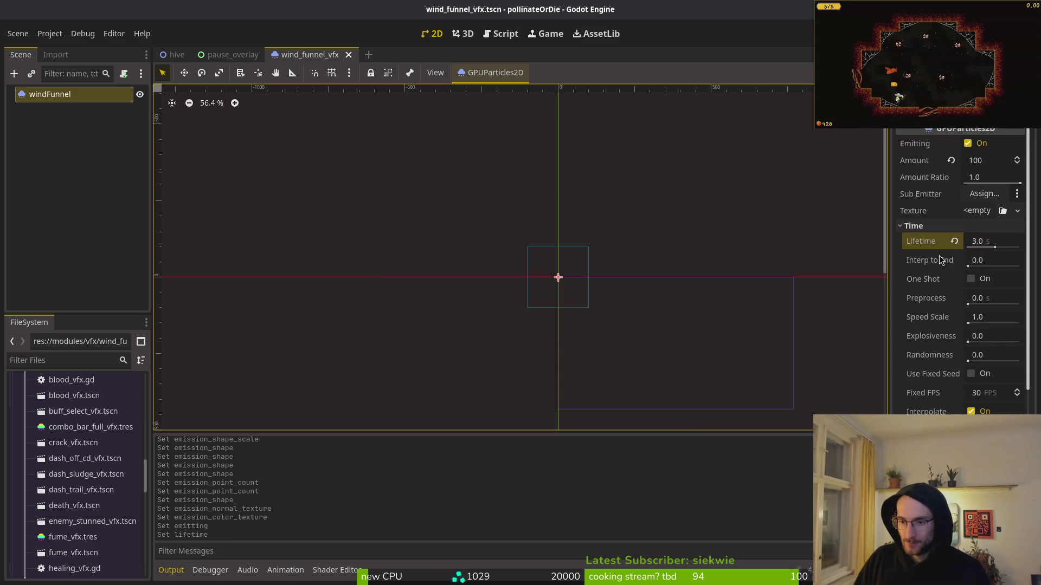
# Try a particle Amount of 1000, then set it back to 100
pyautogui.click(947, 226)
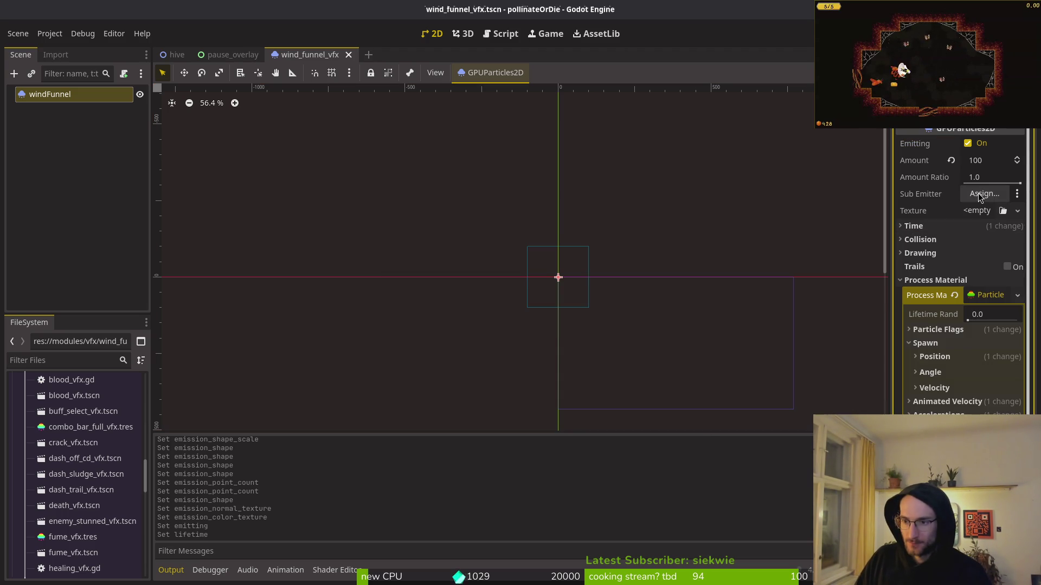
pyautogui.click(990, 165)
pyautogui.write('0')
pyautogui.press('Return')
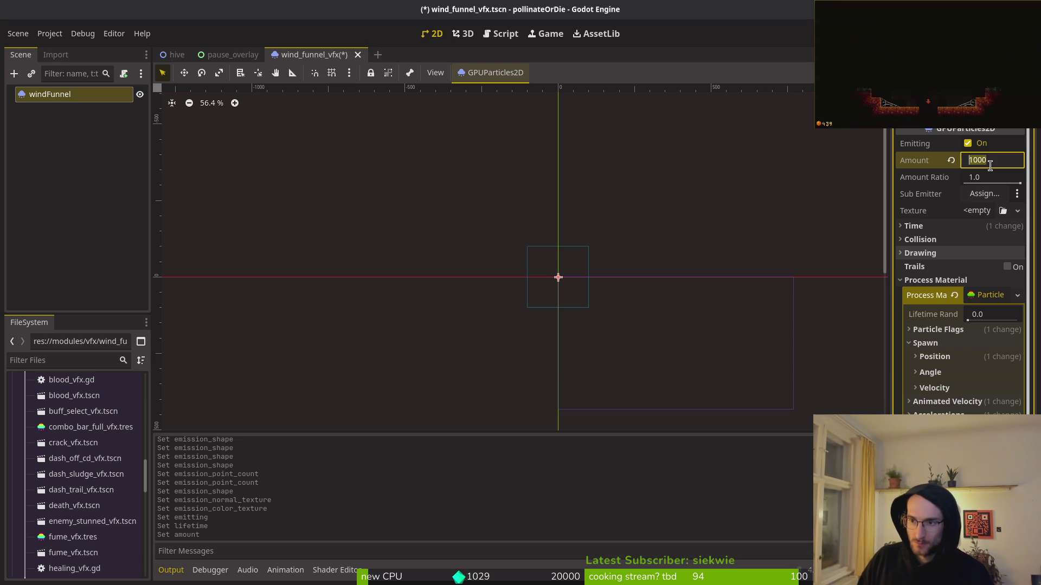
pyautogui.press('BackSpace')
pyautogui.press('Return')
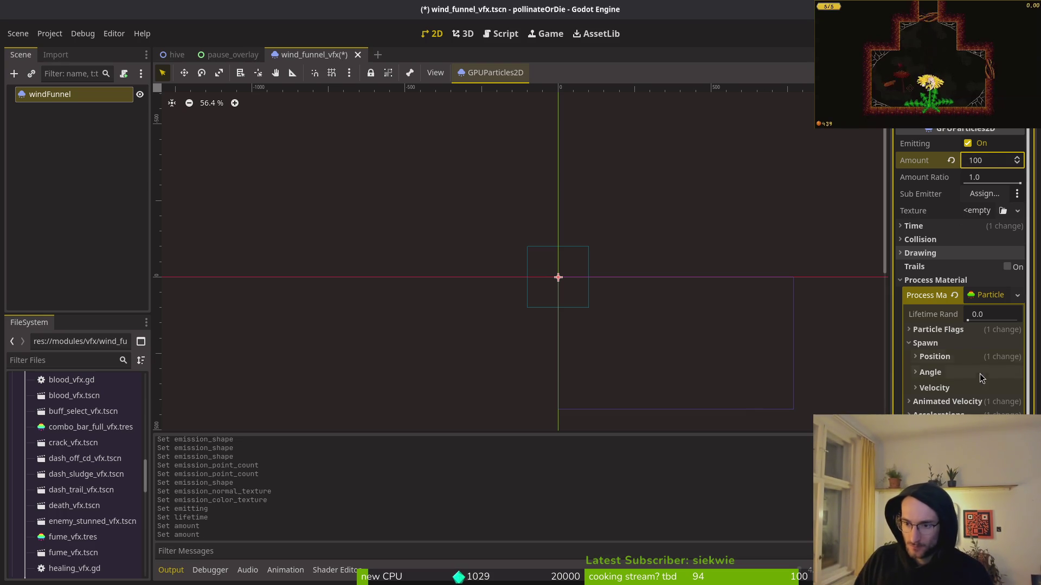
pyautogui.click(943, 362)
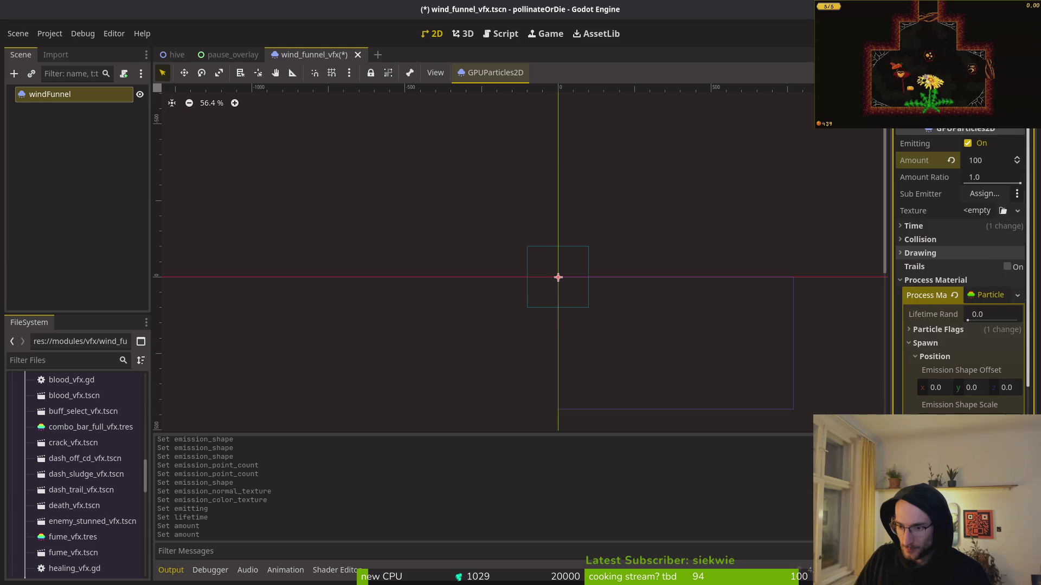
# Try the Ring emission shape briefly, then return it to Directed Points
pyautogui.scroll(-3, 976, 271)
pyautogui.click(999, 275)
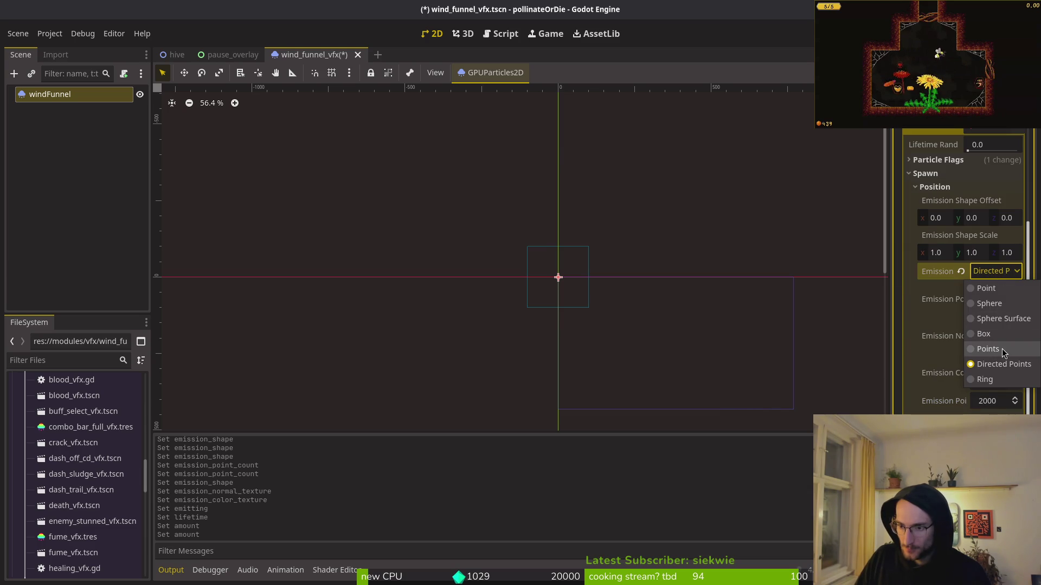
pyautogui.click(985, 380)
pyautogui.scroll(5, 562, 277)
pyautogui.scroll(13, 562, 277)
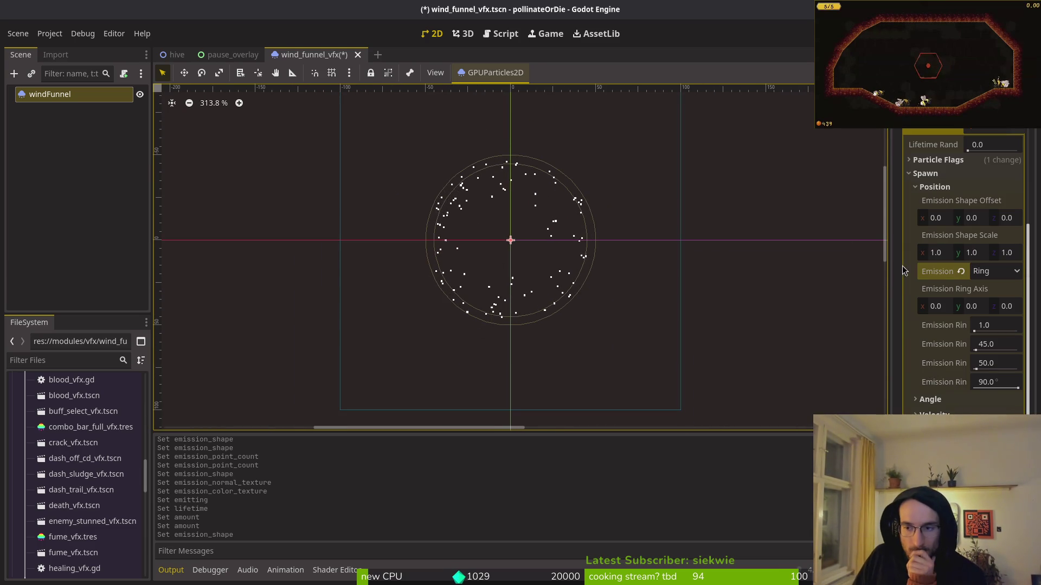
pyautogui.click(995, 278)
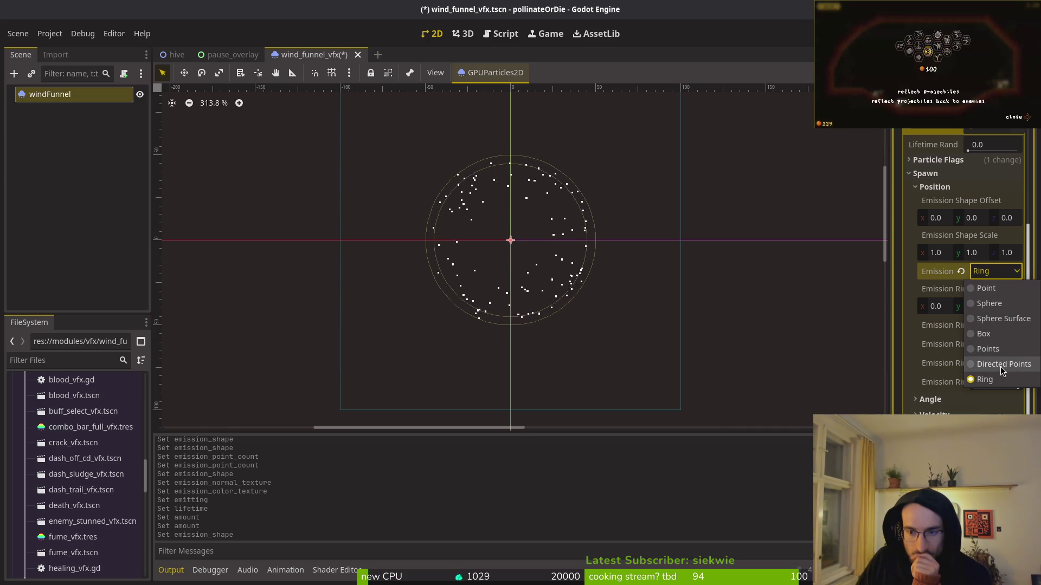
pyautogui.click(1001, 367)
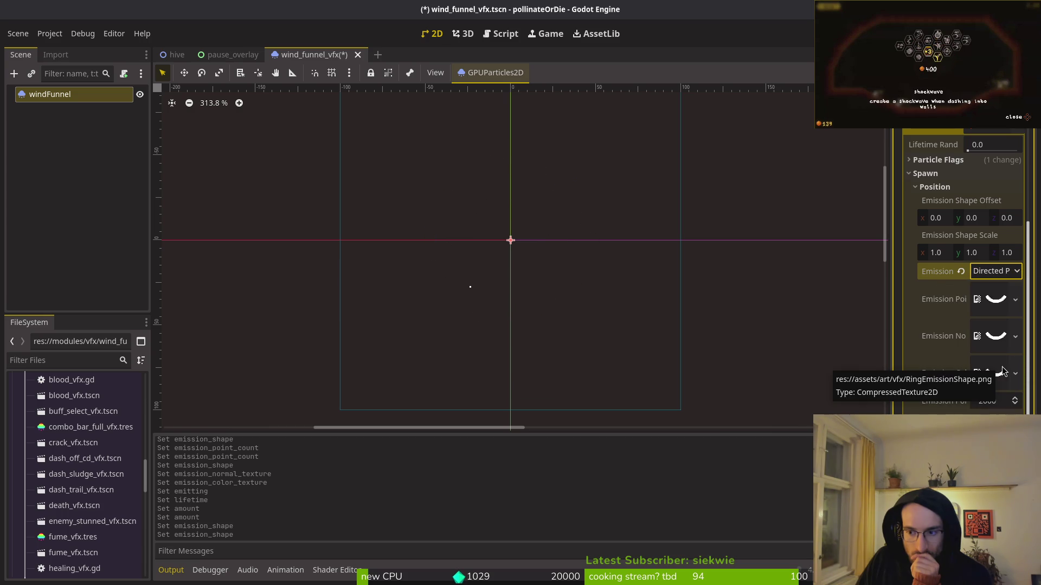
# Reset the emission shape to Point, then select Directed Points again
pyautogui.click(1015, 299)
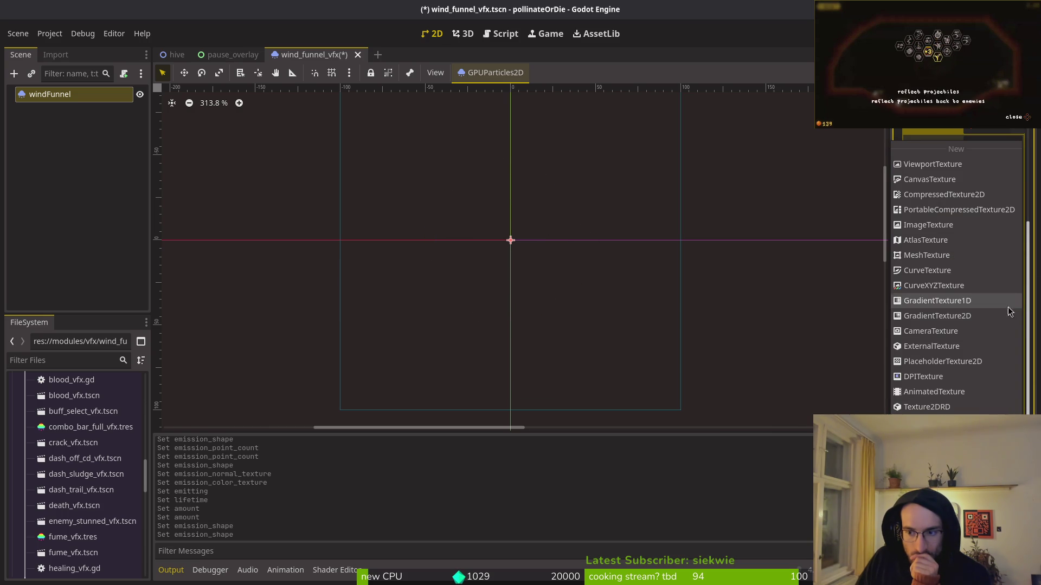
pyautogui.press('Escape')
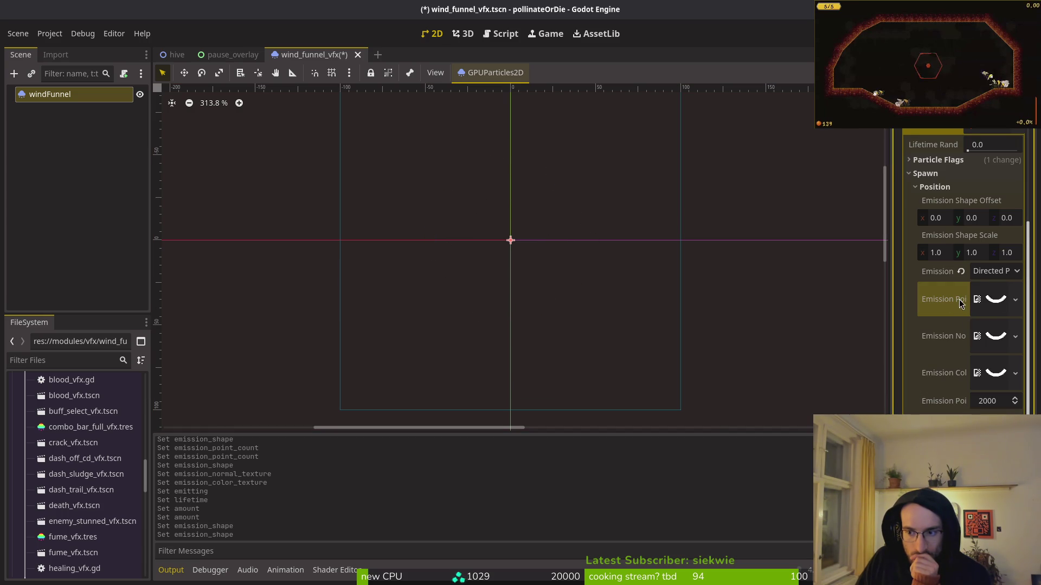
pyautogui.click(961, 271)
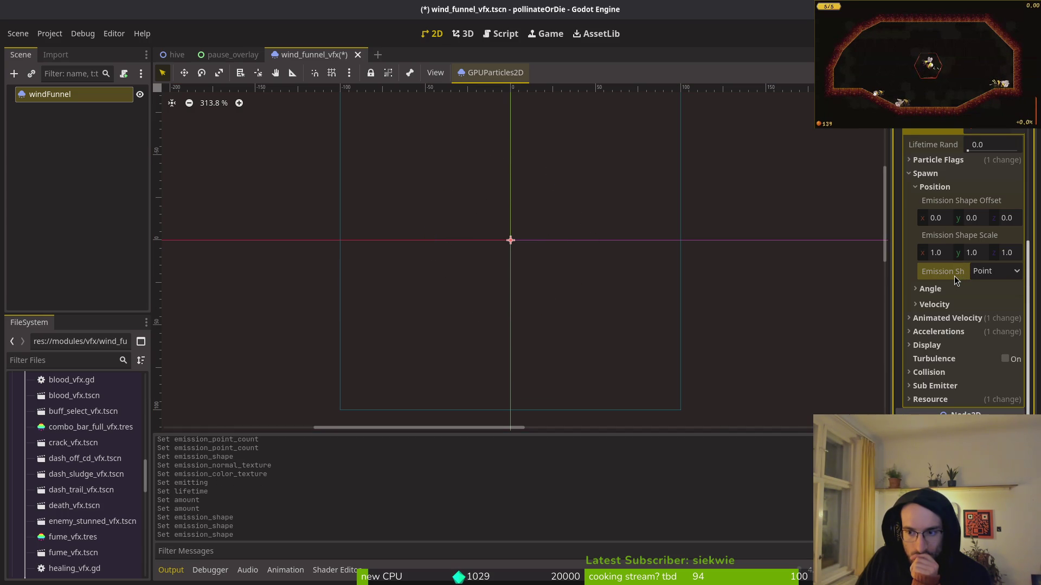
pyautogui.click(994, 271)
pyautogui.click(994, 364)
# Clear the emission points, normal and colour textures
pyautogui.click(1014, 306)
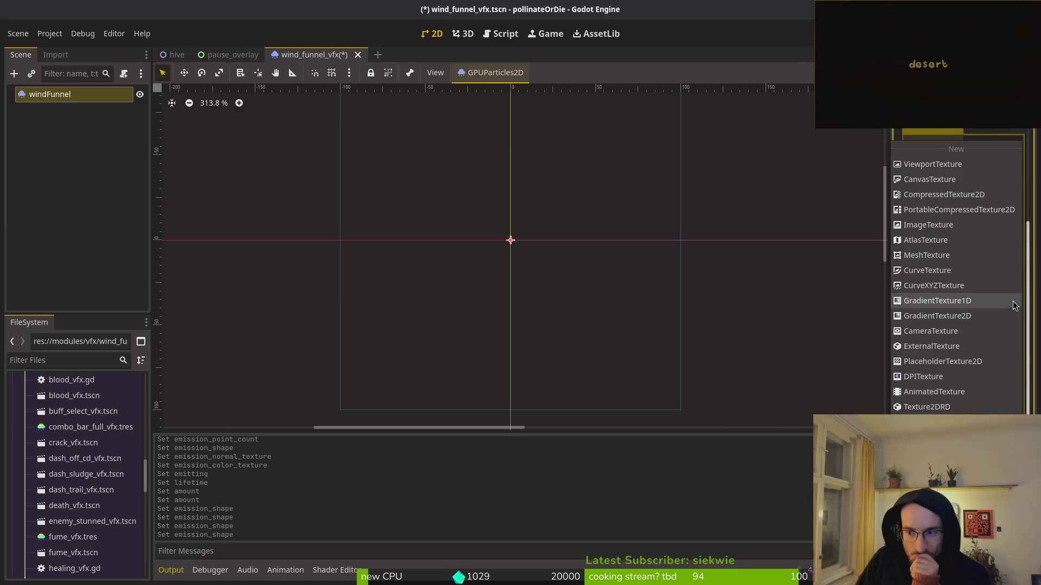
pyautogui.click(937, 300)
pyautogui.click(1015, 294)
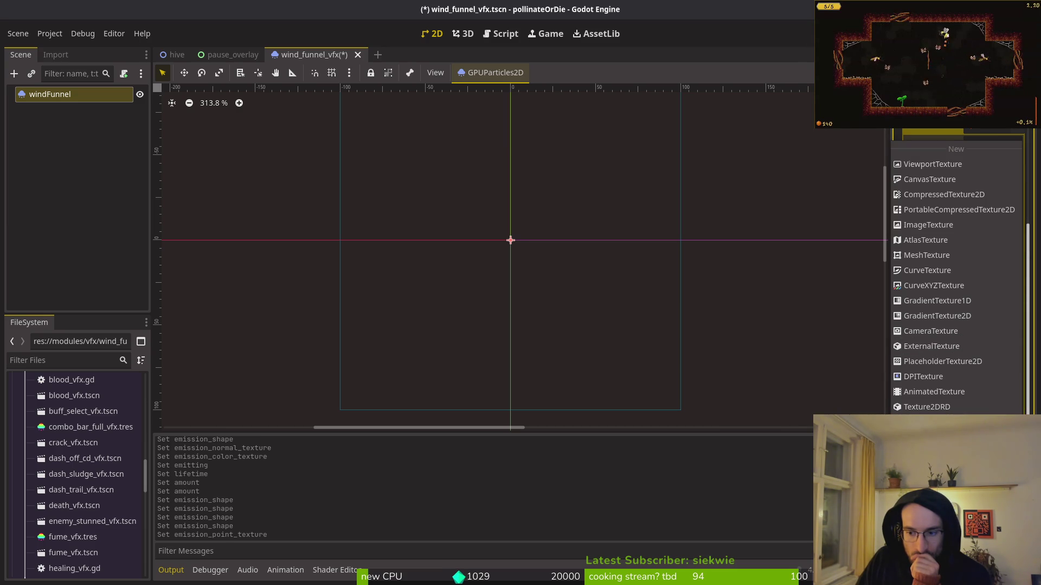
pyautogui.click(936, 301)
pyautogui.click(1009, 306)
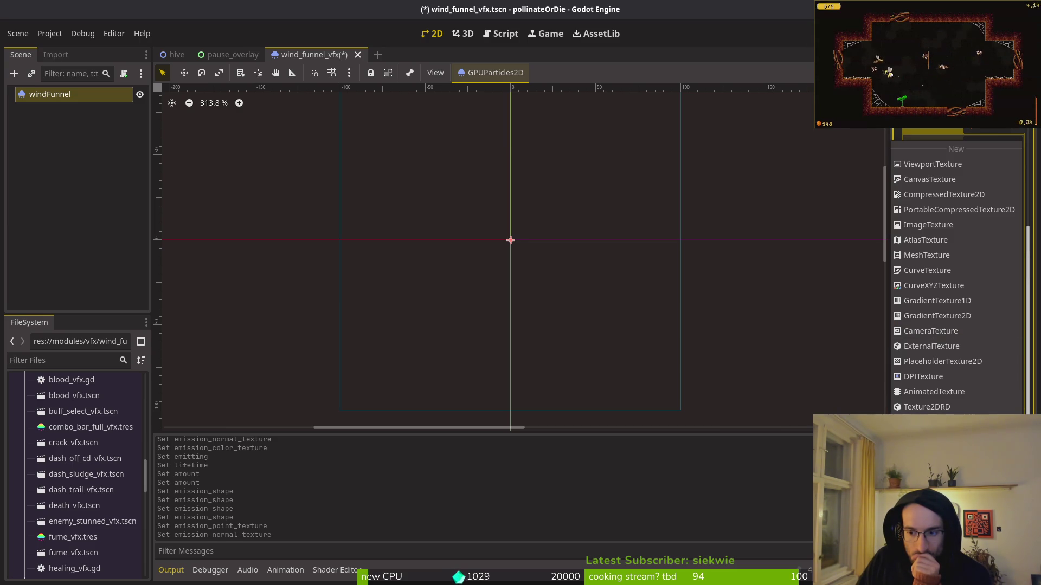
pyautogui.click(937, 300)
# Set the emission point count to 100 and save the scene
pyautogui.click(1006, 349)
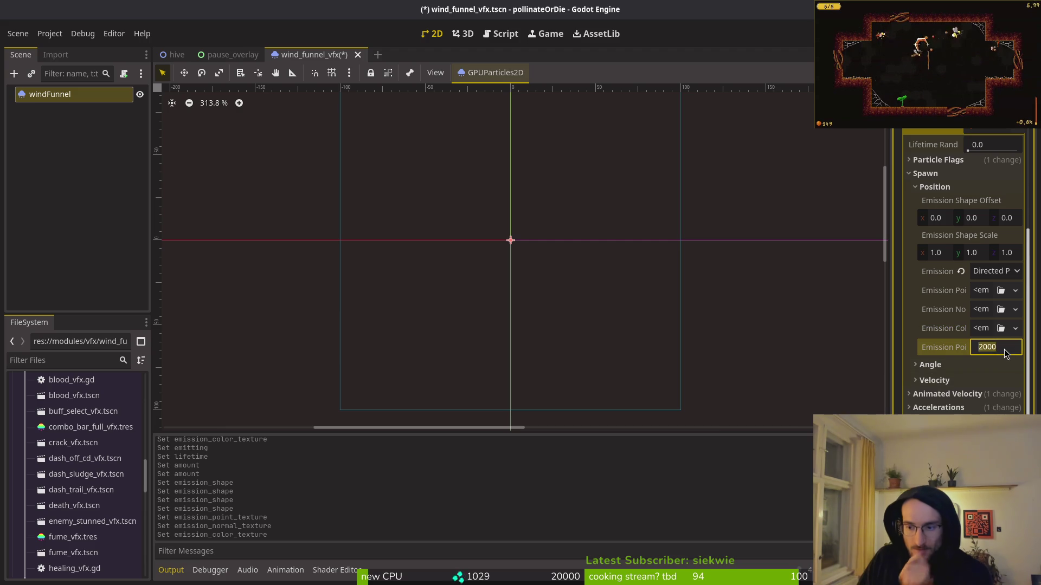
pyautogui.write('100')
pyautogui.press('Return')
pyautogui.hotkey('ctrl', 's')
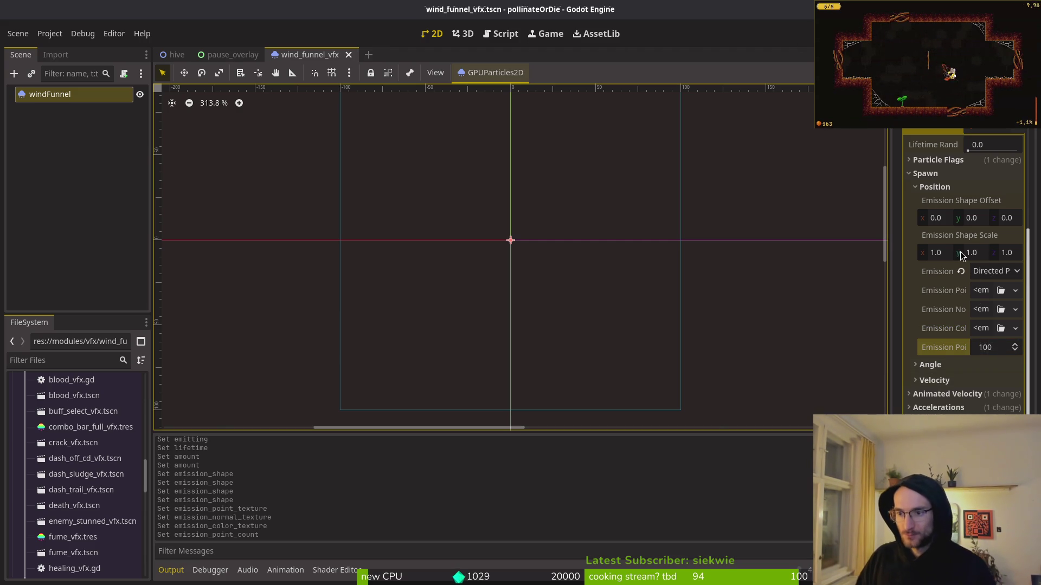
# Quick Load RingEmissionShape.png as the emission points texture, then switch to Aseprite
pyautogui.click(987, 292)
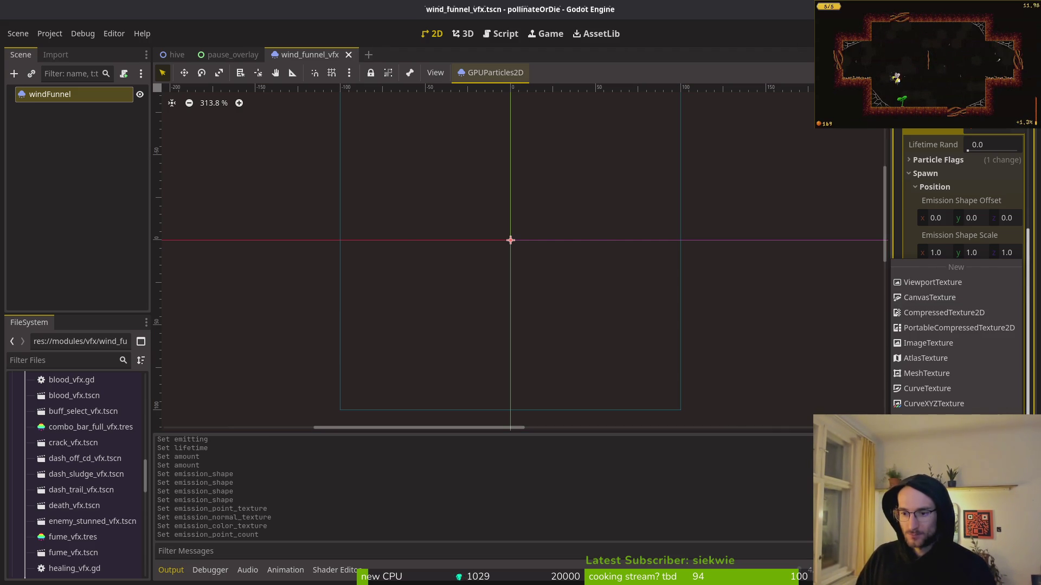
pyautogui.click(926, 490)
pyautogui.doubleClick(352, 173)
pyautogui.scroll(-1, 535, 255)
pyautogui.scroll(-12, 596, 266)
pyautogui.scroll(7, 665, 248)
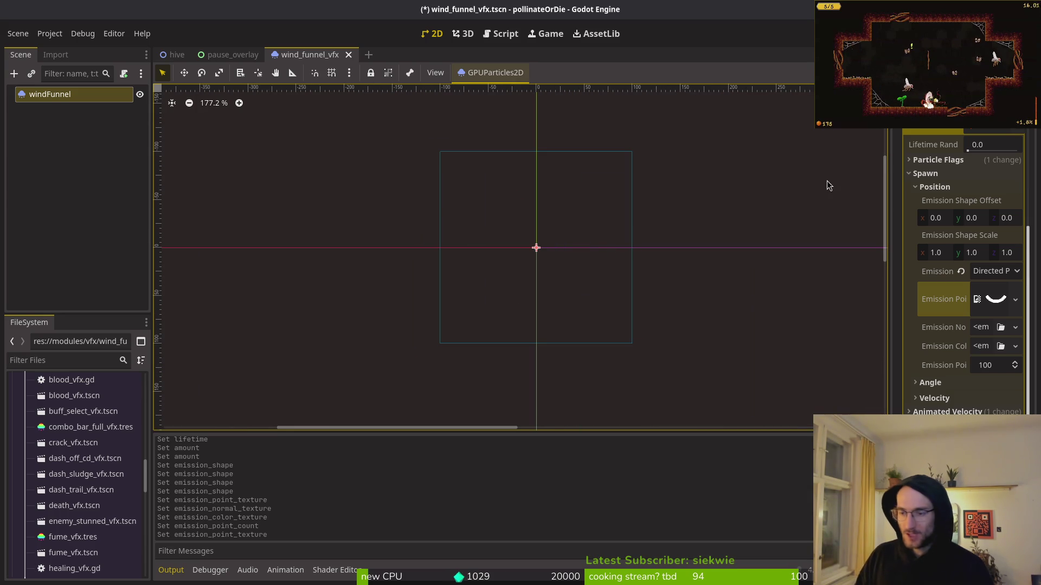
pyautogui.click(943, 186)
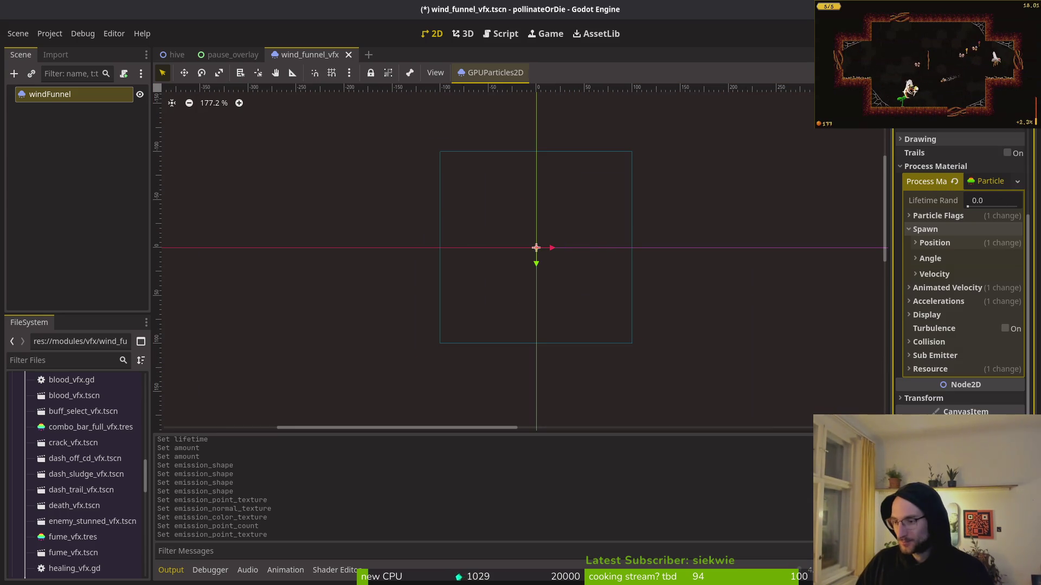
pyautogui.hotkey('alt', 'Tab')
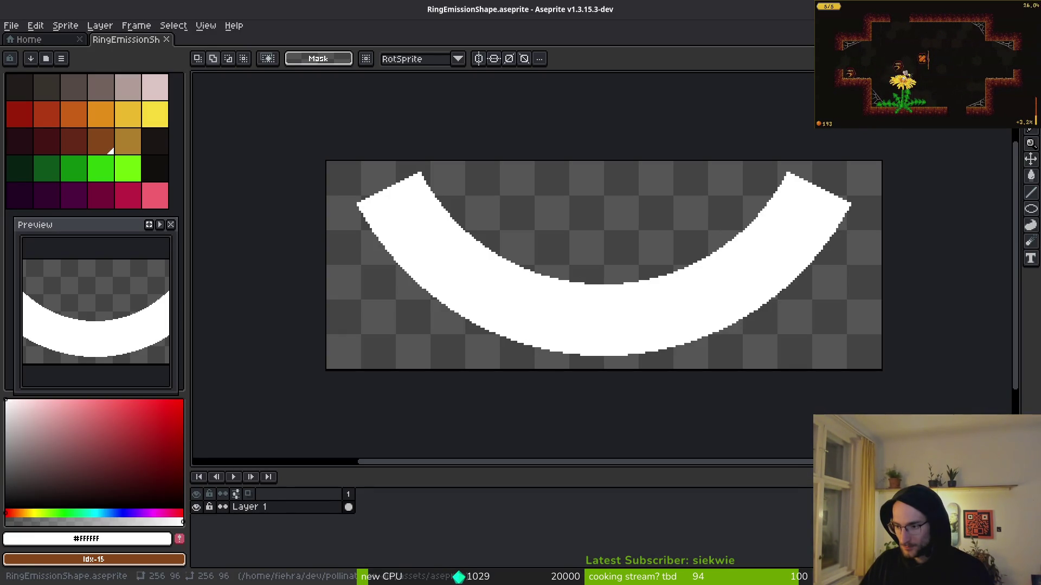
# Open bumblebeeHiveNest.aseprite from recent files, go to frame 4, zoom onto the hive opening, and pick the pencil
pyautogui.click(27, 39)
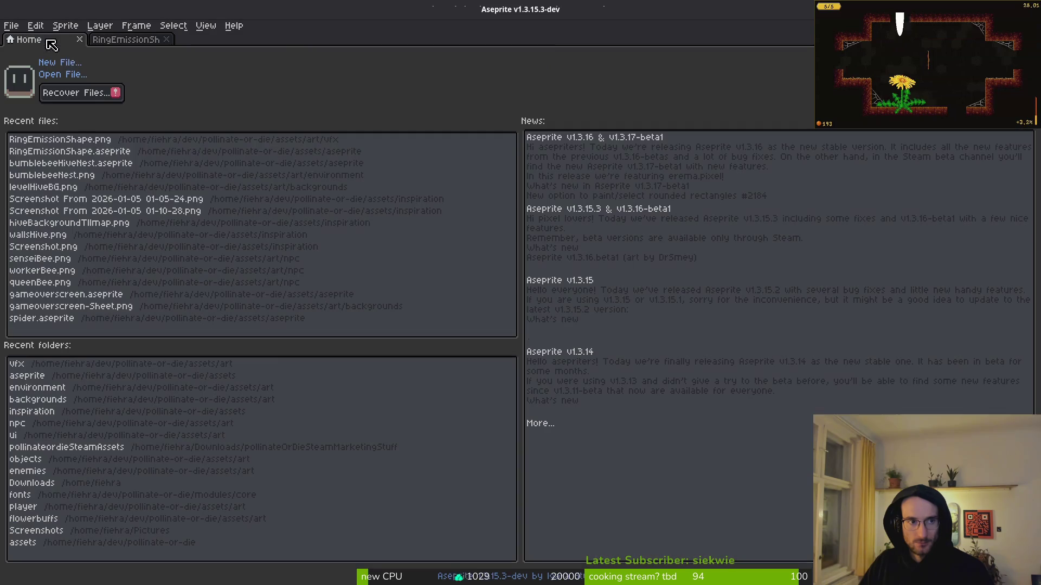
pyautogui.click(82, 163)
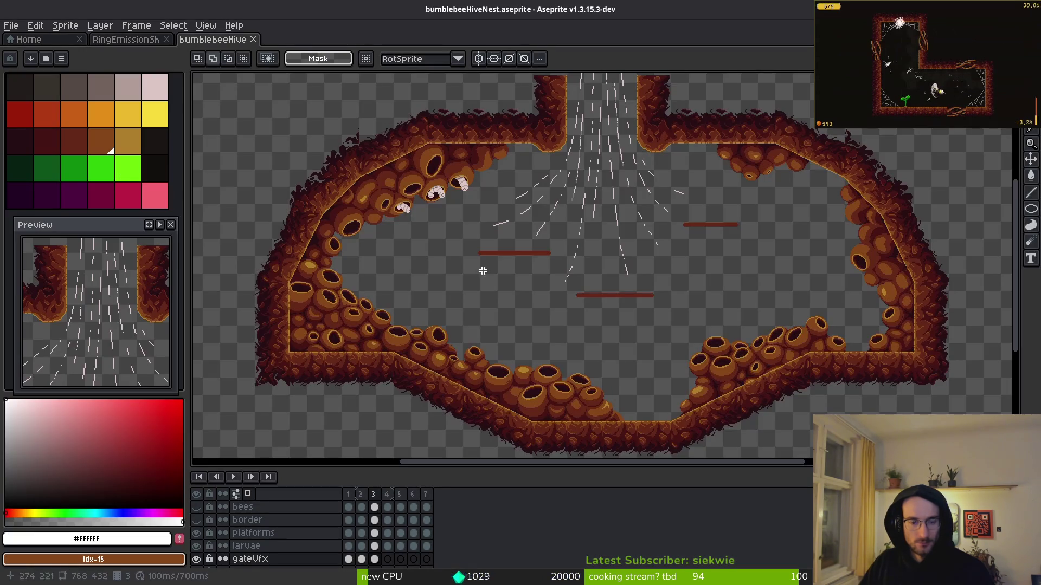
pyautogui.press('.')
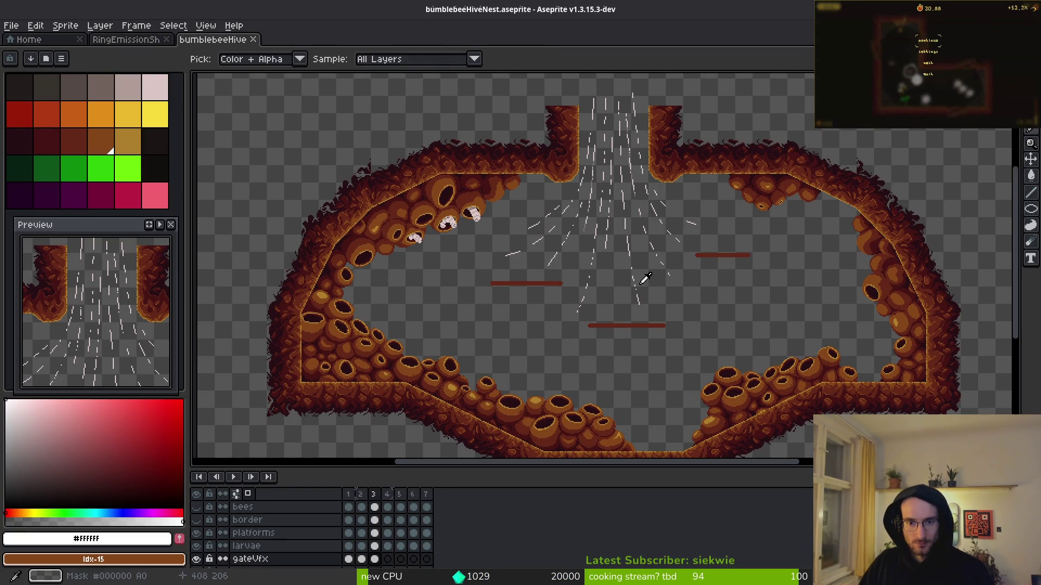
pyautogui.moveTo(627, 260); pyautogui.dragTo(653, 302)
pyautogui.scroll(5, 652, 302)
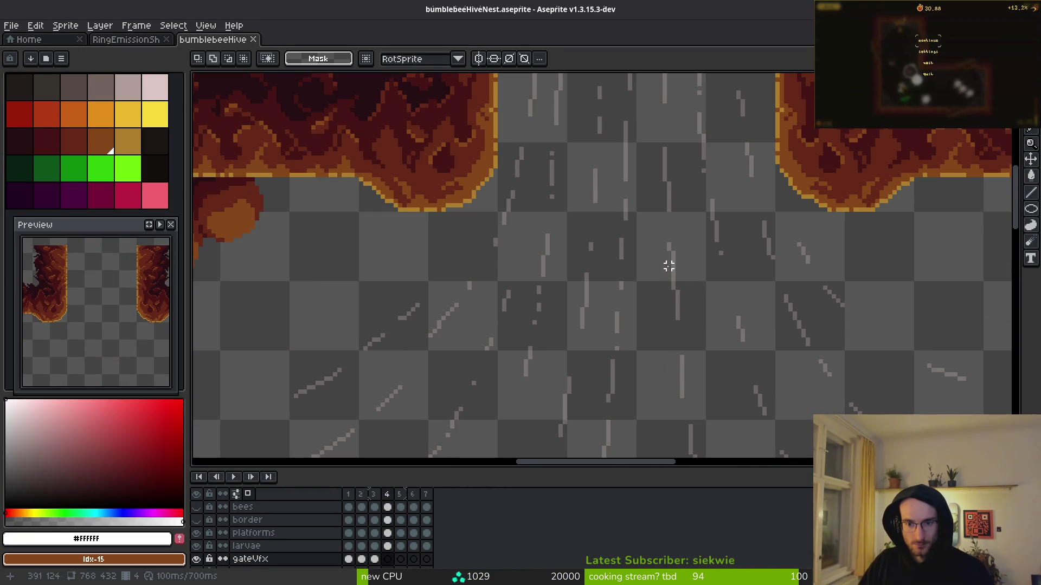
pyautogui.press('b')
pyautogui.scroll(1, 669, 265)
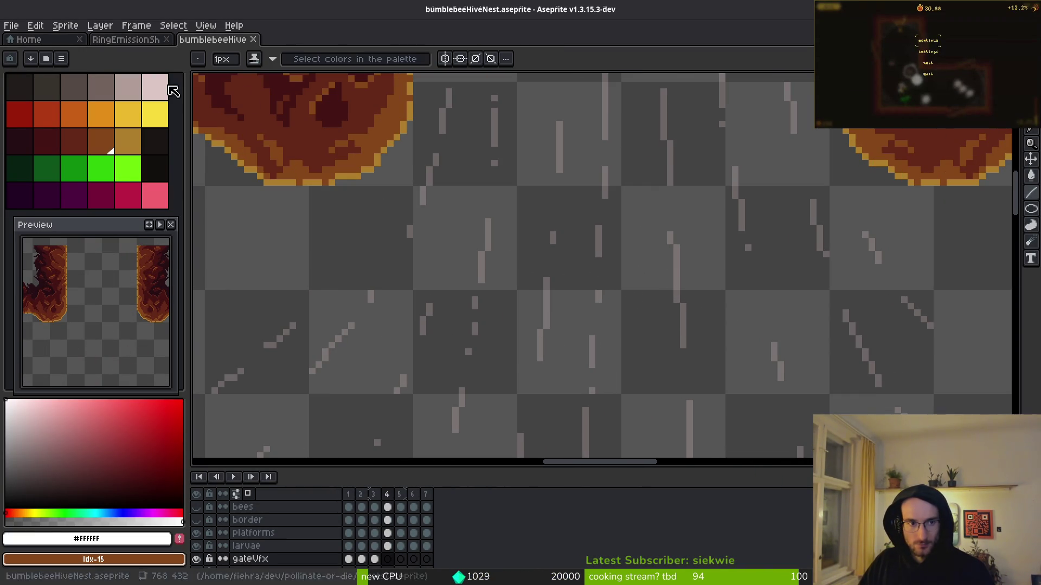
# Pick light pink and pencil vertical wind streaks up the column on frame 4's gateVfx layer
pyautogui.click(155, 87)
pyautogui.scroll(1, 499, 214)
pyautogui.click(650, 334)
pyautogui.moveTo(650, 317); pyautogui.dragTo(641, 238)
pyautogui.scroll(-3, 655, 217)
pyautogui.scroll(2, 690, 299)
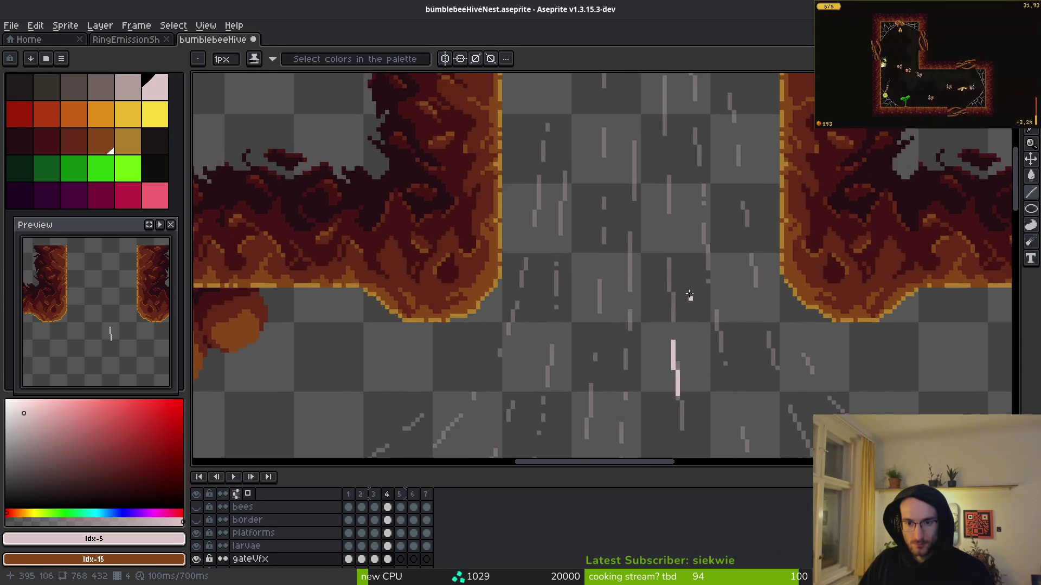
pyautogui.scroll(1, 690, 299)
pyautogui.moveTo(665, 245); pyautogui.dragTo(671, 313)
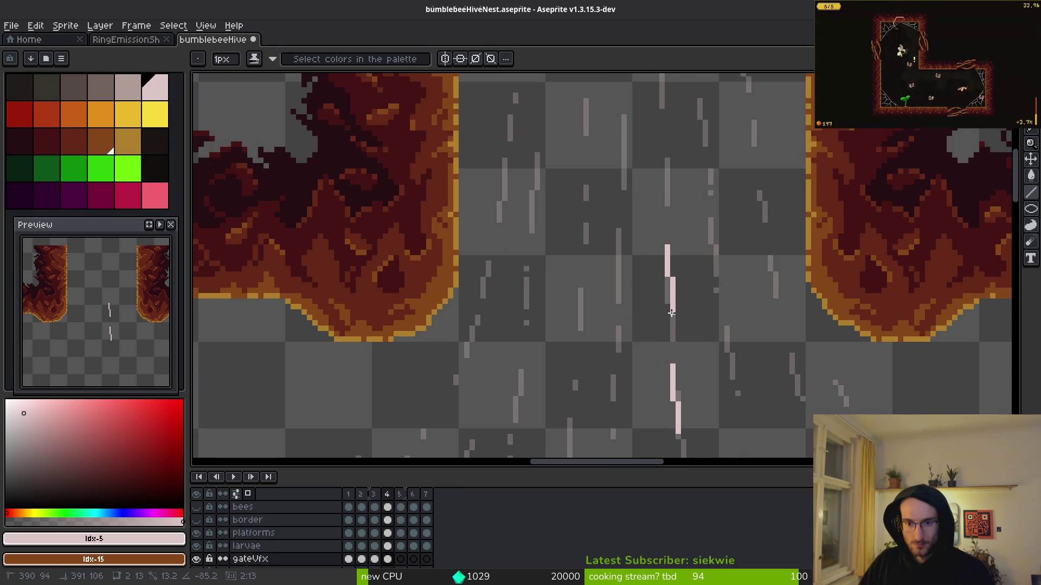
pyautogui.scroll(-1, 672, 336)
pyautogui.scroll(3, 669, 297)
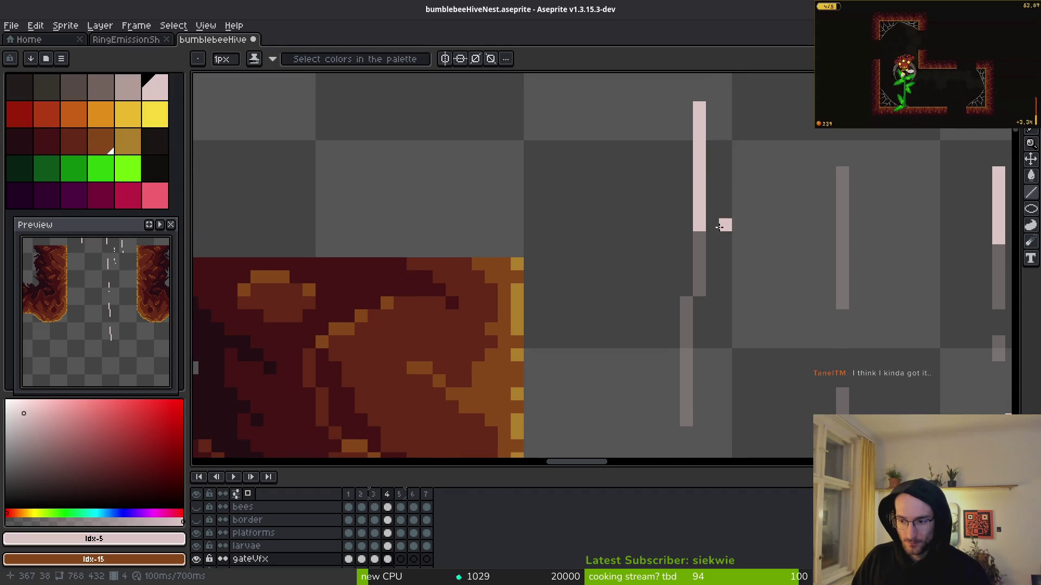
pyautogui.moveTo(696, 279); pyautogui.dragTo(686, 360)
pyautogui.moveTo(764, 342)
pyautogui.mouseDown()
pyautogui.moveTo(726, 195)
pyautogui.moveTo(774, 323)
pyautogui.moveTo(777, 212)
pyautogui.moveTo(799, 165)
pyautogui.moveTo(771, 32)
pyautogui.mouseUp()
pyautogui.click(731, 244)
pyautogui.moveTo(731, 245); pyautogui.dragTo(718, 306)
pyautogui.moveTo(830, 375); pyautogui.dragTo(810, 262)
pyautogui.moveTo(735, 369); pyautogui.dragTo(737, 237)
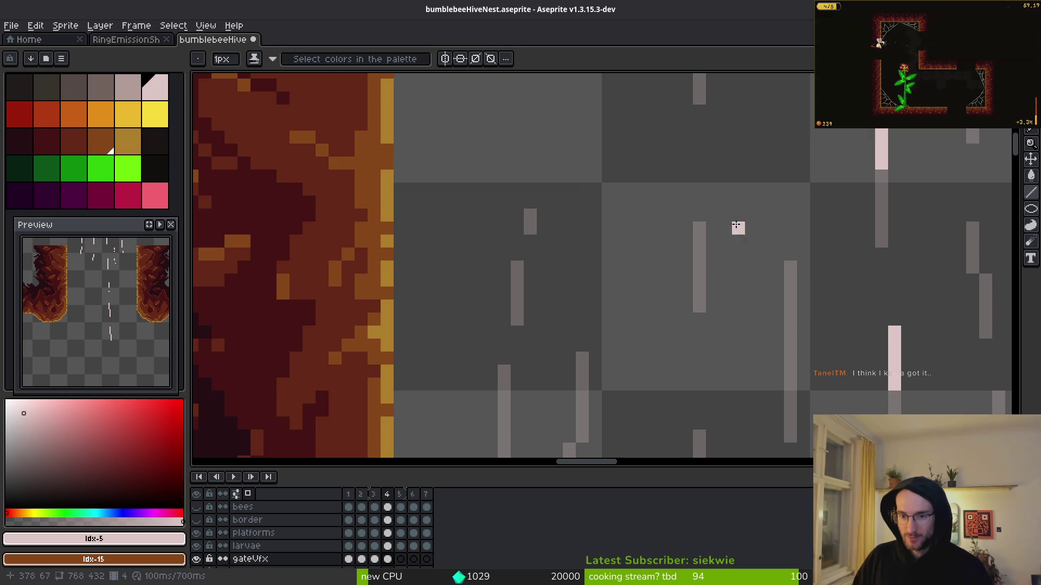
pyautogui.moveTo(695, 174); pyautogui.dragTo(699, 259)
pyautogui.moveTo(790, 202); pyautogui.dragTo(780, 328)
pyautogui.scroll(-1, 780, 328)
# Add more short pink streaks, undo the stray strokes, and return to Godot
pyautogui.hotkey('ctrl', 'z')
pyautogui.moveTo(790, 245); pyautogui.dragTo(790, 373)
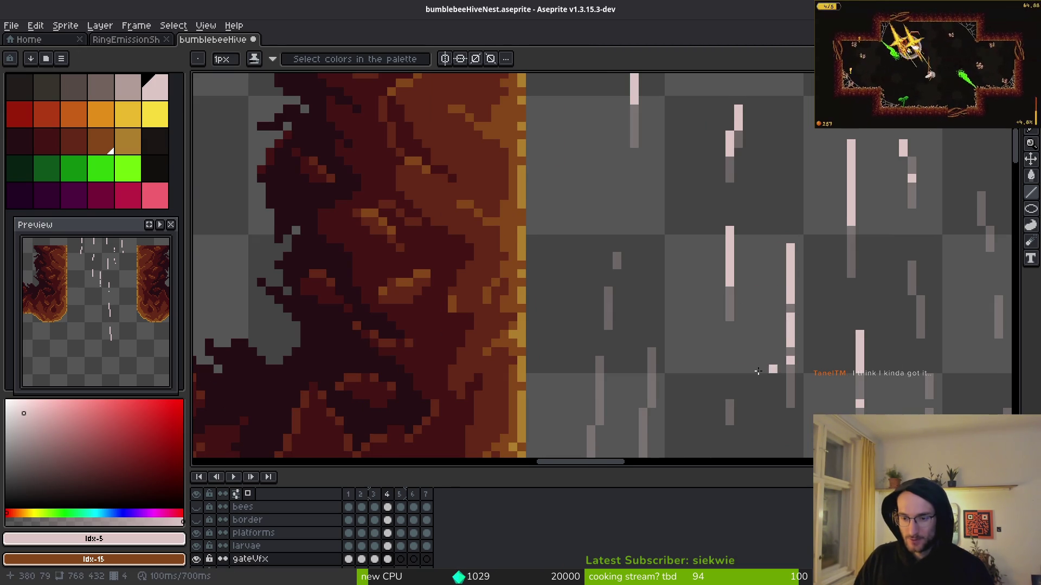
pyautogui.scroll(-1, 608, 223)
pyautogui.scroll(1, 608, 224)
pyautogui.moveTo(639, 157); pyautogui.dragTo(623, 217)
pyautogui.hotkey('ctrl', 'z')
pyautogui.moveTo(605, 276); pyautogui.dragTo(623, 417)
pyautogui.scroll(-1, 605, 316)
pyautogui.scroll(-2, 623, 418)
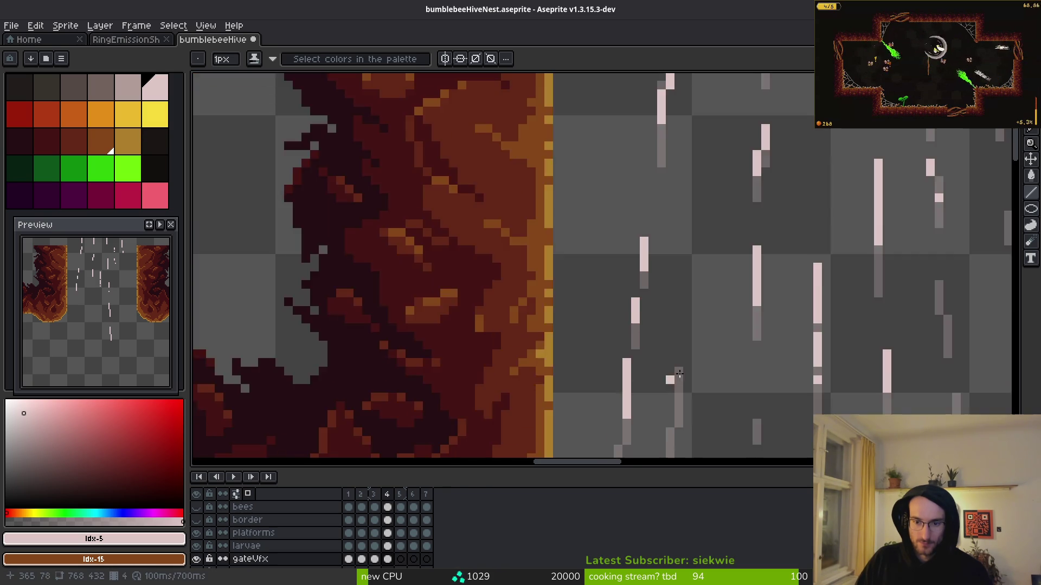
pyautogui.scroll(1, 679, 394)
pyautogui.moveTo(679, 394); pyautogui.dragTo(680, 314)
pyautogui.scroll(-2, 705, 315)
pyautogui.scroll(2, 746, 297)
pyautogui.moveTo(739, 301)
pyautogui.mouseDown()
pyautogui.moveTo(741, 280)
pyautogui.moveTo(740, 296)
pyautogui.mouseUp()
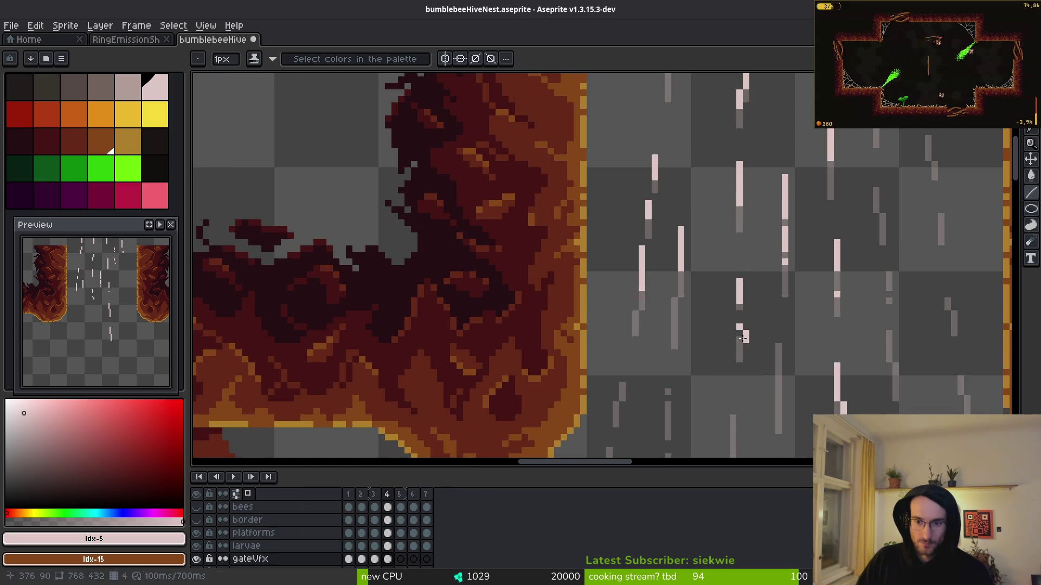
pyautogui.scroll(-2, 726, 326)
pyautogui.moveTo(729, 314); pyautogui.dragTo(730, 347)
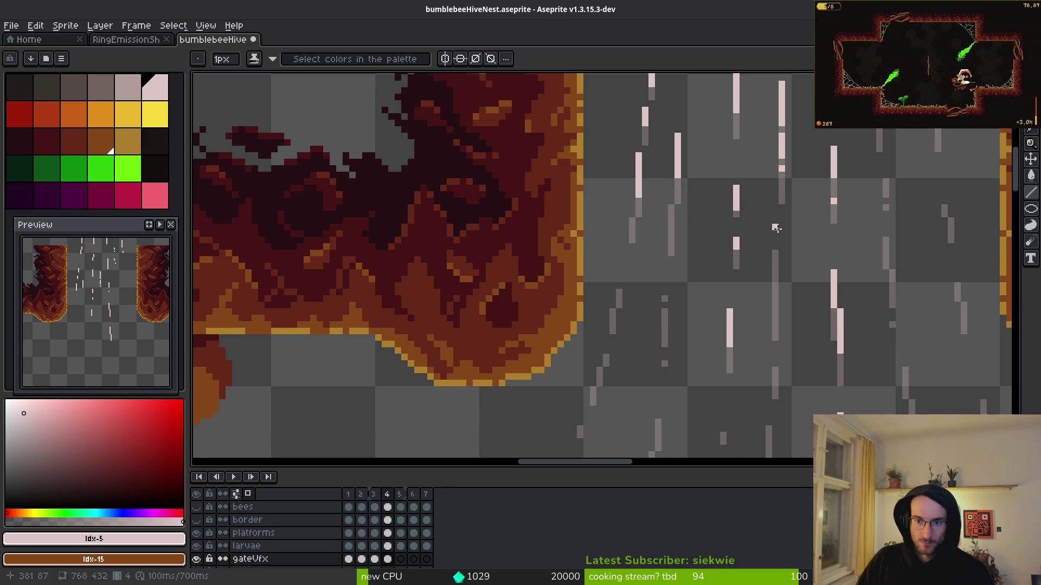
pyautogui.moveTo(776, 219)
pyautogui.mouseDown()
pyautogui.moveTo(775, 264)
pyautogui.moveTo(775, 248)
pyautogui.mouseUp()
pyautogui.hotkey('ctrl', 'z')
pyautogui.hotkey('ctrl', 'z')
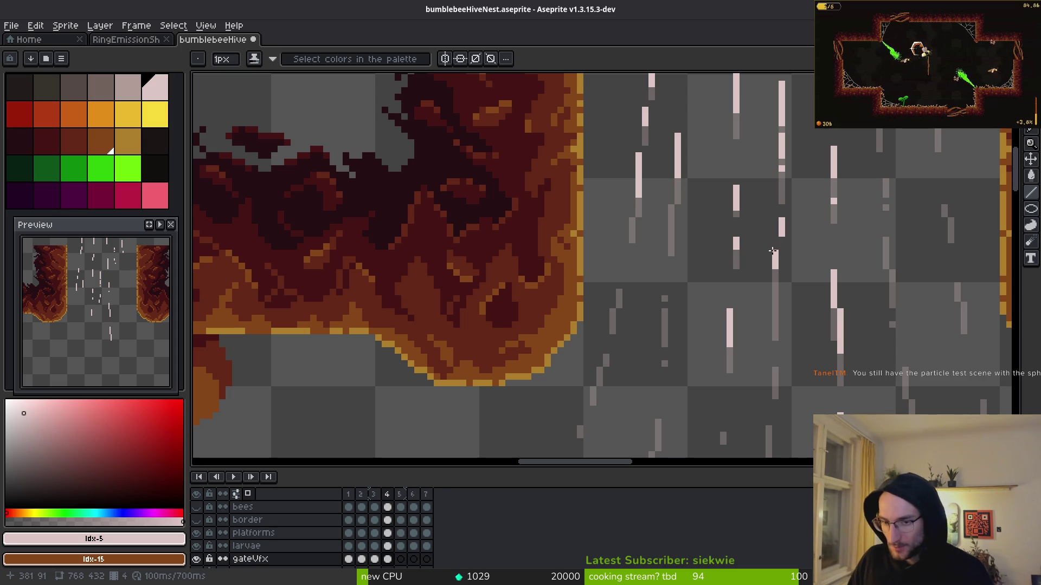
pyautogui.moveTo(767, 246); pyautogui.dragTo(777, 249)
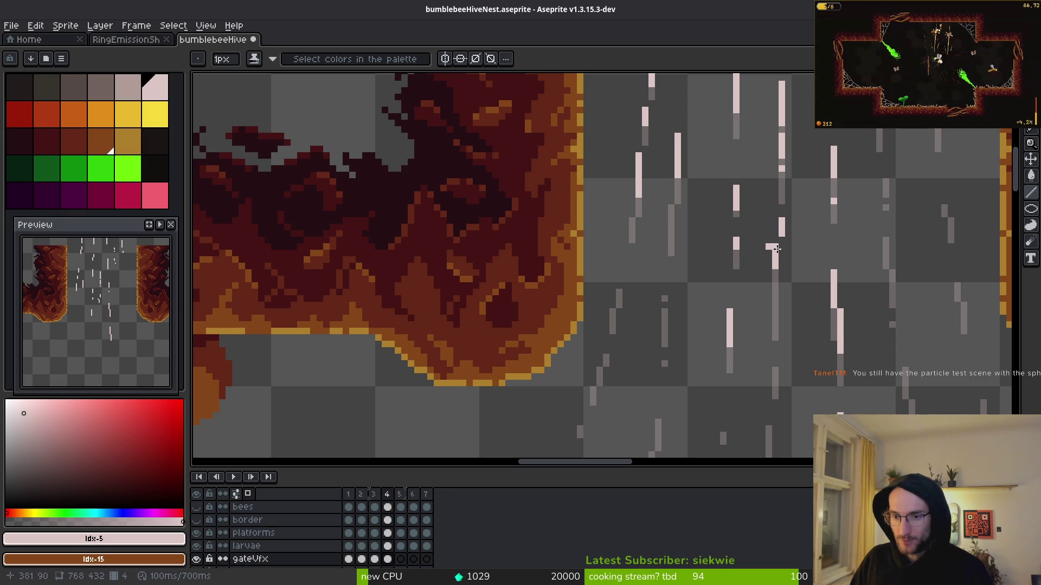
pyautogui.hotkey('ctrl', 'z')
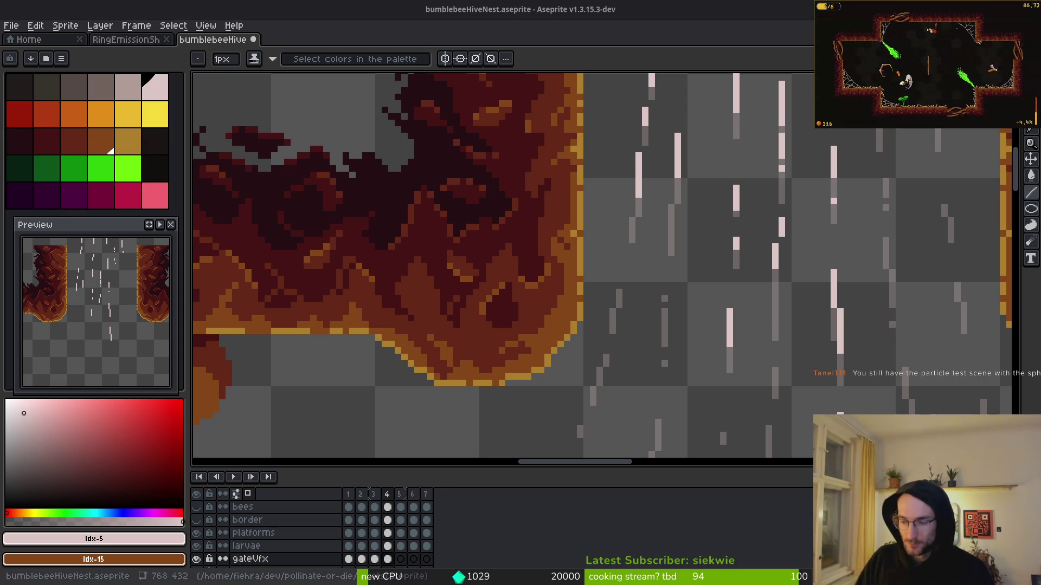
pyautogui.hotkey('alt', 'Tab')
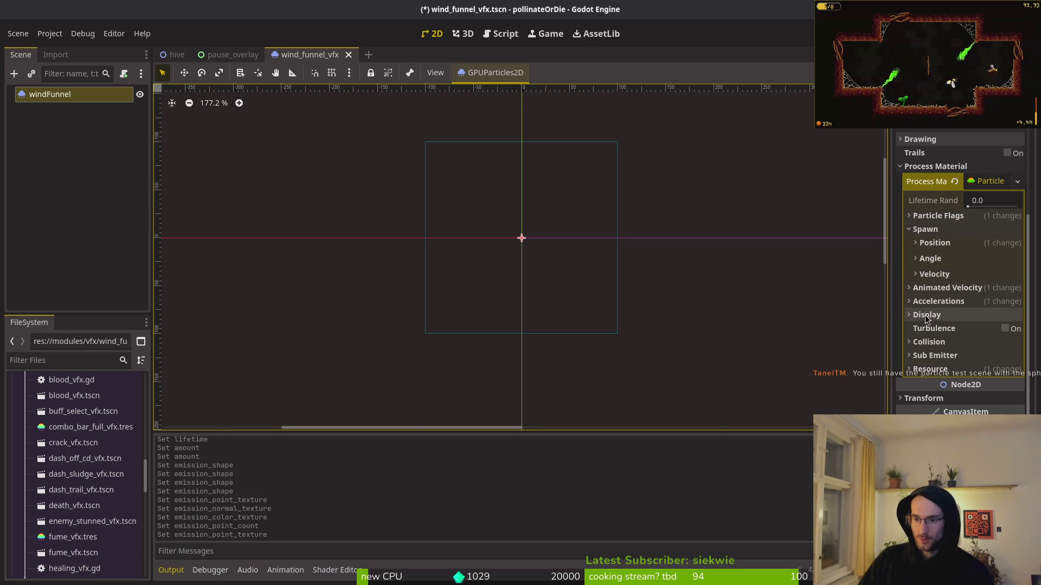
# Expand Spawn > Position and try the Sphere emission shape
pyautogui.click(940, 242)
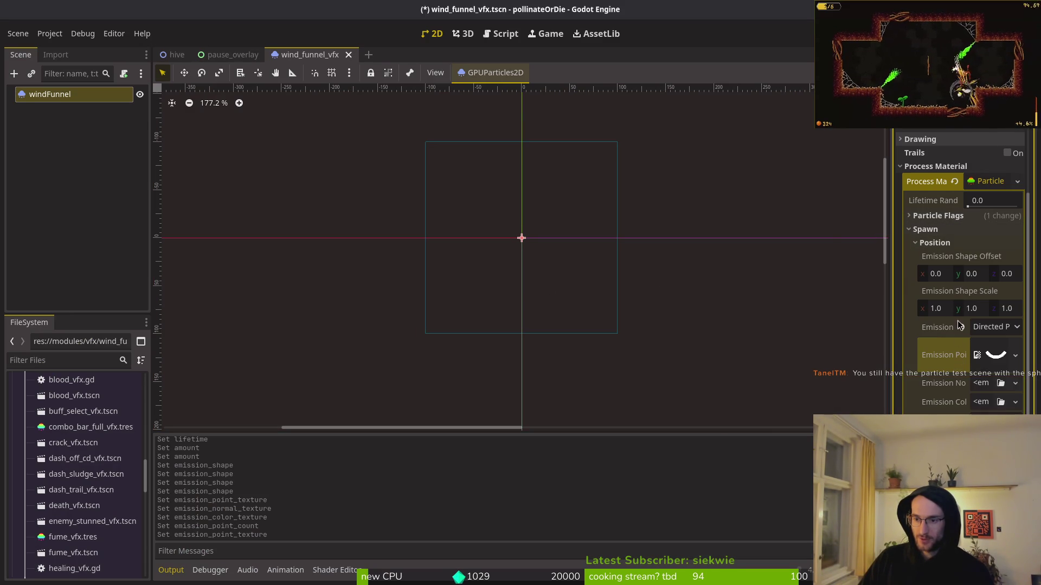
pyautogui.click(1017, 328)
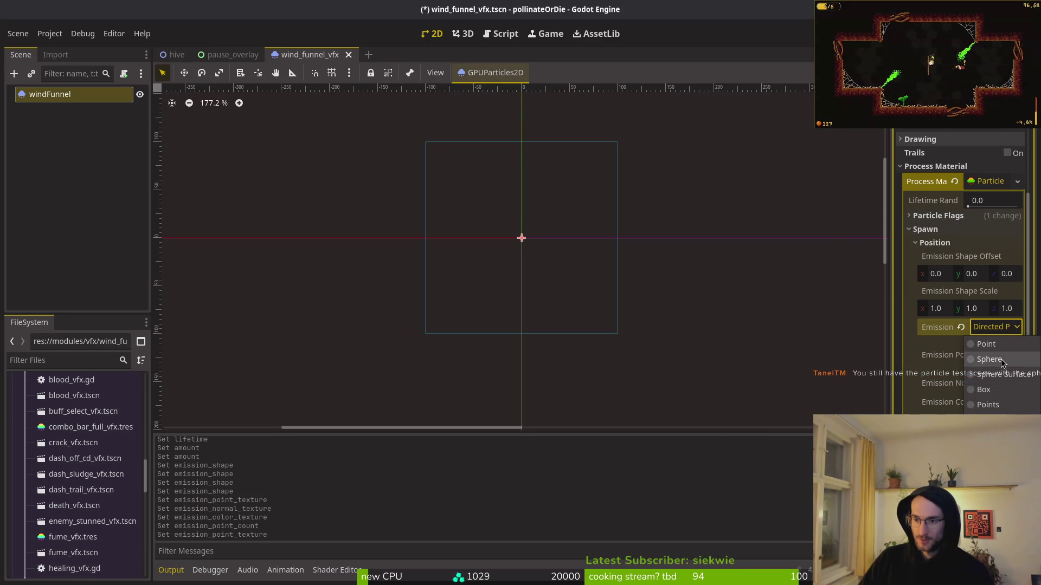
pyautogui.click(997, 359)
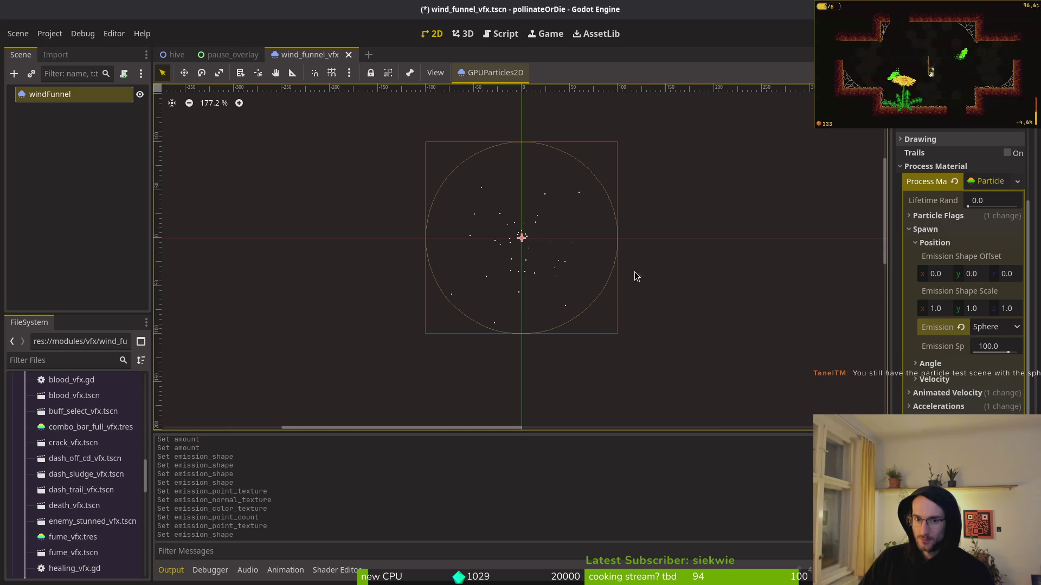
pyautogui.click(1017, 328)
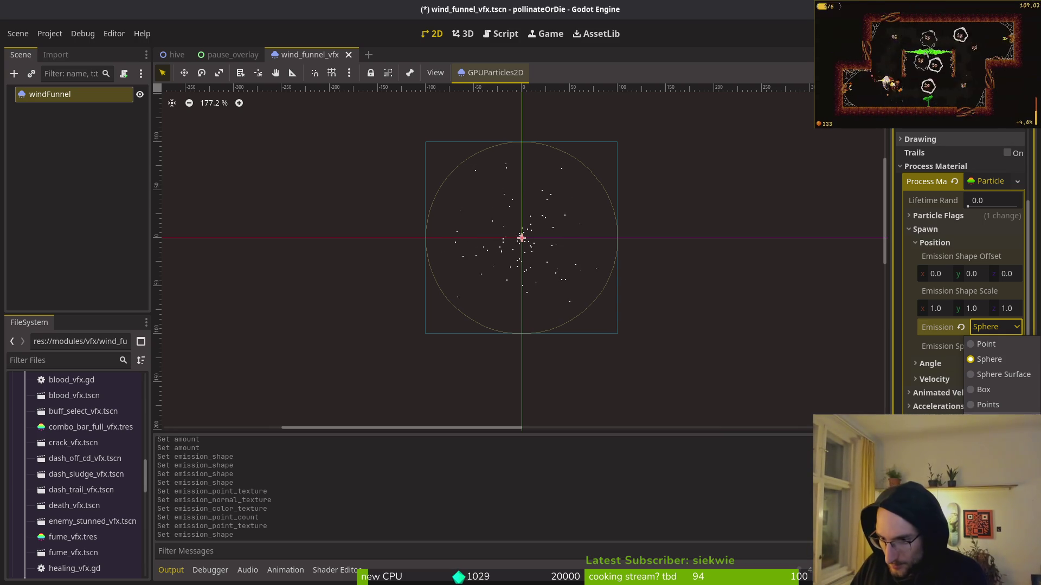
pyautogui.click(1007, 328)
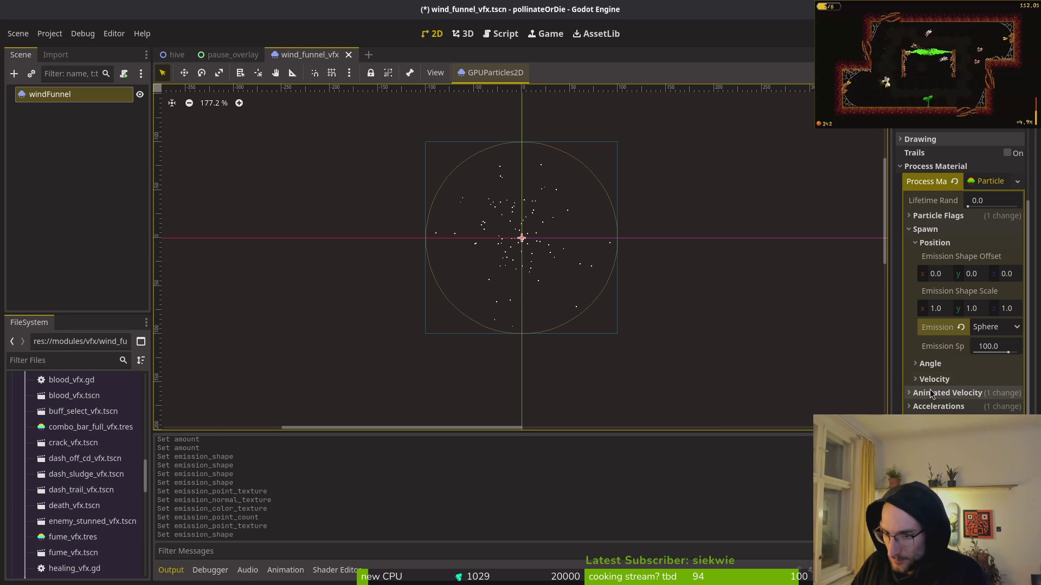
# Enter a Radial Velocity under Animated Velocity and switch the emission shape to Ring
pyautogui.click(938, 407)
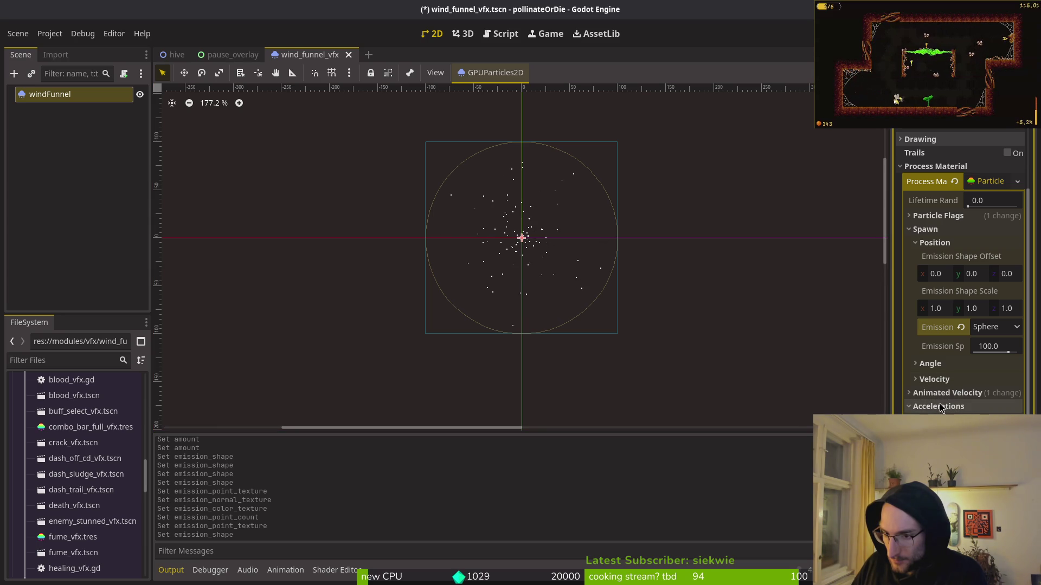
pyautogui.click(946, 393)
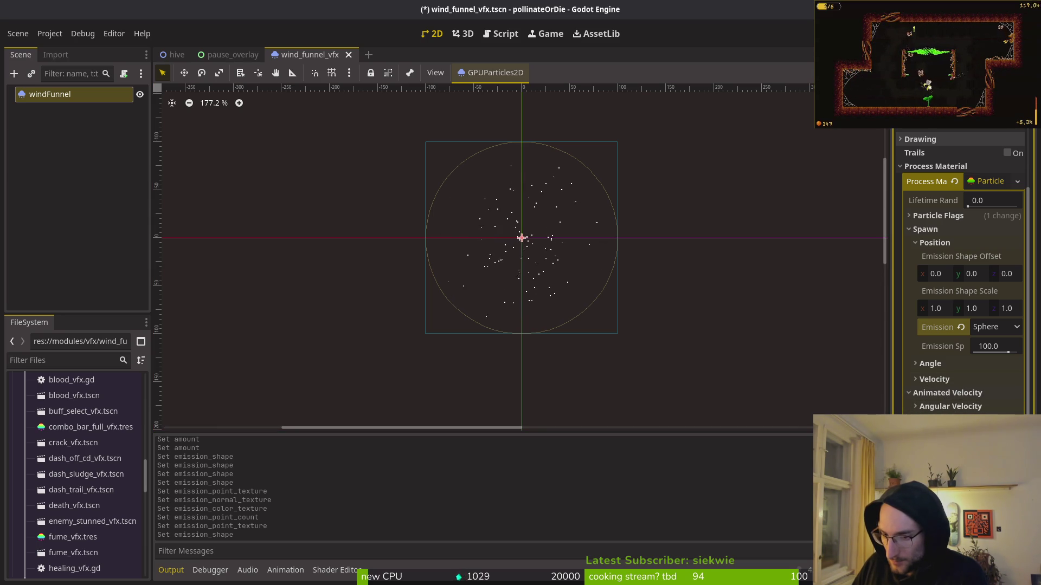
pyautogui.press('Return')
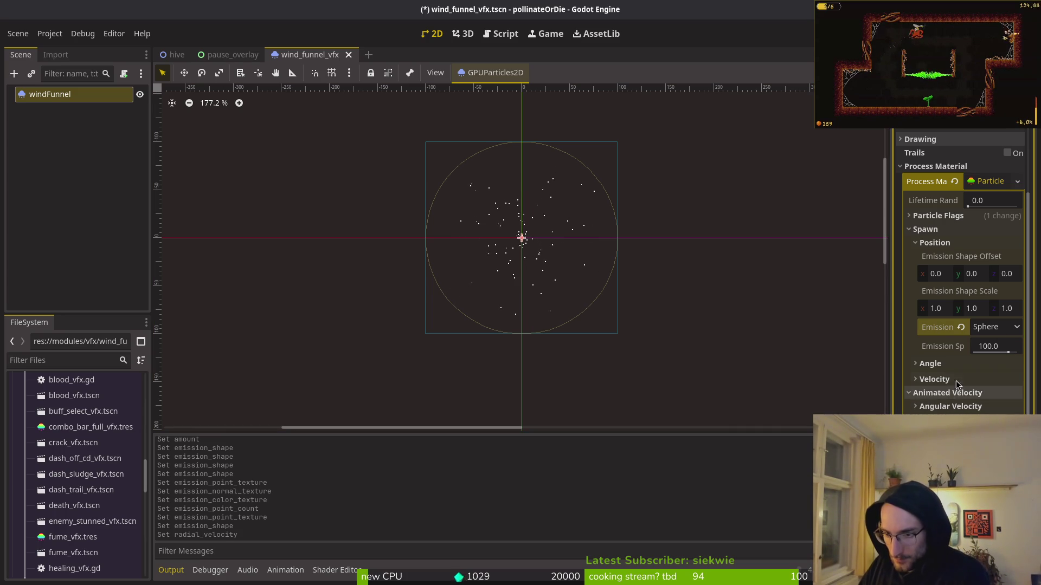
pyautogui.click(1017, 327)
pyautogui.click(991, 431)
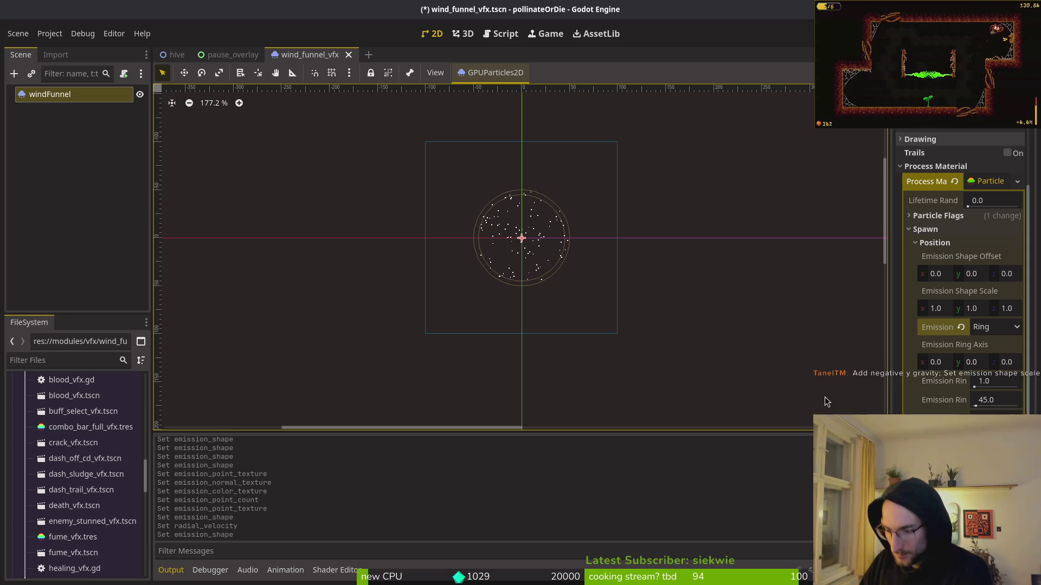
# Keep Ring as the emission shape and collapse the spawn position settings
pyautogui.click(991, 327)
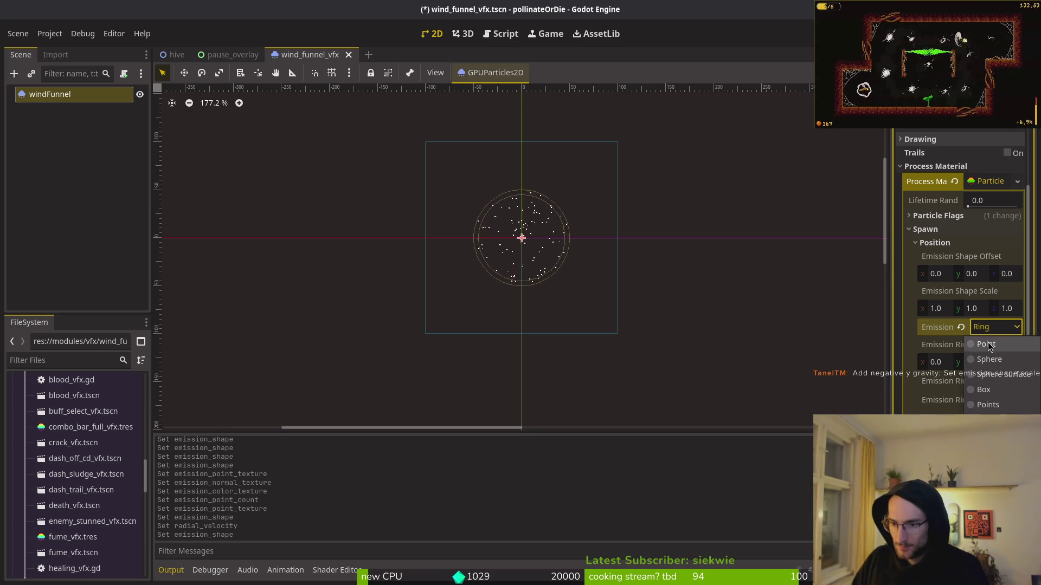
pyautogui.click(1016, 328)
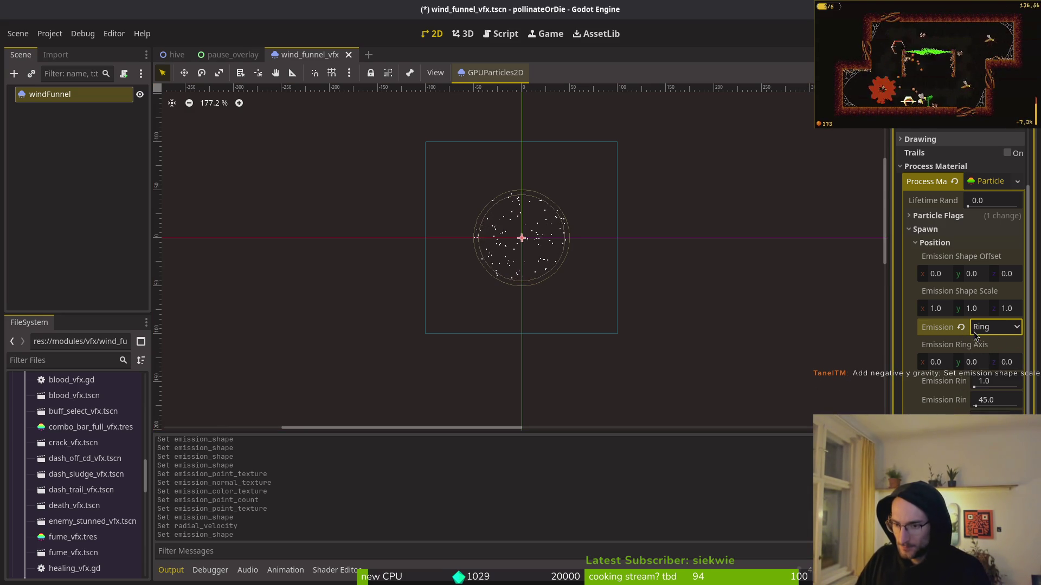
pyautogui.click(981, 328)
pyautogui.click(984, 330)
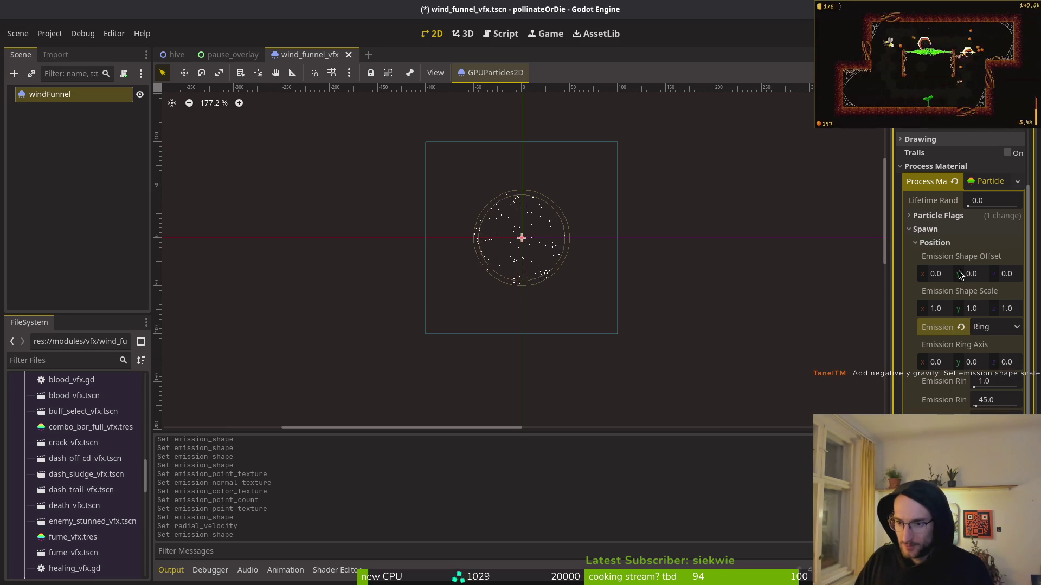
pyautogui.click(948, 245)
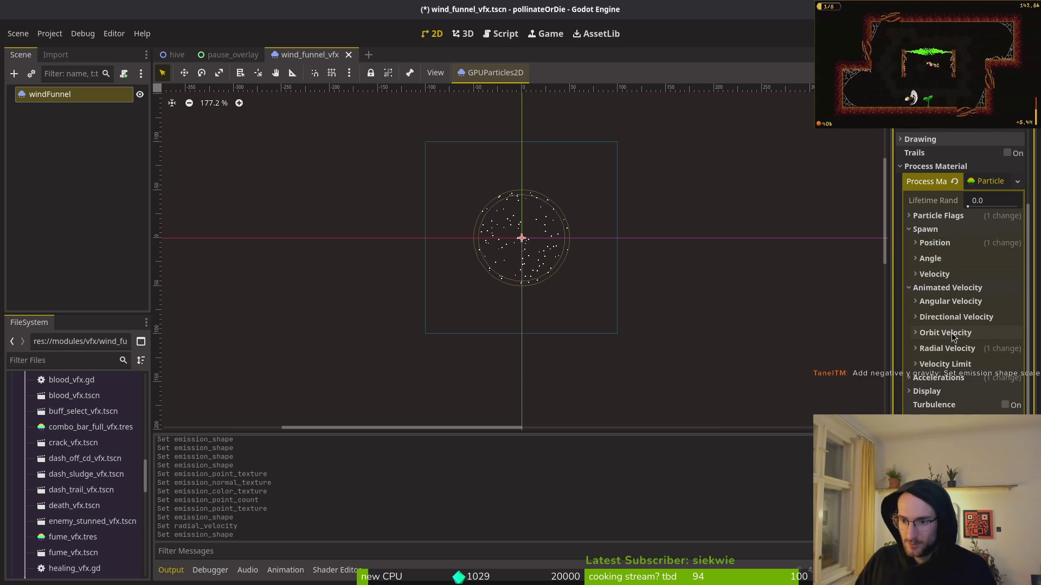
# Enter a negative Y gravity under Accelerations so particles drift upward
pyautogui.click(952, 378)
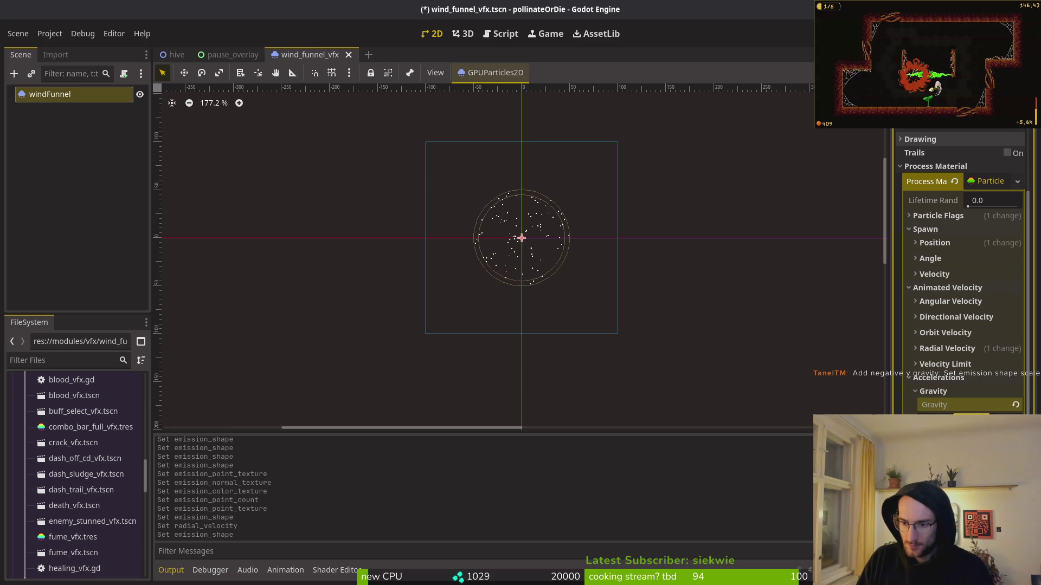
pyautogui.press('Return')
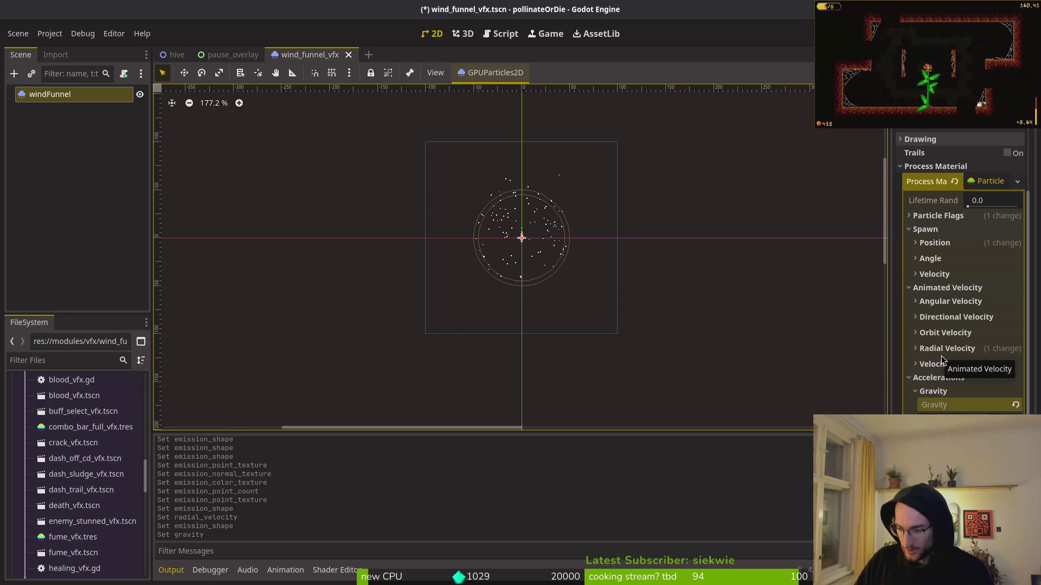
pyautogui.click(944, 378)
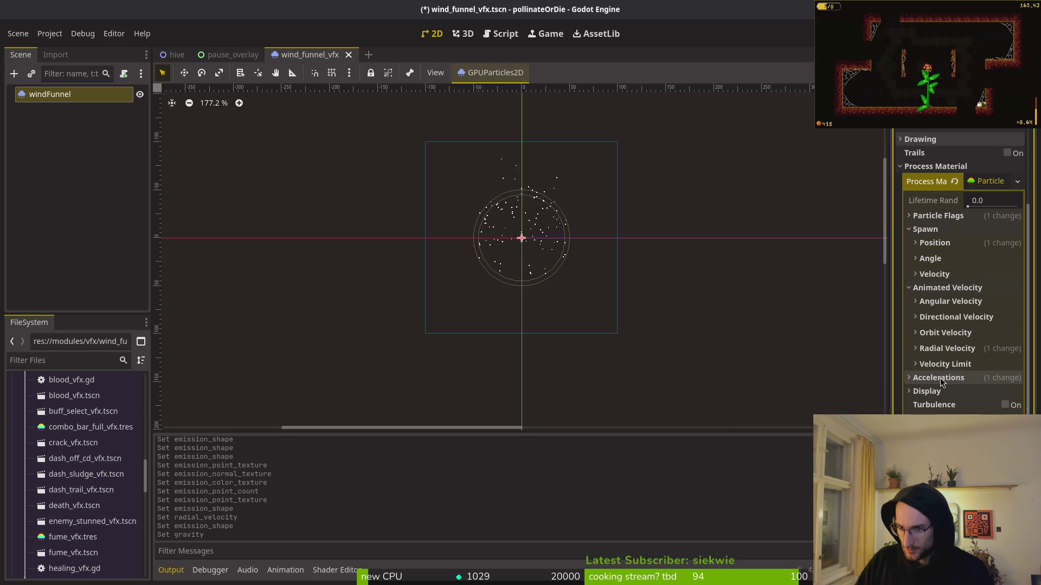
pyautogui.click(933, 406)
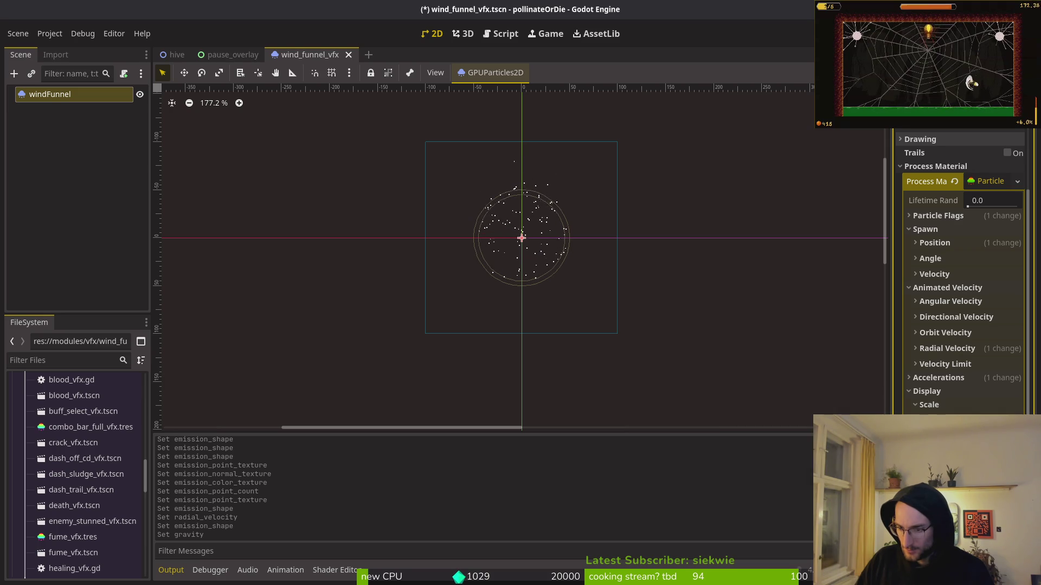
# Set the Emission Shape Scale x to 0.5, squashing the ring into a vertical ellipse
pyautogui.click(949, 391)
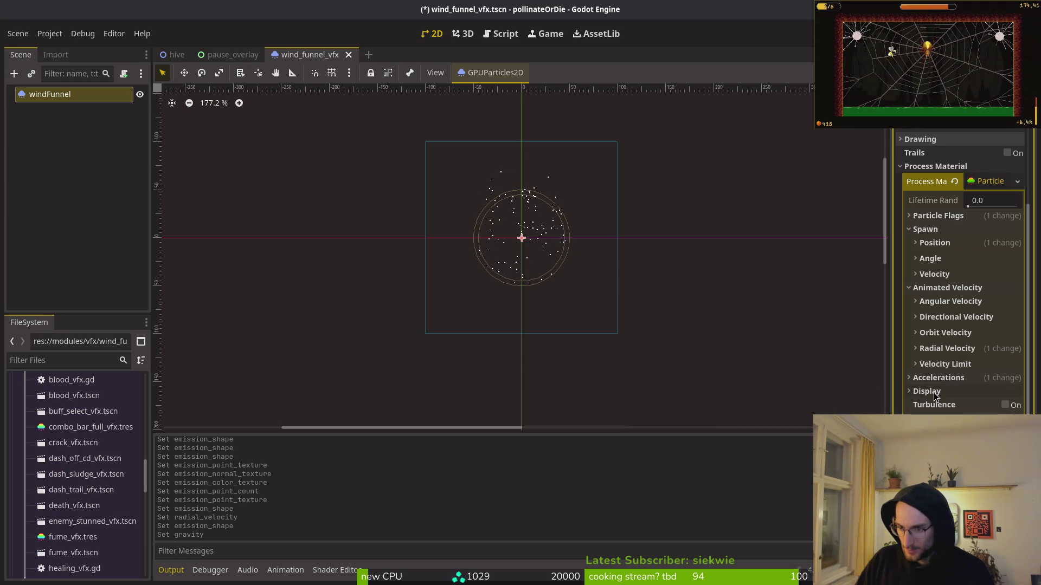
pyautogui.click(934, 242)
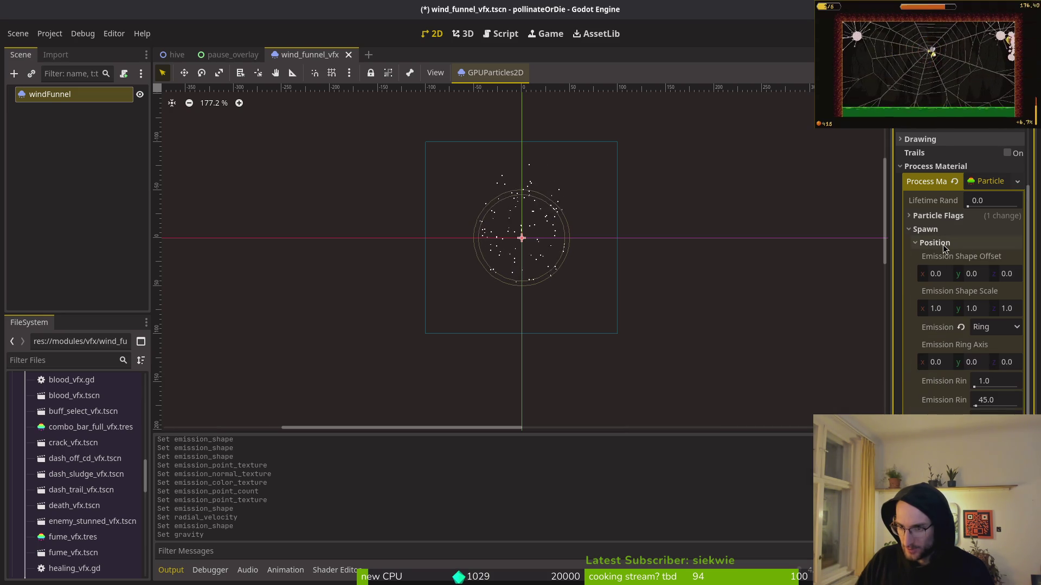
pyautogui.click(937, 309)
pyautogui.write('0')
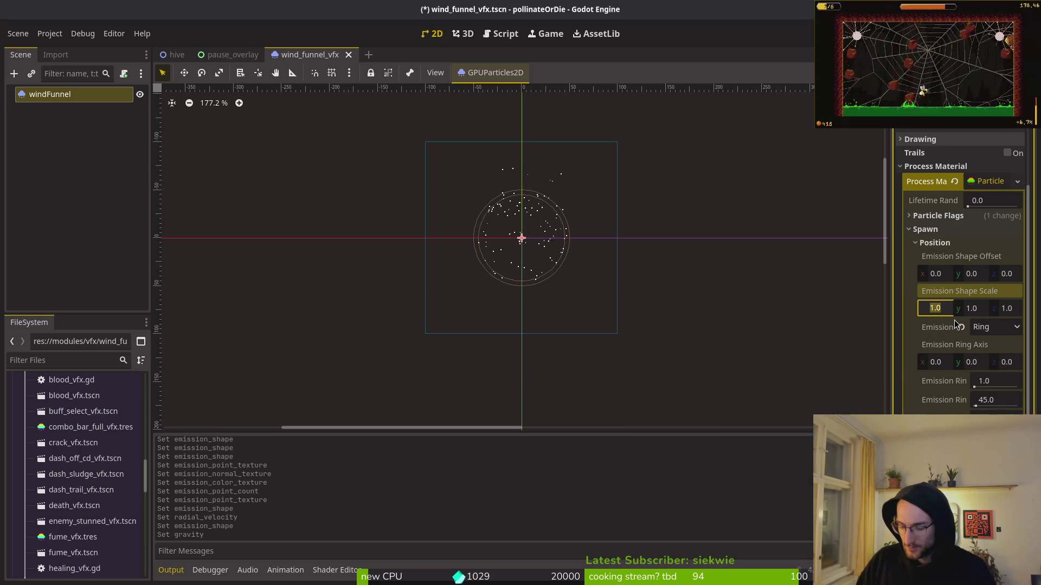
pyautogui.write('.5')
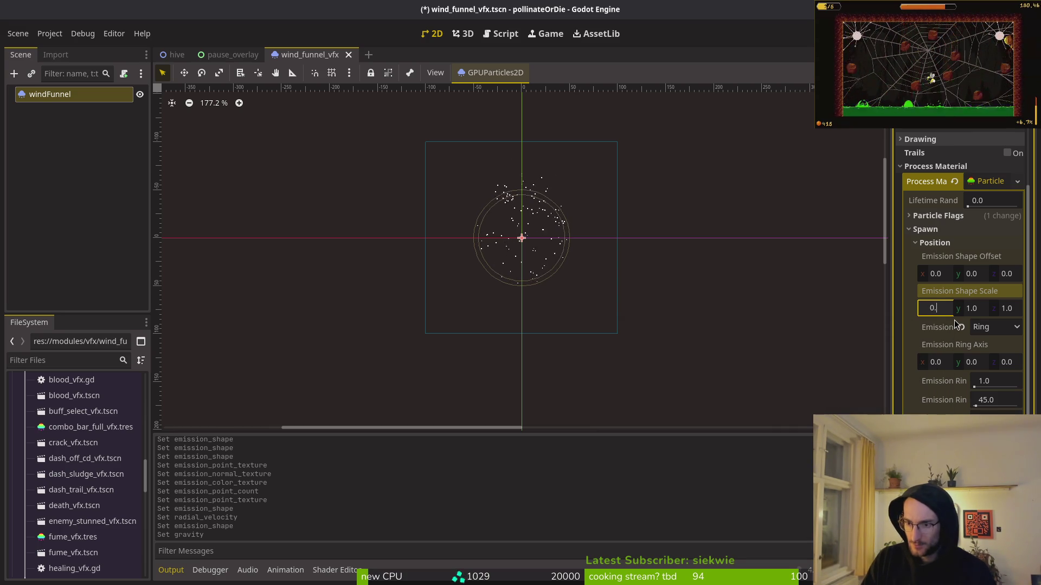
pyautogui.press('Return')
pyautogui.scroll(6, 542, 245)
pyautogui.scroll(4, 541, 245)
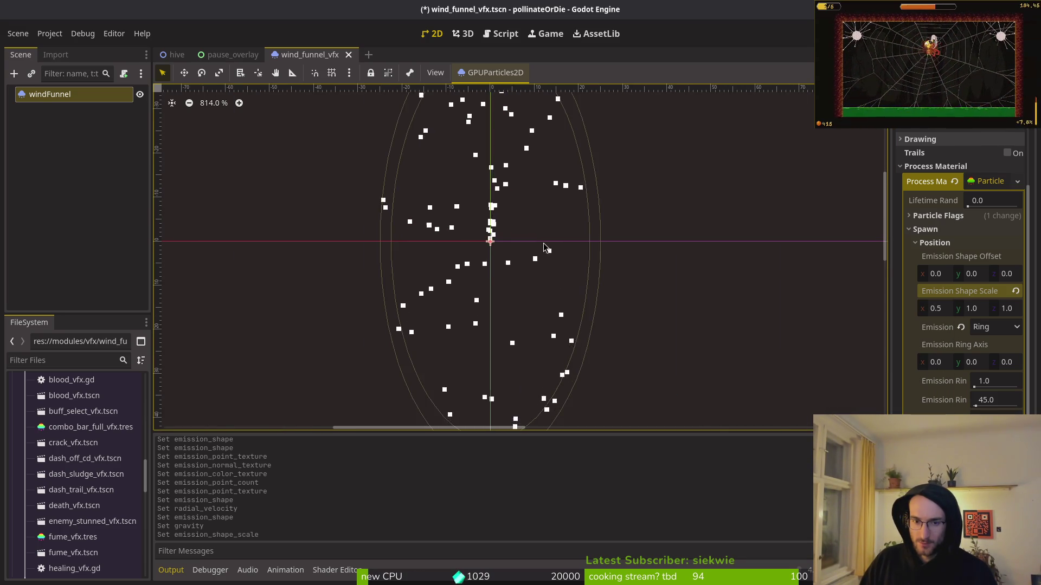
pyautogui.scroll(-2, 602, 298)
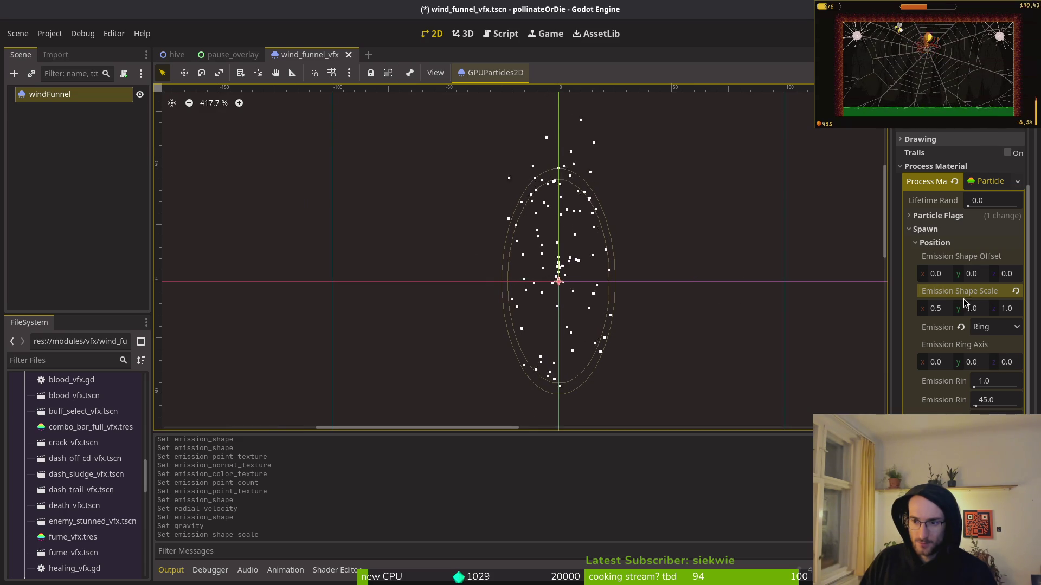
pyautogui.click(961, 243)
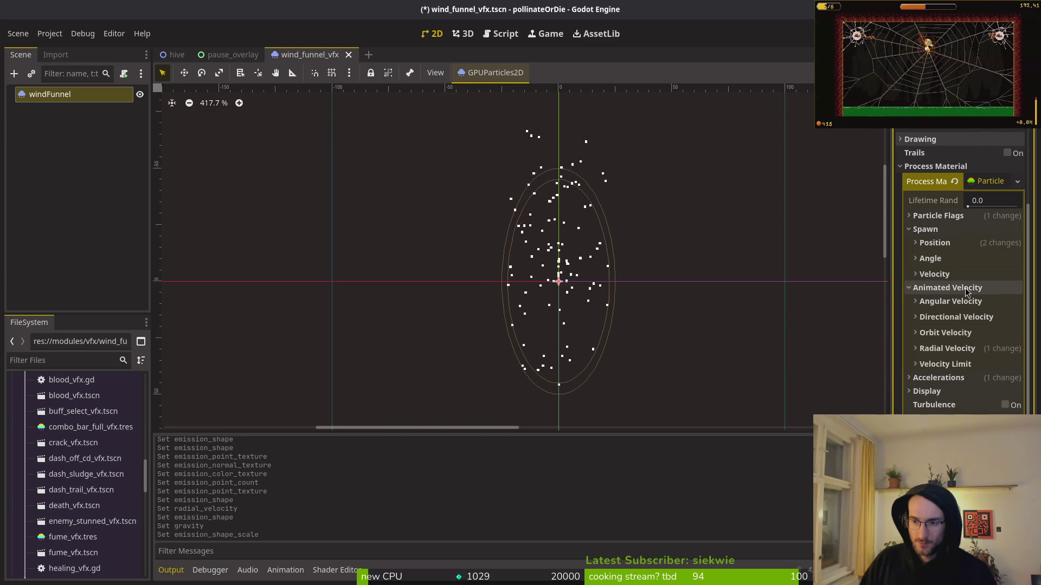
# Apply a new gravity value so particles stream upward in a narrow column above the ring
pyautogui.click(954, 378)
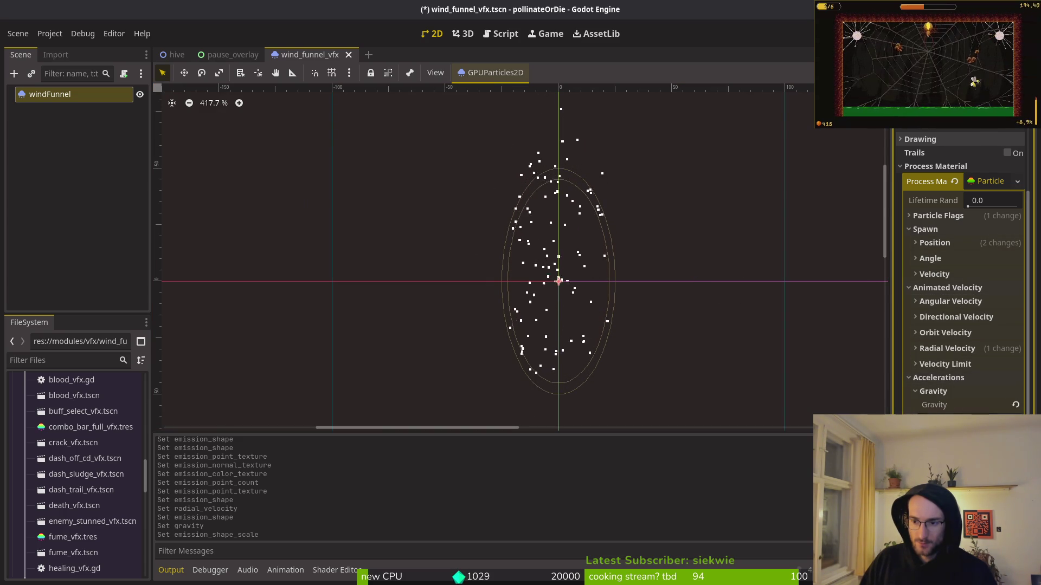
pyautogui.press('Return')
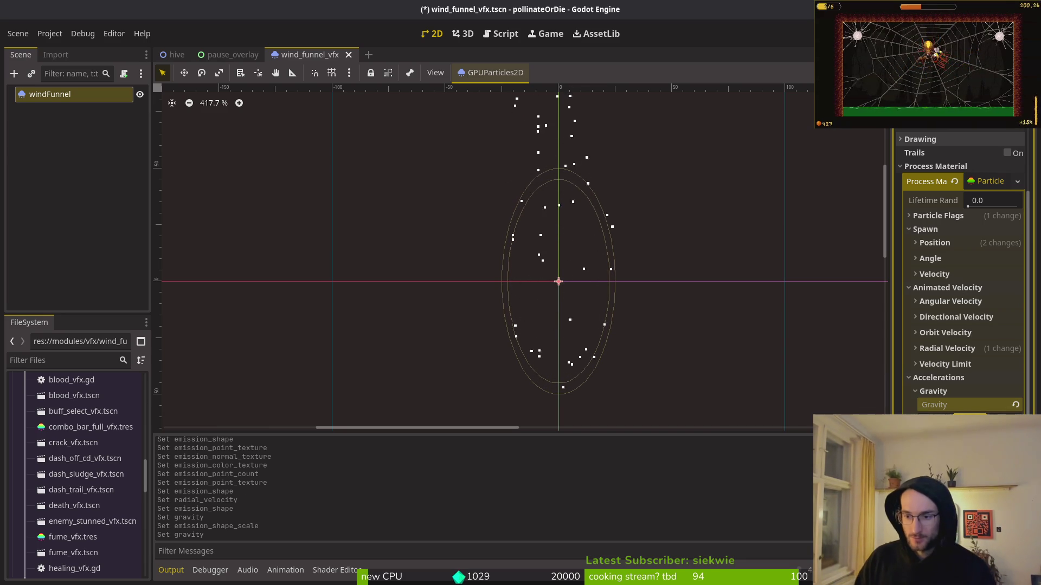
pyautogui.scroll(-4, 563, 275)
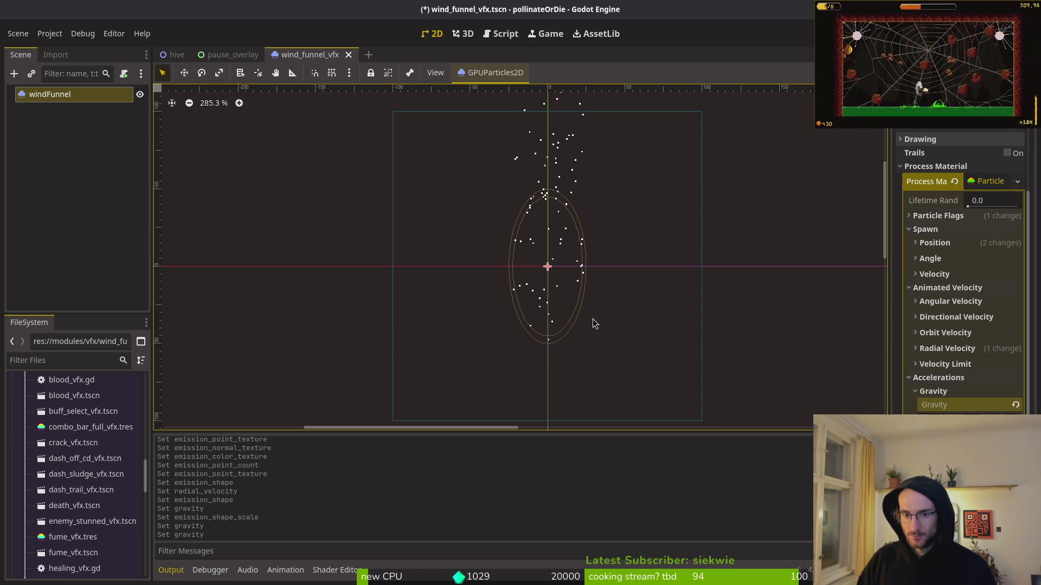
pyautogui.scroll(-3, 573, 293)
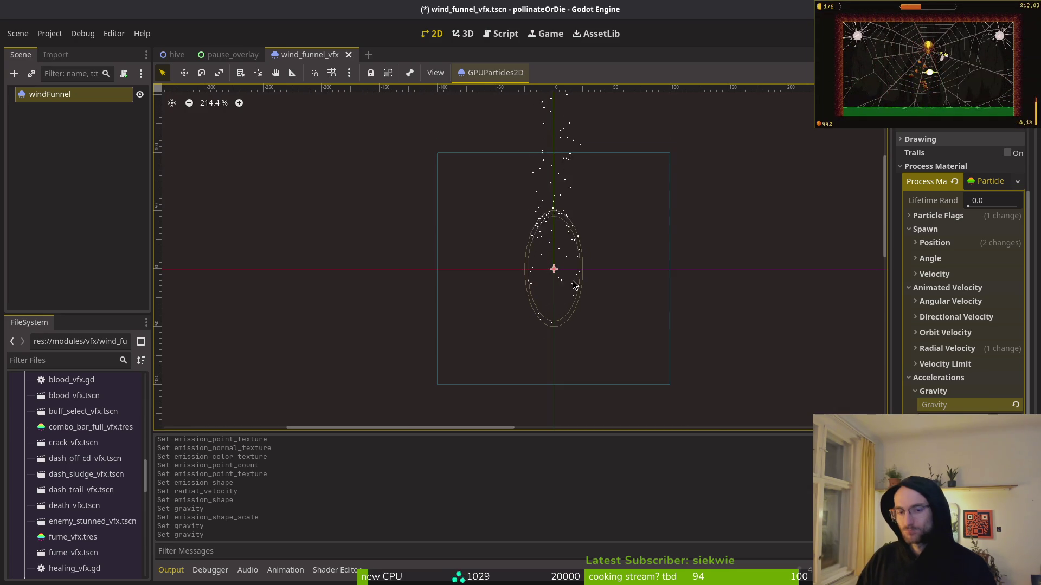
pyautogui.click(959, 378)
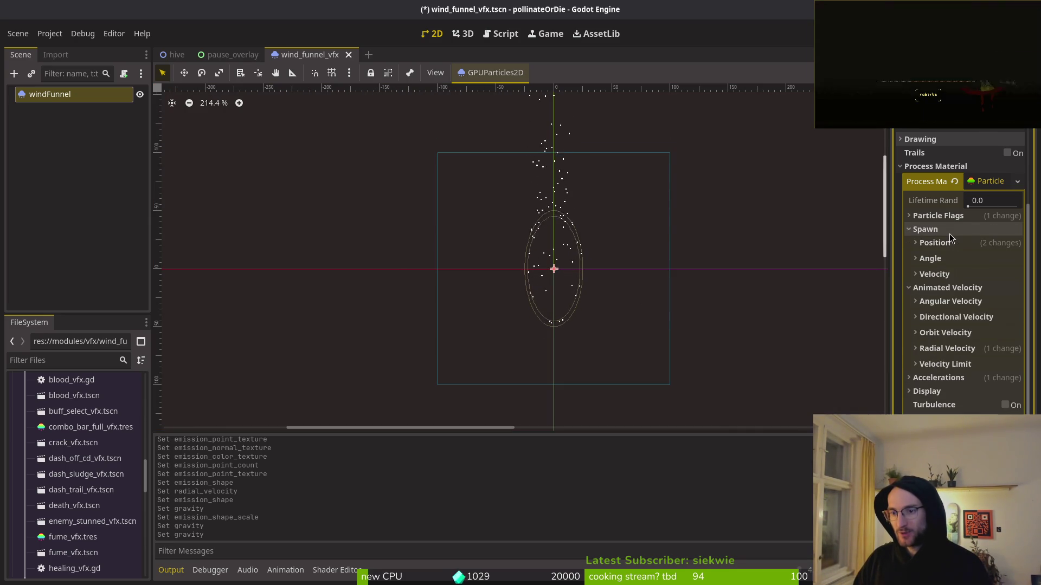
pyautogui.click(948, 230)
pyautogui.click(943, 230)
# Change the emission shape from Ring to Sphere, keeping Shape Scale x at 0.5 after trying 1
pyautogui.click(934, 243)
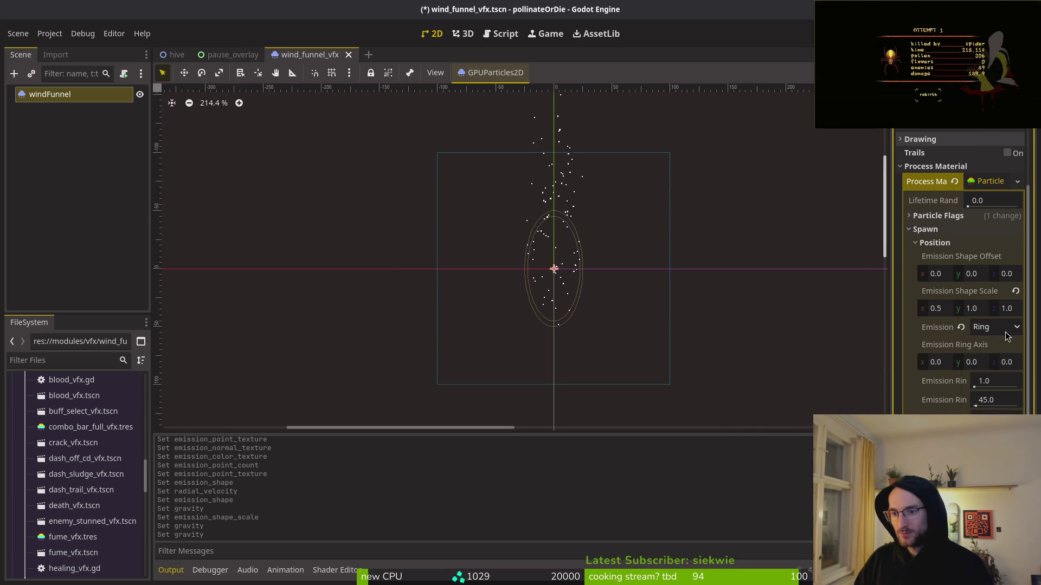
pyautogui.click(1006, 329)
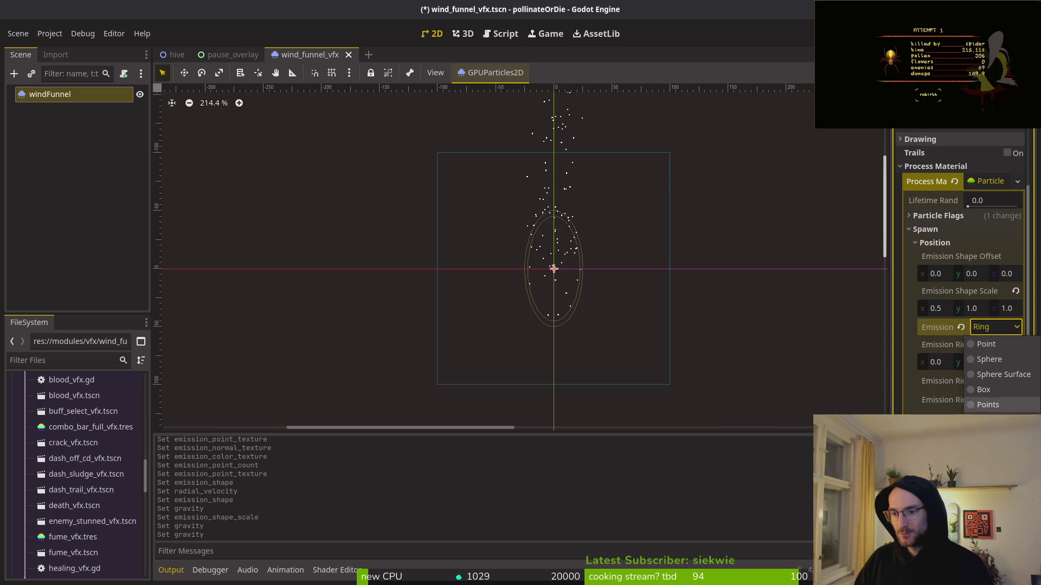
pyautogui.click(1010, 362)
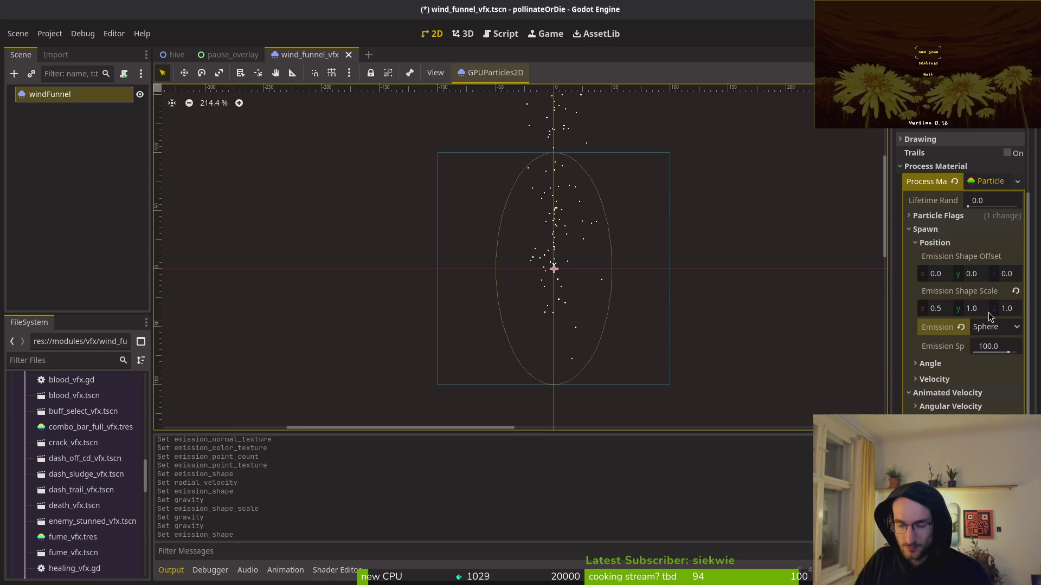
pyautogui.click(943, 307)
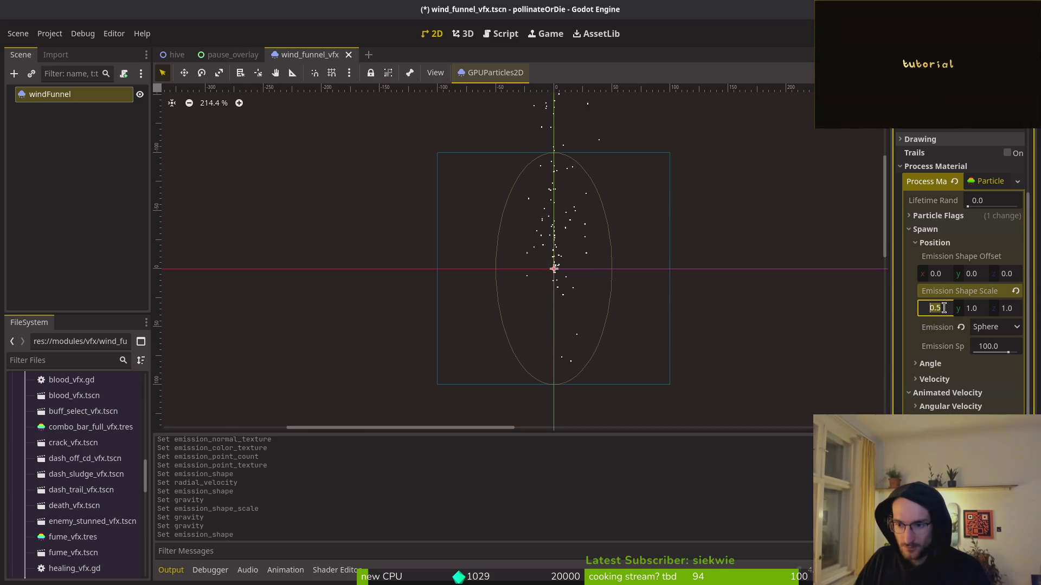
pyautogui.write('1')
pyautogui.press('Return')
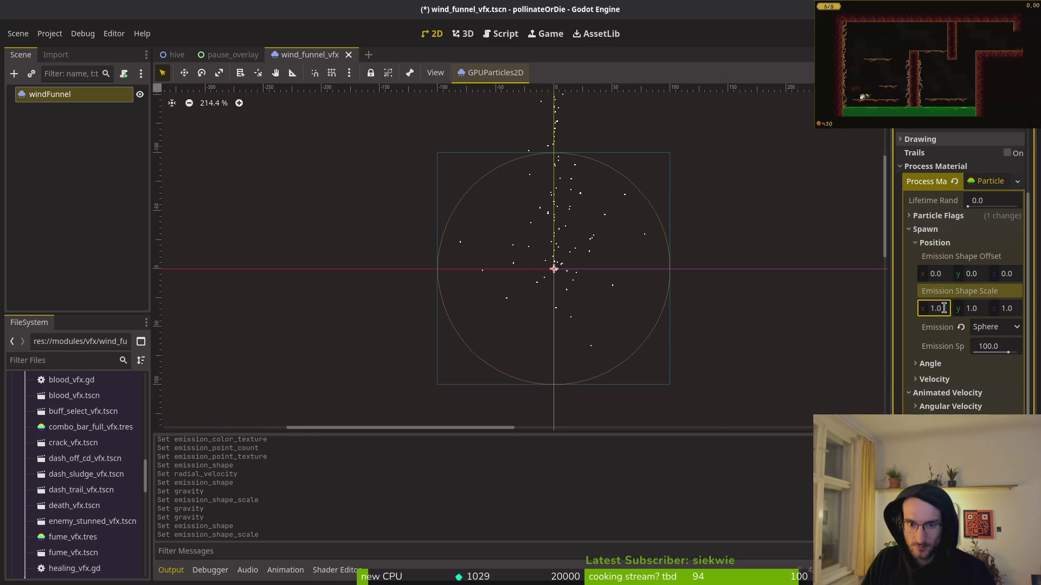
pyautogui.click(943, 308)
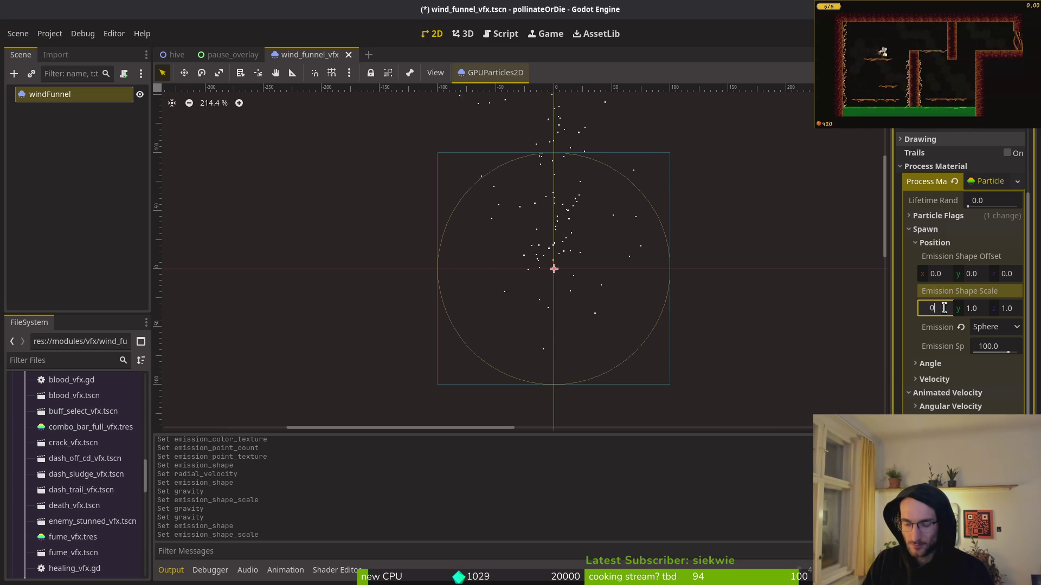
pyautogui.write('.5')
pyautogui.press('Return')
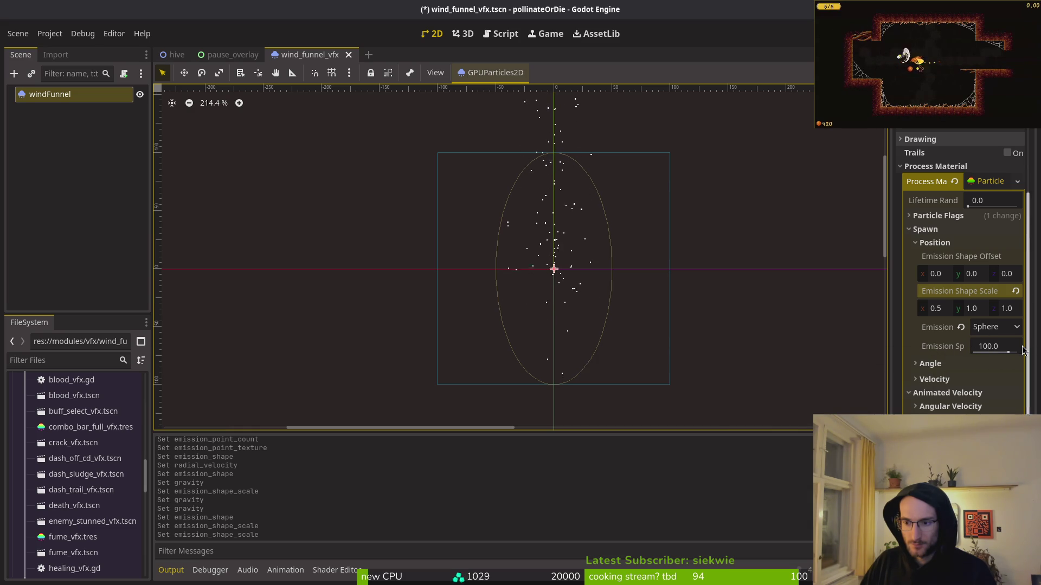
# Save the wind funnel scene and switch to the hive level
pyautogui.scroll(-3, 569, 282)
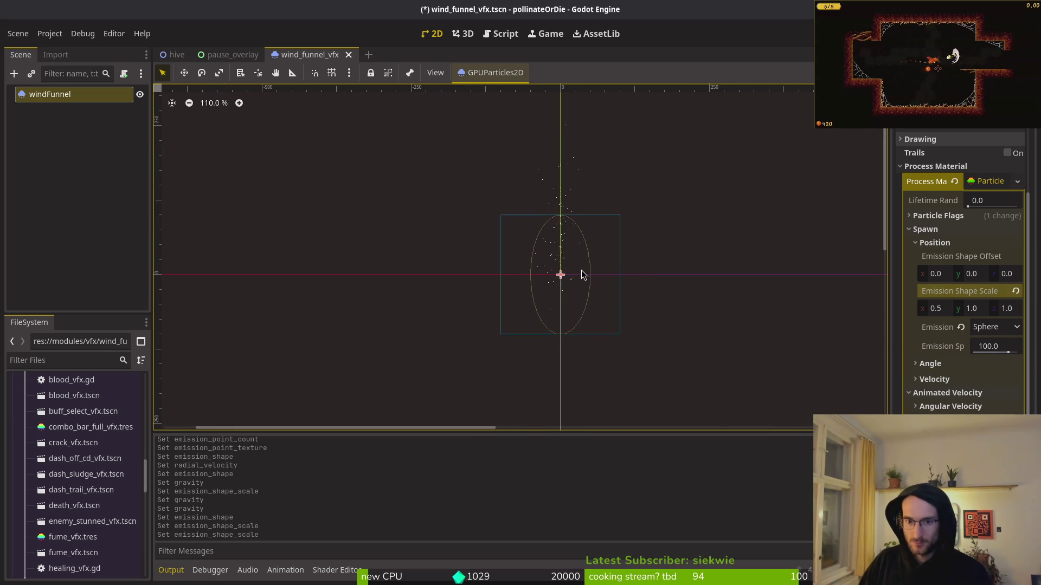
pyautogui.scroll(4, 563, 279)
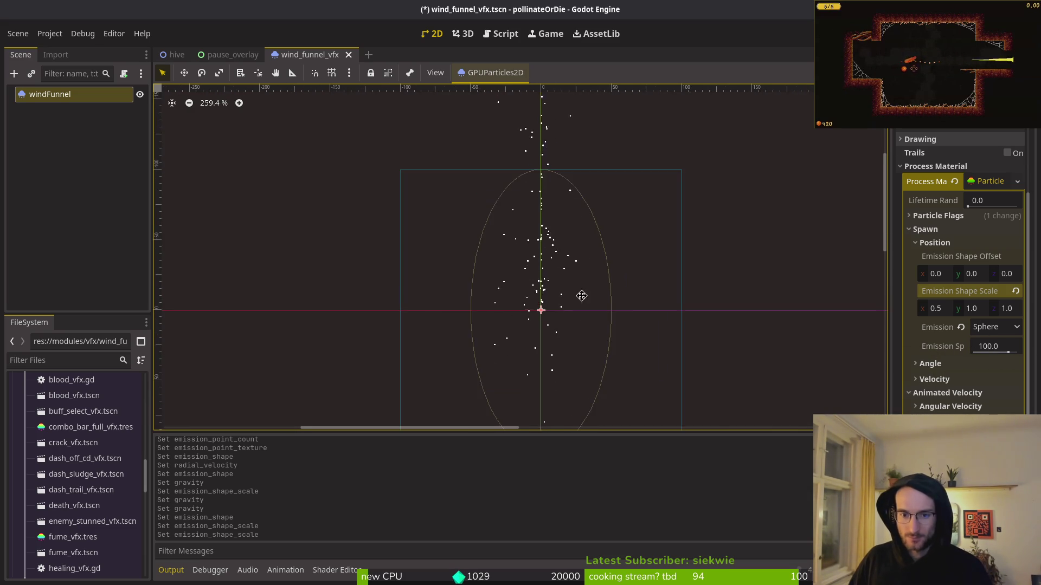
pyautogui.hotkey('ctrl', 's')
pyautogui.click(175, 54)
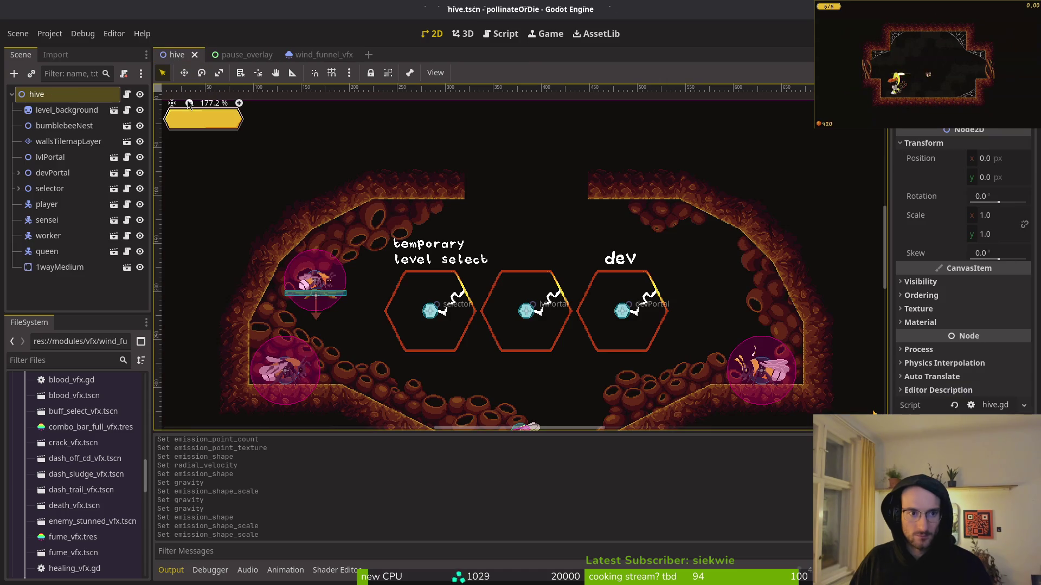
# Drag wind_funnel_vfx.tscn into the hive scene and set its x position to 384
pyautogui.click(76, 307)
pyautogui.scroll(-5, 87, 471)
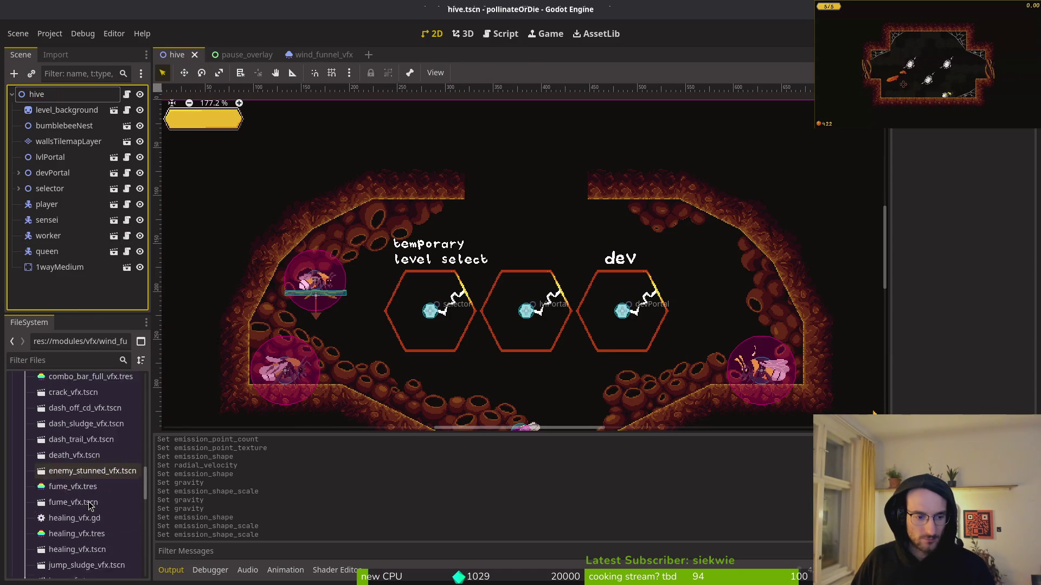
pyautogui.scroll(-8, 88, 477)
pyautogui.moveTo(86, 503)
pyautogui.mouseDown()
pyautogui.moveTo(62, 362)
pyautogui.moveTo(525, 243)
pyautogui.moveTo(535, 251)
pyautogui.moveTo(521, 249)
pyautogui.mouseUp()
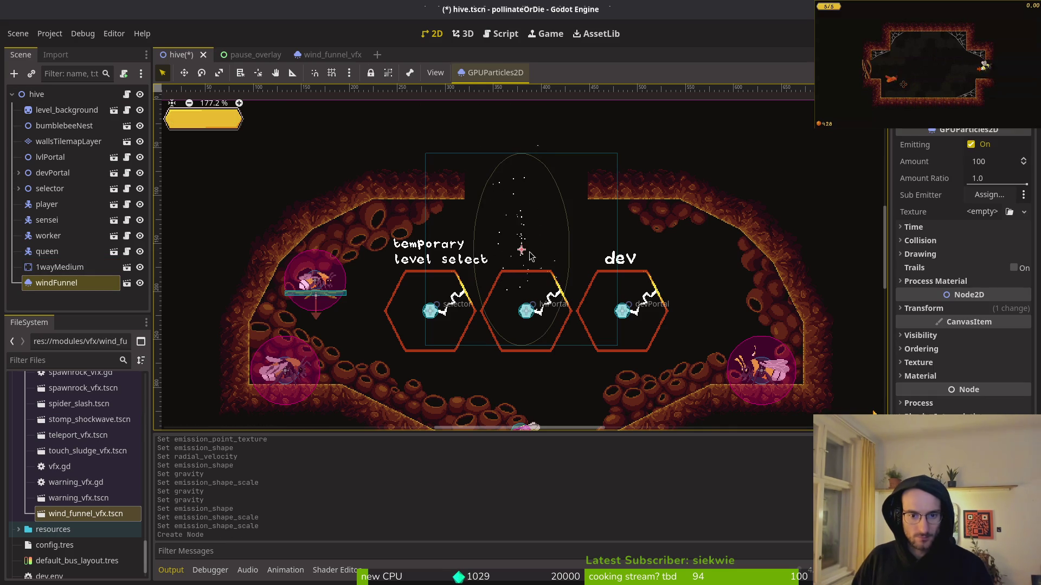
pyautogui.click(1000, 308)
pyautogui.click(982, 325)
pyautogui.write('384')
pyautogui.press('Return')
# Set the funnel emitter's particle Amount to 200
pyautogui.scroll(-2, 530, 277)
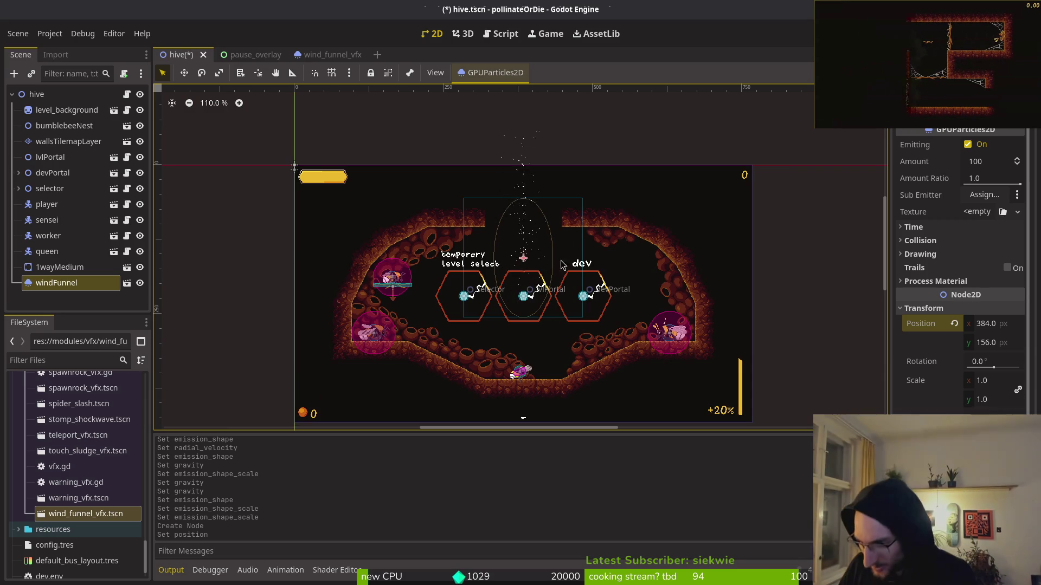
pyautogui.scroll(2, 544, 249)
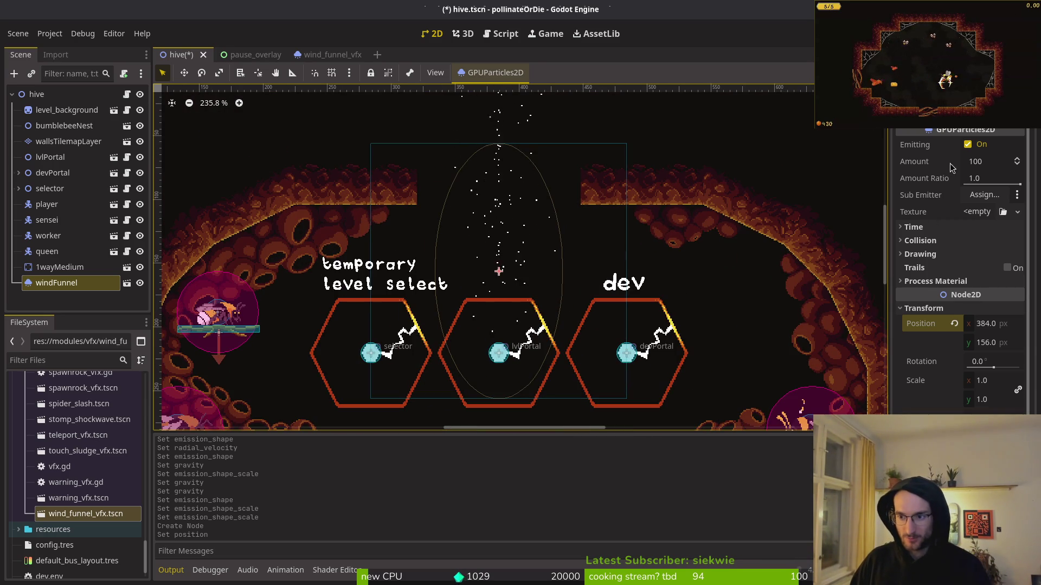
pyautogui.click(981, 163)
pyautogui.write('200')
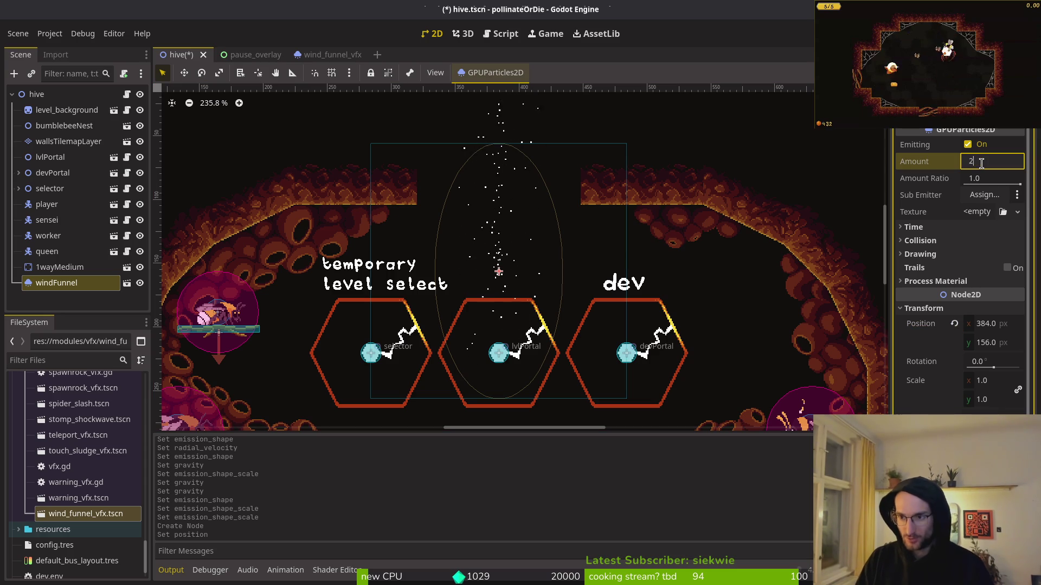
pyautogui.press('Return')
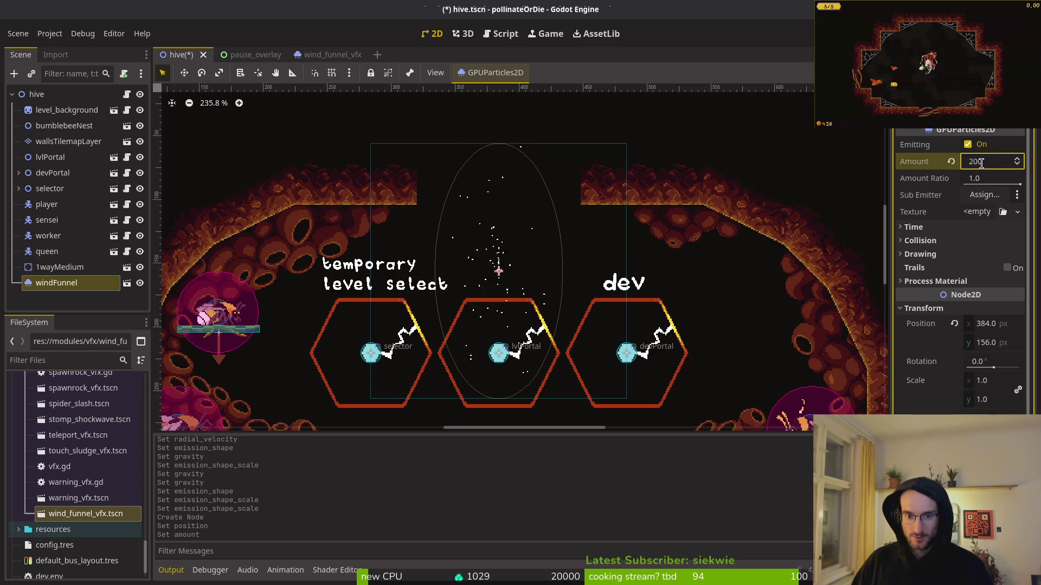
# Collapse the transform settings and return to the wind funnel scene
pyautogui.click(501, 272)
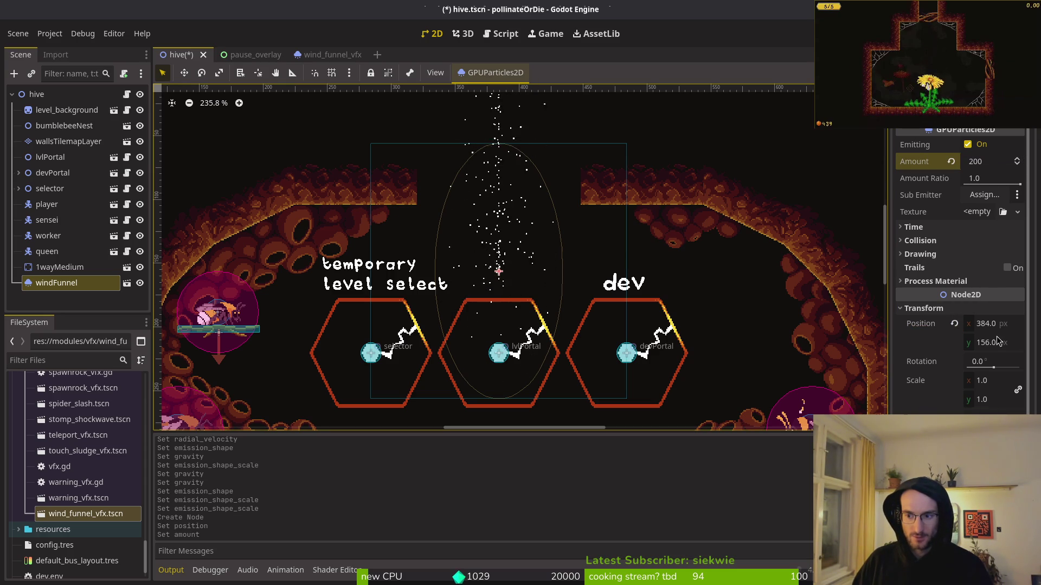
pyautogui.click(924, 308)
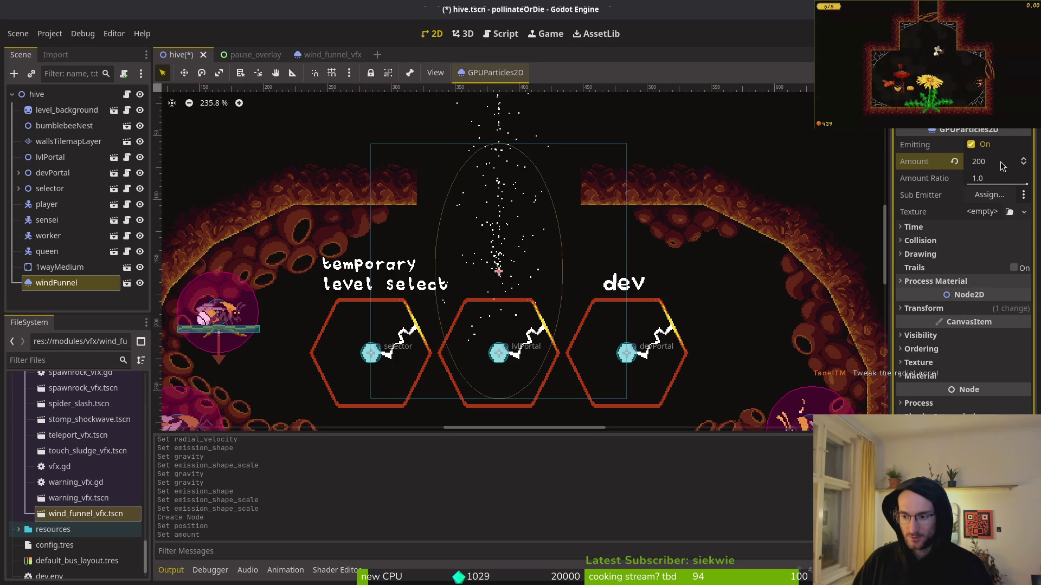
pyautogui.click(940, 313)
pyautogui.click(940, 313)
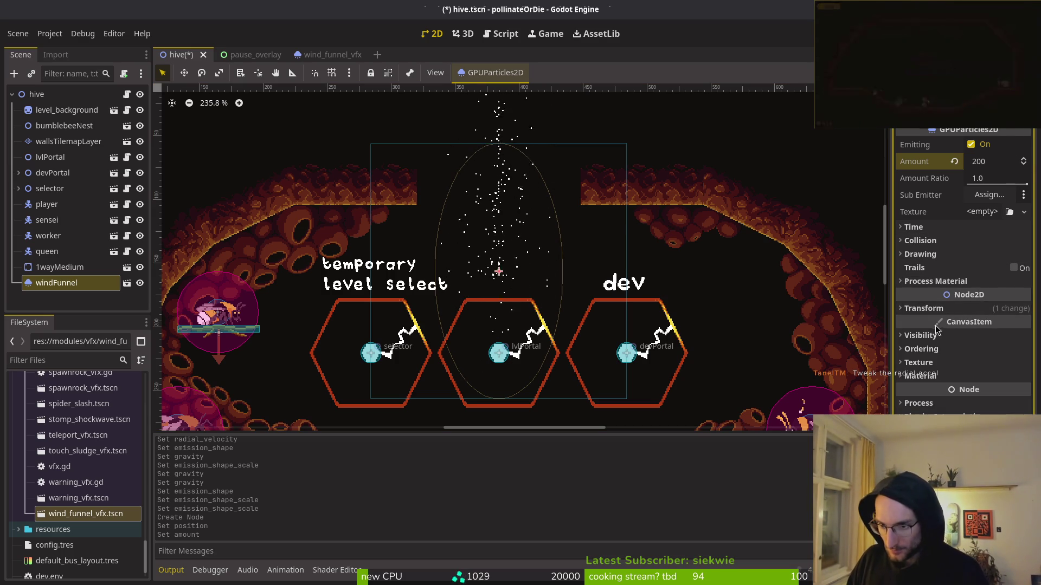
pyautogui.click(332, 54)
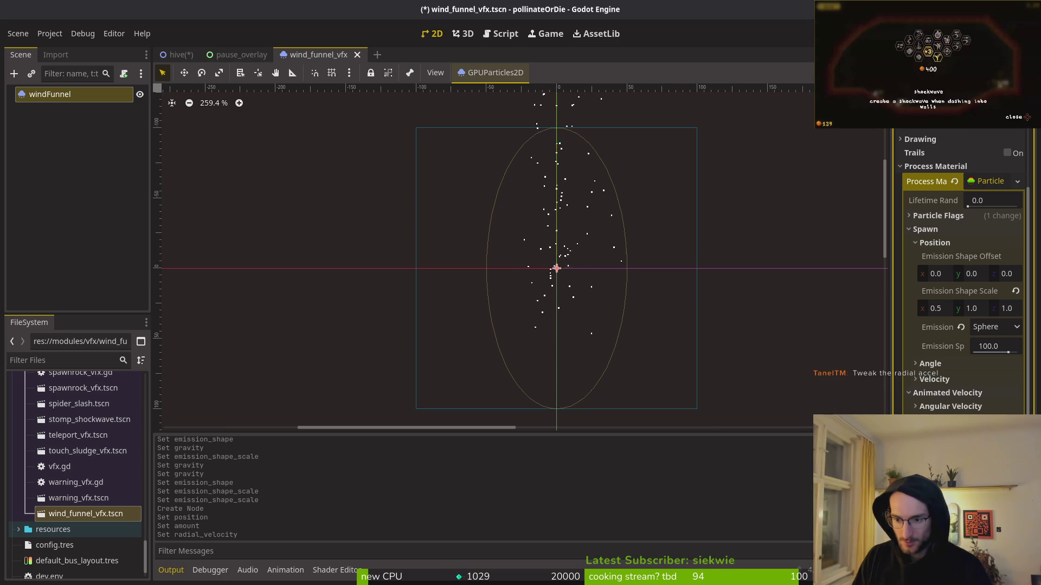
# Enter two new Radial Velocity values for the wind funnel's process material
pyautogui.press('Return')
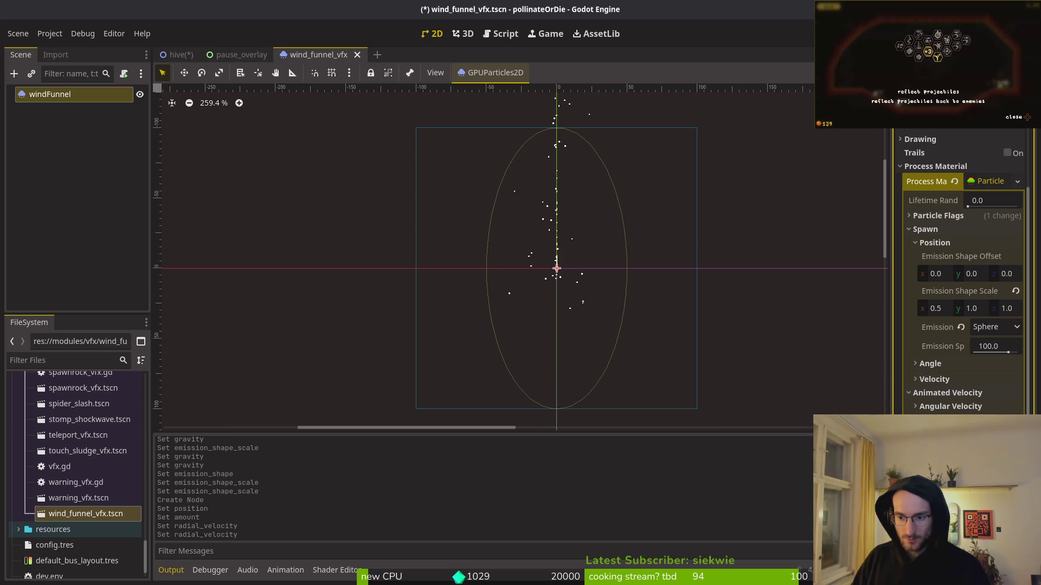
pyautogui.press('Return')
pyautogui.scroll(3, 575, 271)
pyautogui.scroll(-1, 631, 270)
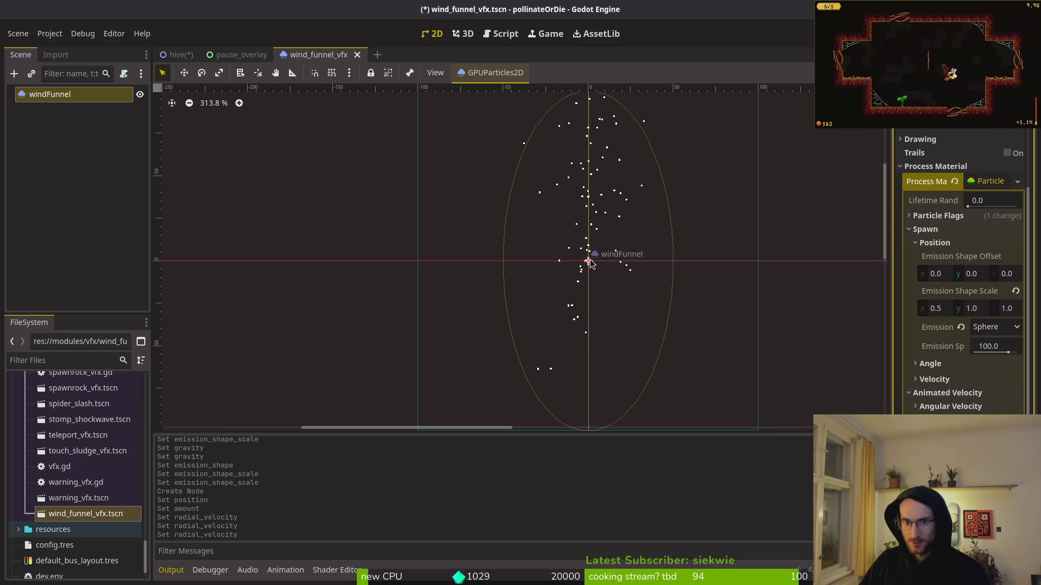
# Set the sphere Emission Shape Scale x to 1.0 so particles spawn from a full circle
pyautogui.click(949, 309)
pyautogui.write('1')
pyautogui.press('Return')
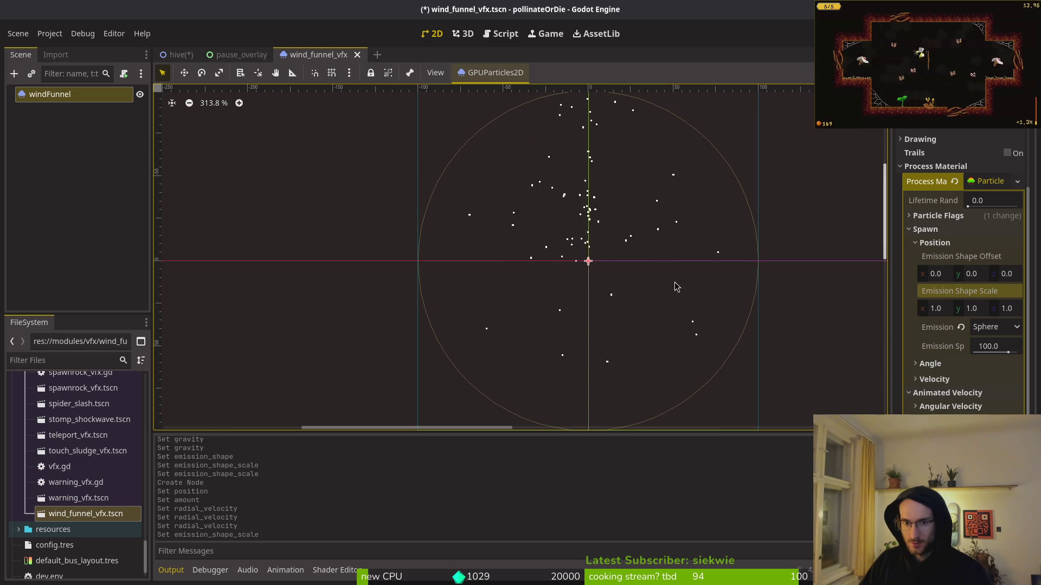
pyautogui.scroll(-2, 664, 259)
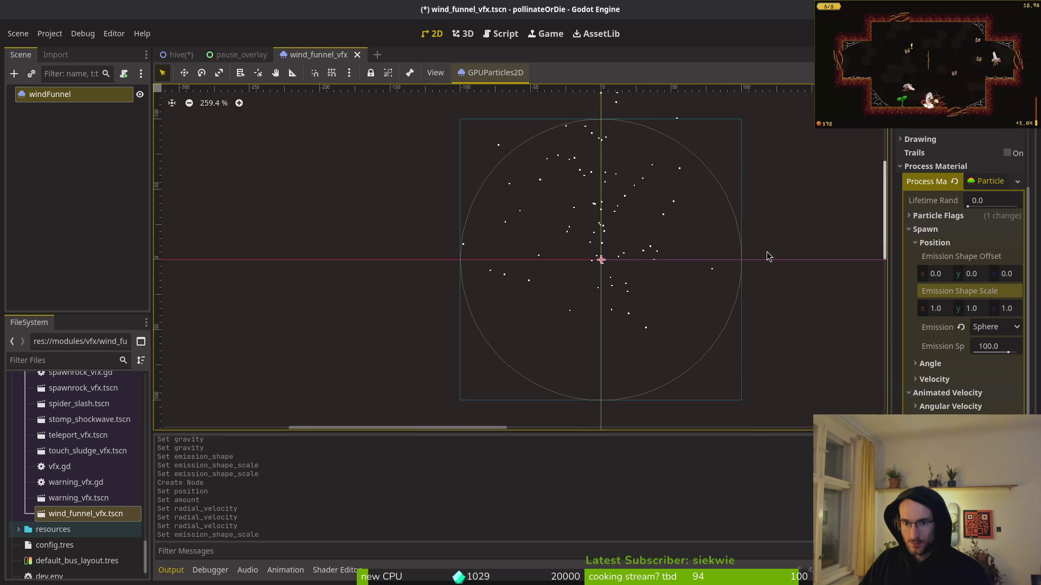
pyautogui.click(1014, 328)
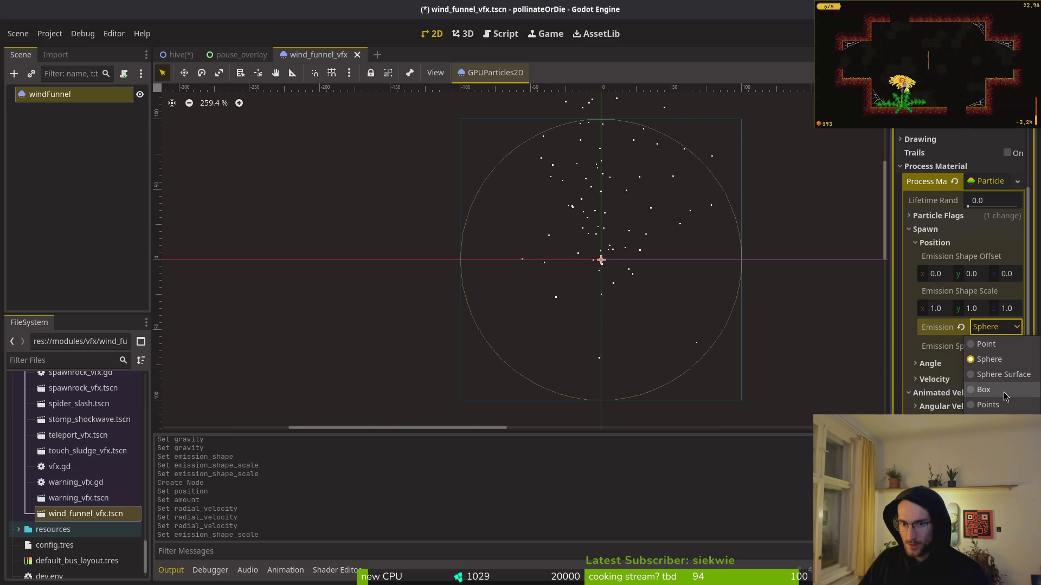
# Switch the emission shape to Box with extents x 100 and y 25
pyautogui.click(1003, 391)
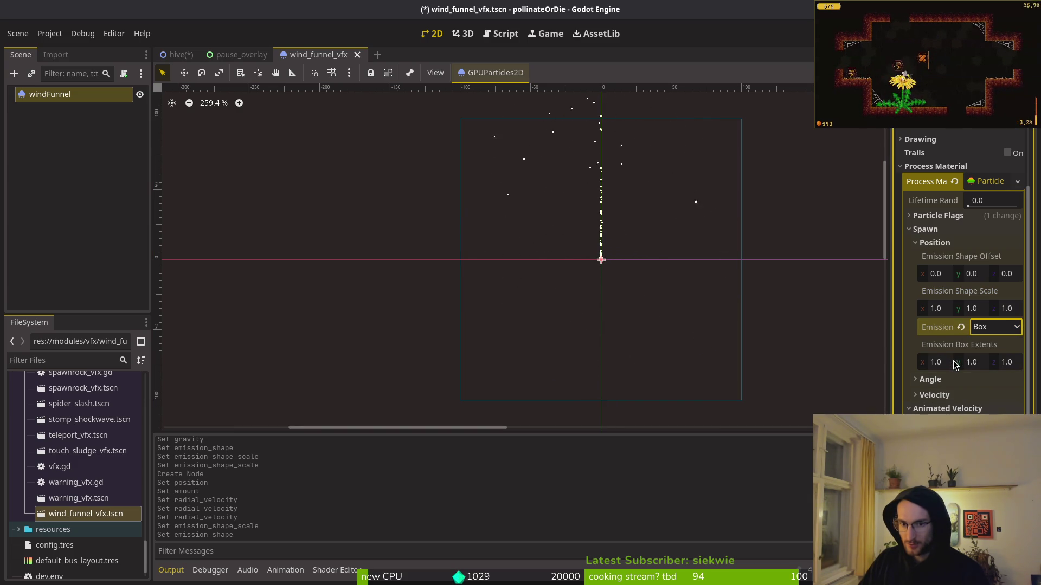
pyautogui.click(937, 363)
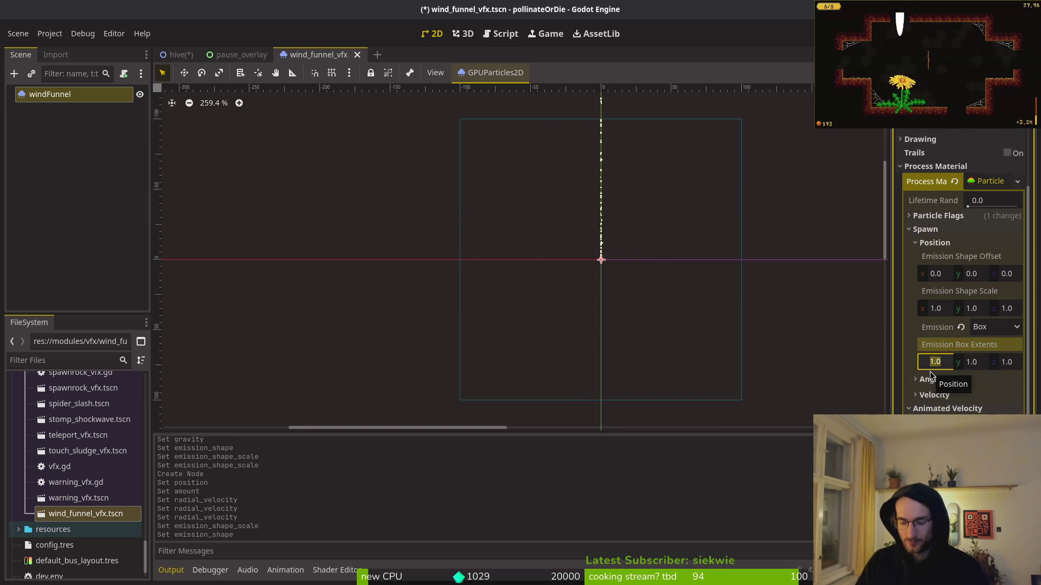
pyautogui.write('100')
pyautogui.press('Tab')
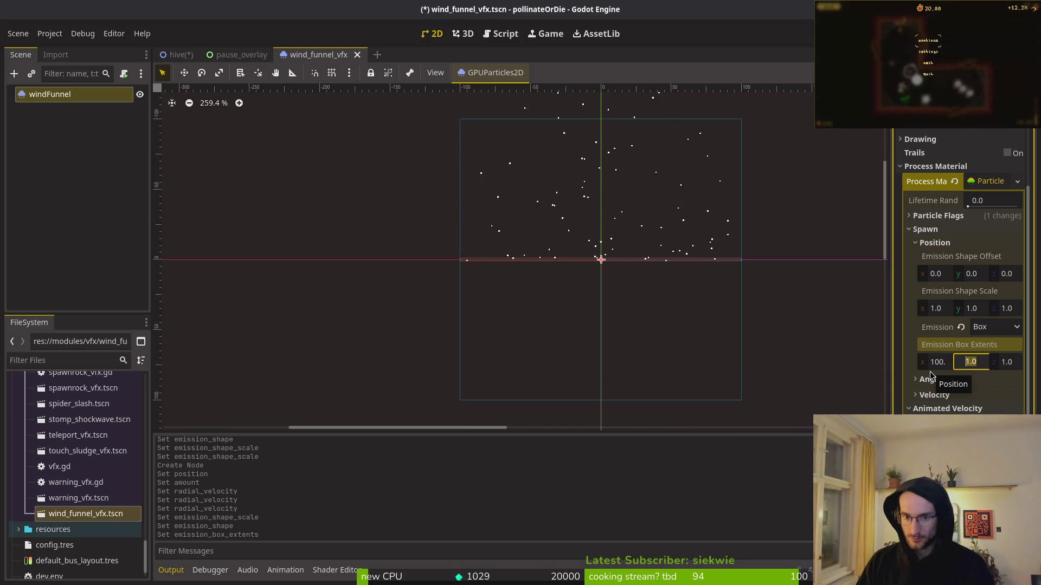
pyautogui.write('25')
pyautogui.press('Return')
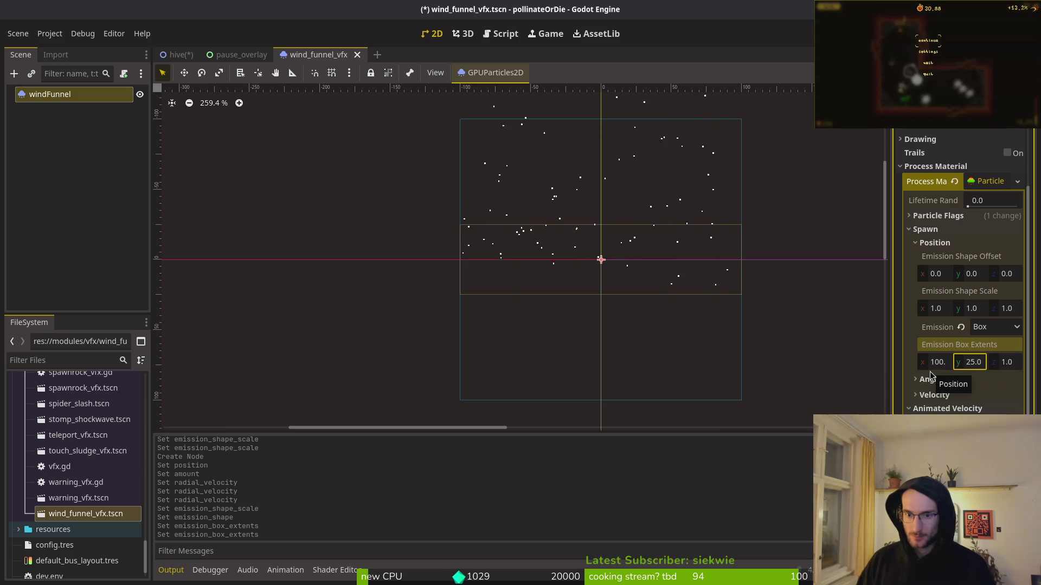
pyautogui.scroll(-7, 691, 307)
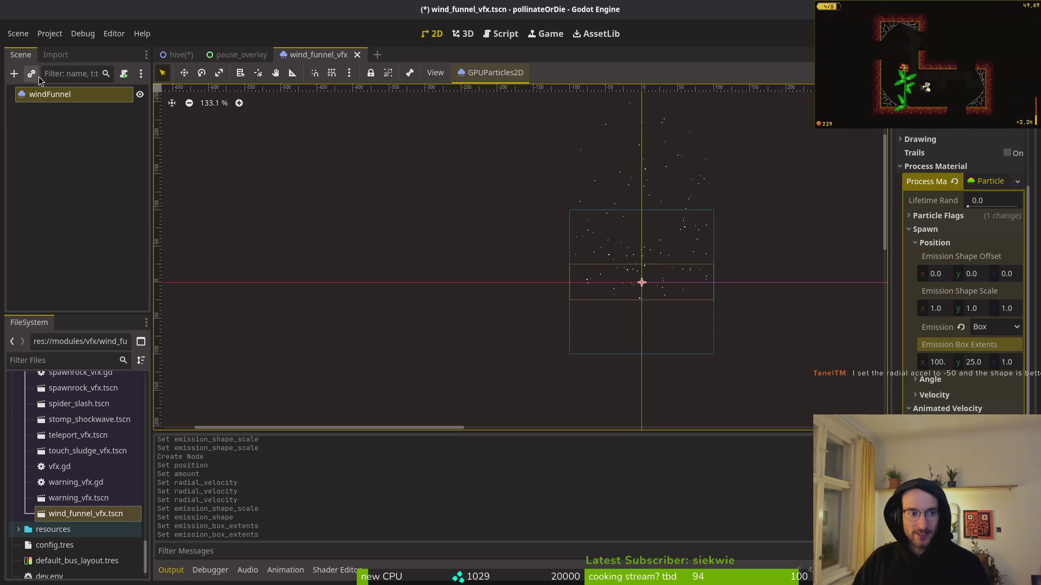
pyautogui.click(49, 94)
# Add a Node2D and make it the scene root above windFunnel
pyautogui.hotkey('ctrl', 'a')
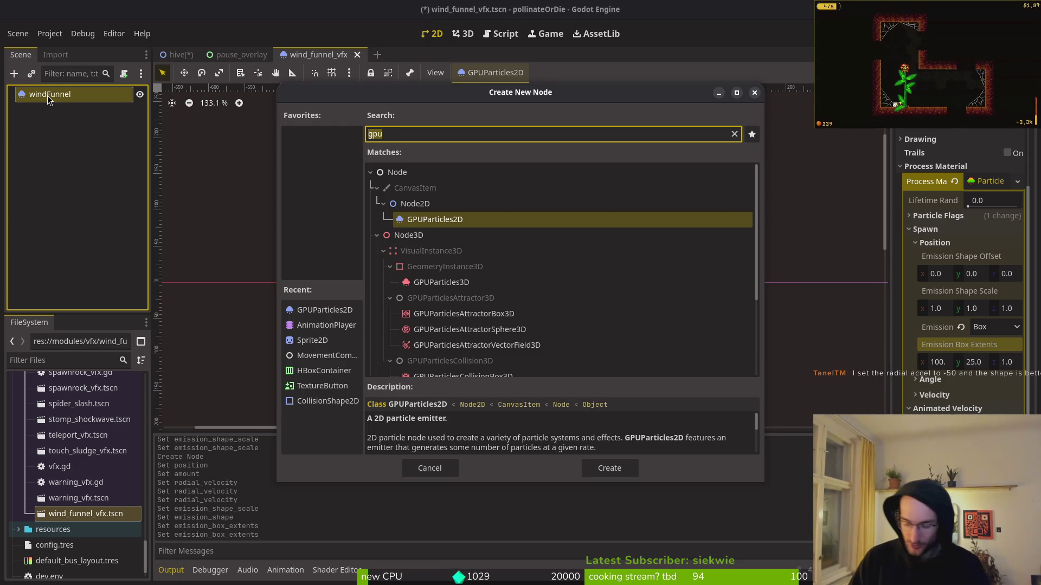
pyautogui.write('node2d')
pyautogui.press('Return')
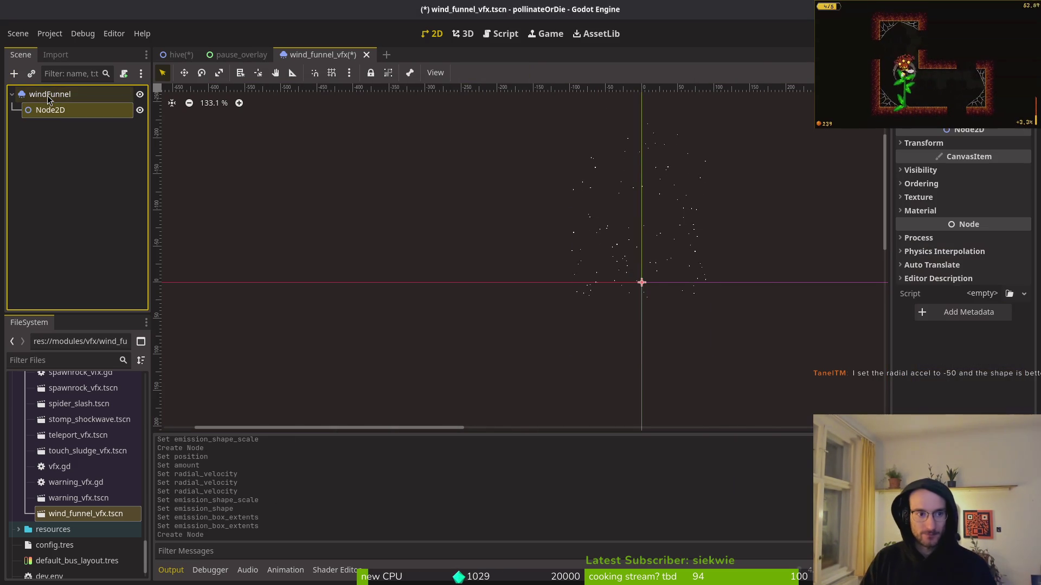
pyautogui.rightClick(49, 108)
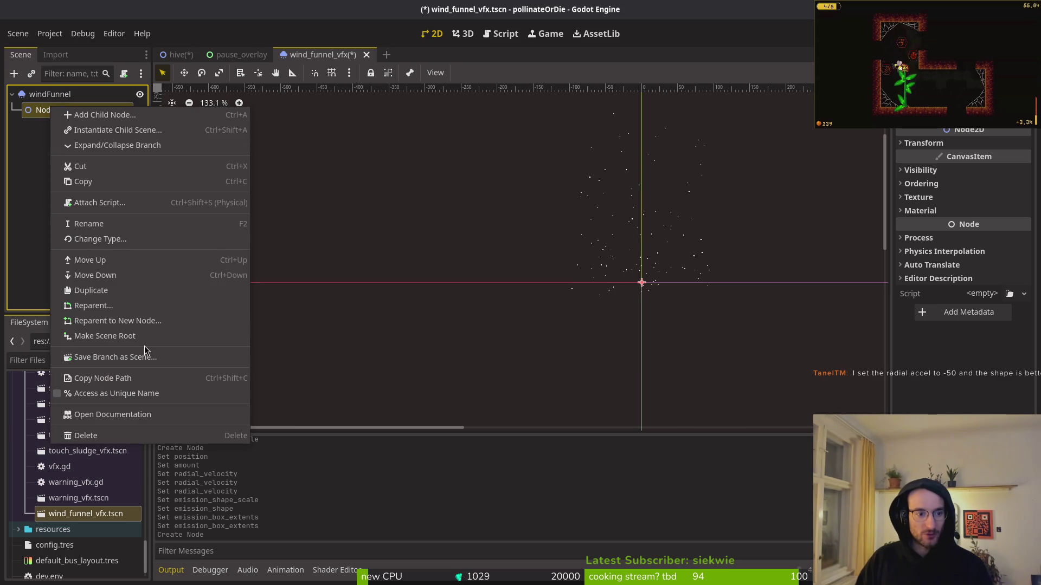
pyautogui.click(109, 335)
# Add a GPUParticles2D child under the Node2D root beside windFunnel
pyautogui.click(56, 110)
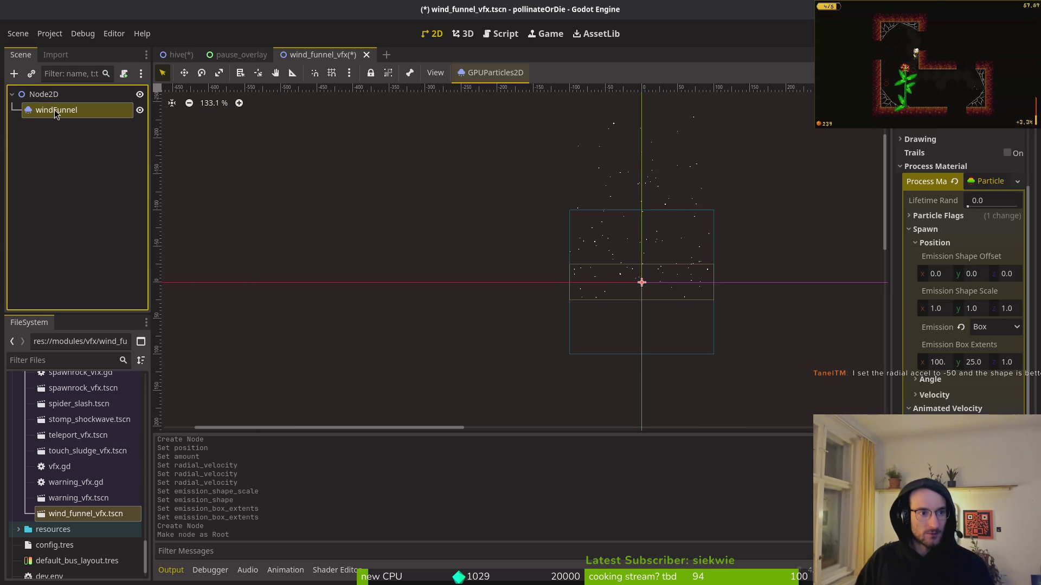
pyautogui.click(49, 94)
pyautogui.click(57, 110)
pyautogui.click(39, 95)
pyautogui.hotkey('ctrl', 'a')
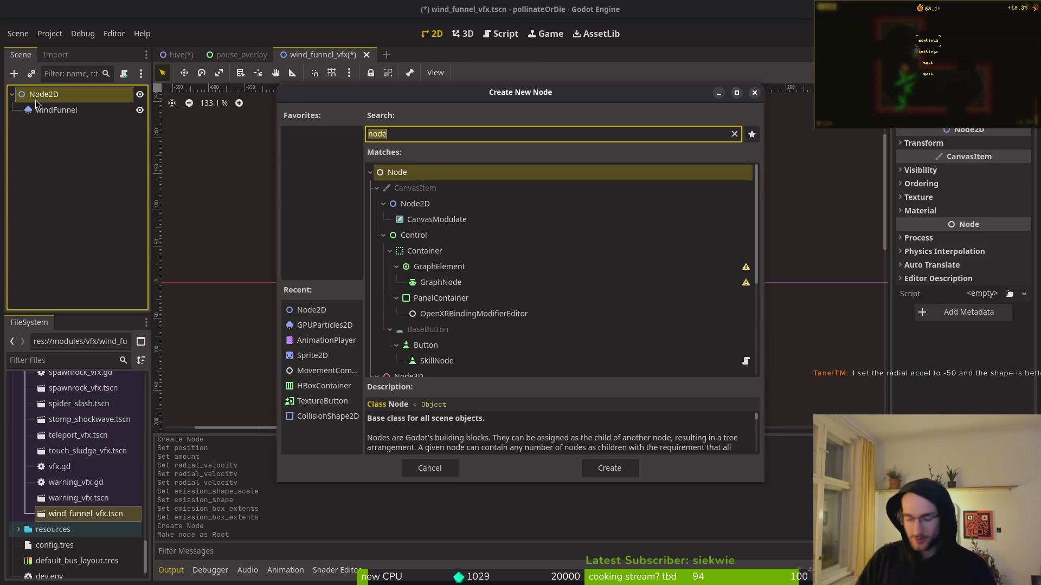
pyautogui.write('gpu')
pyautogui.press('Return')
pyautogui.click(55, 111)
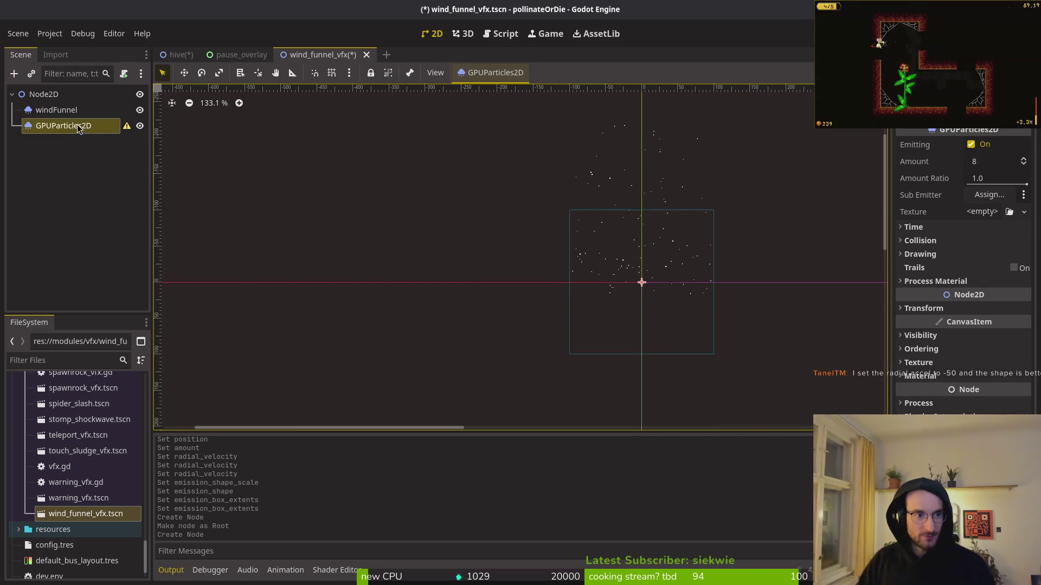
# Copy the value of windFunnel's Process Material
pyautogui.click(935, 281)
pyautogui.scroll(-3, 954, 244)
pyautogui.click(921, 226)
pyautogui.rightClick(931, 183)
pyautogui.click(931, 183)
pyautogui.rightClick(929, 177)
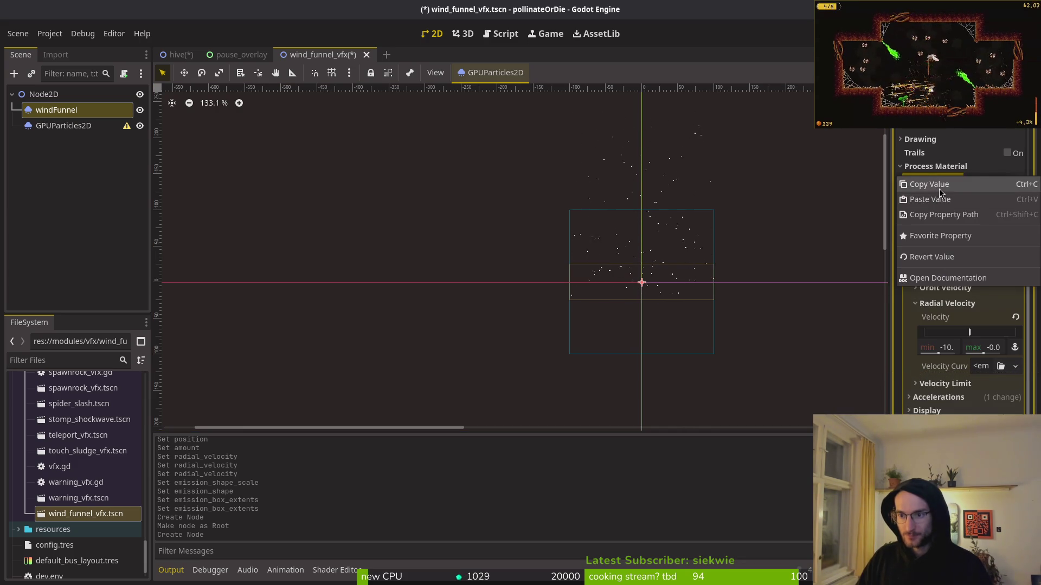
pyautogui.click(930, 190)
# Paste that material into the new GPUParticles2D's empty Process Material slot
pyautogui.click(63, 126)
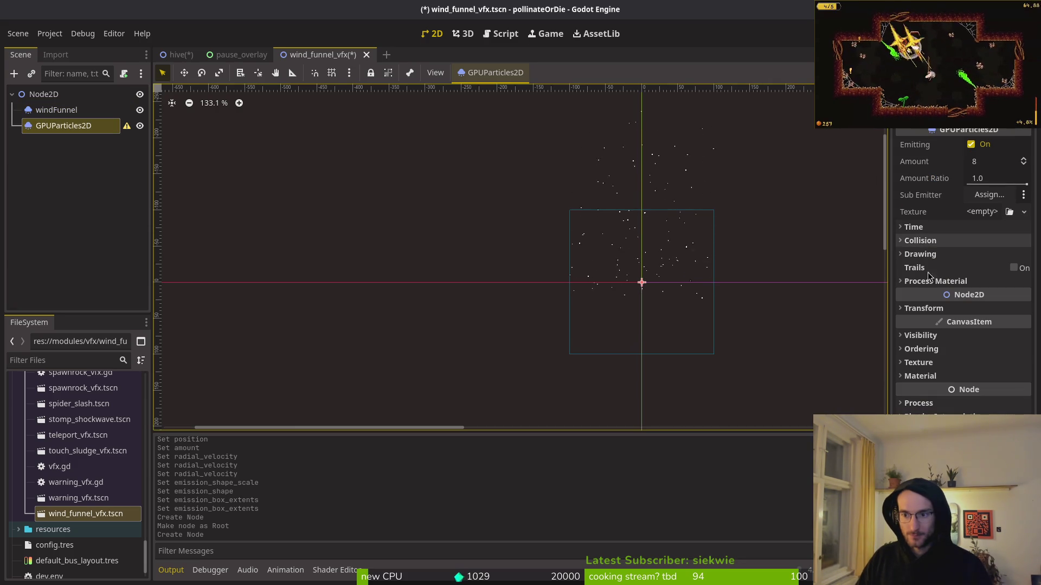
pyautogui.click(916, 285)
pyautogui.rightClick(905, 296)
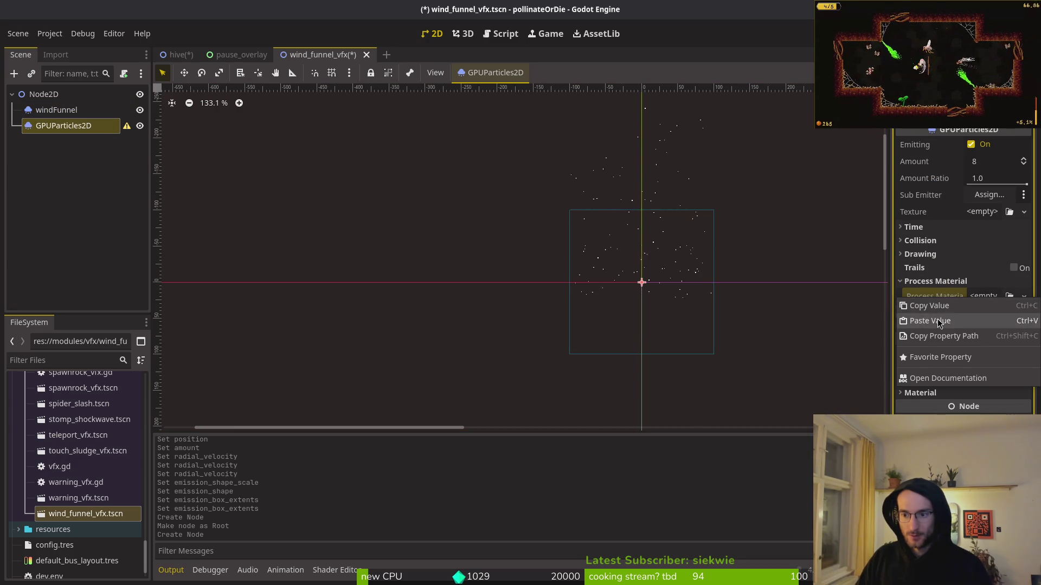
pyautogui.click(916, 318)
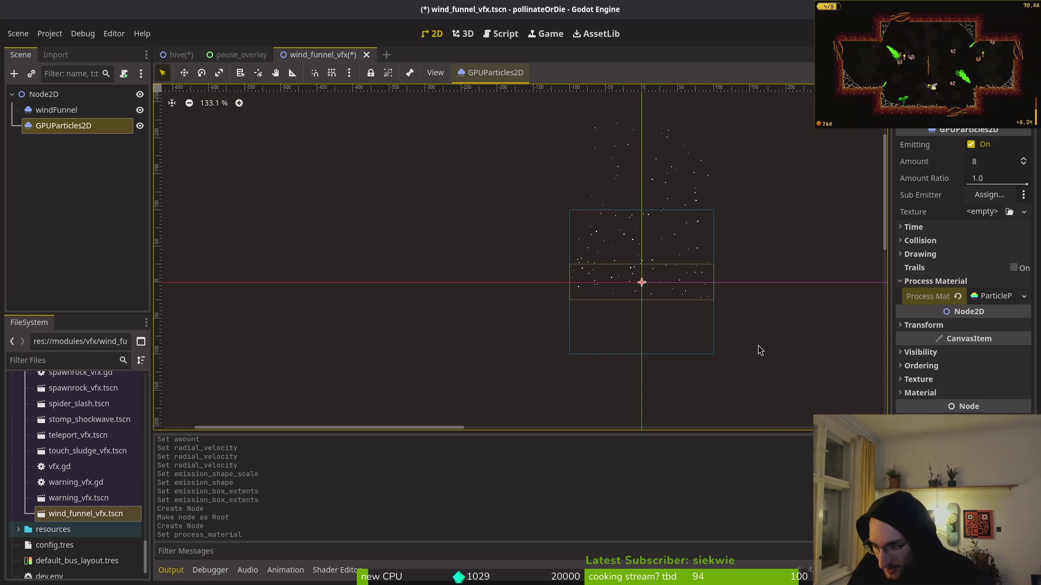
pyautogui.click(948, 281)
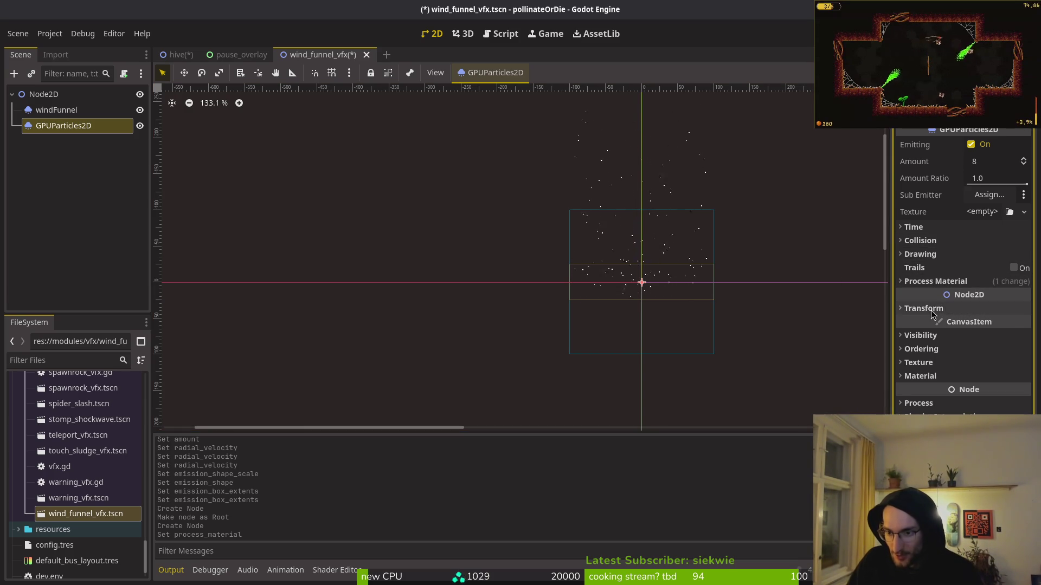
pyautogui.click(943, 282)
pyautogui.click(57, 110)
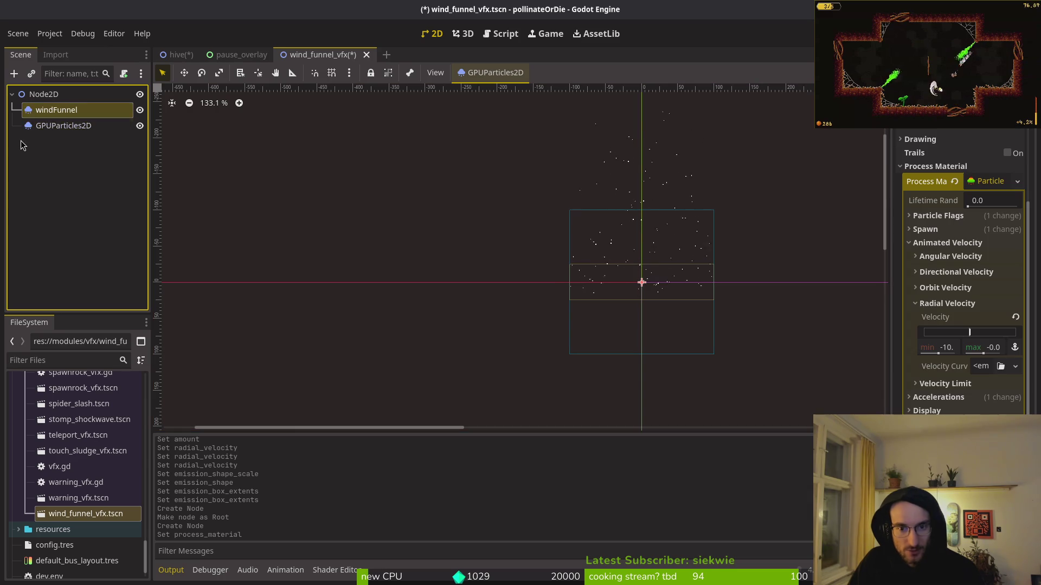
# Hide the copied GPUParticles2D and drag windFunnel's Radial Velocity slider to narrow the column
pyautogui.click(140, 126)
pyautogui.scroll(3, 938, 329)
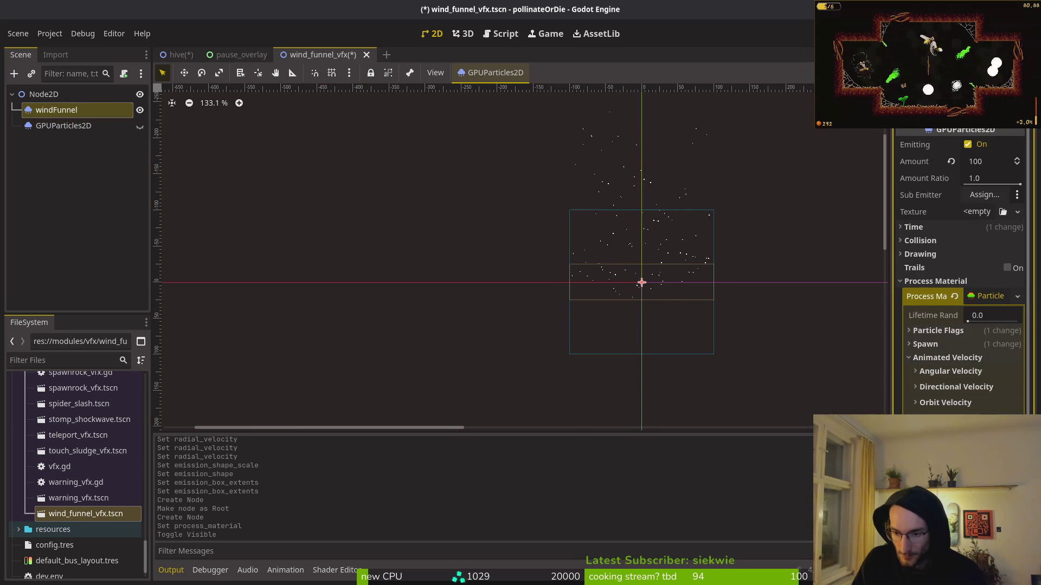
pyautogui.moveTo(992, 434); pyautogui.dragTo(1003, 434)
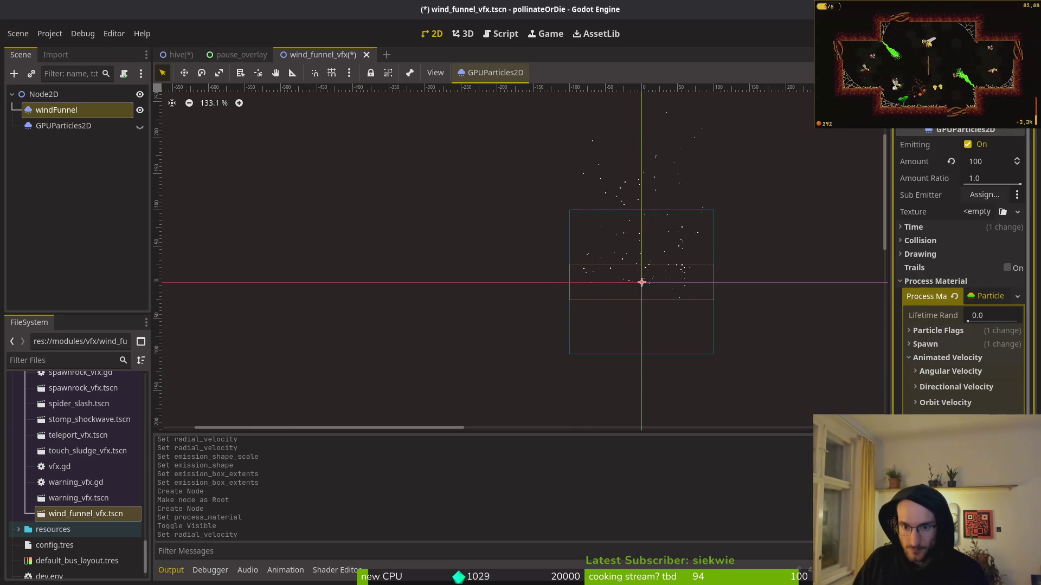
pyautogui.scroll(8, 649, 294)
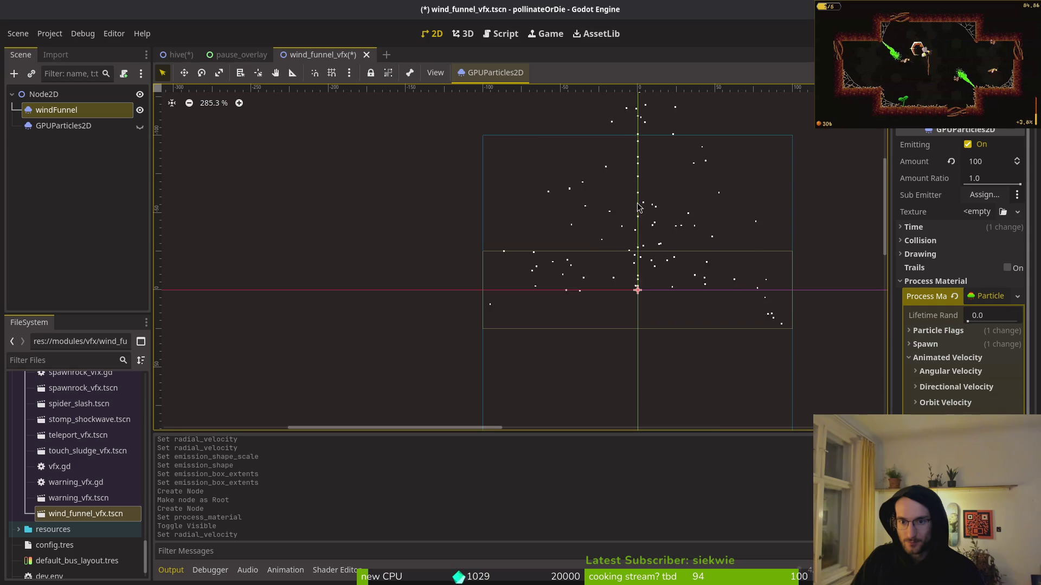
pyautogui.scroll(-1, 597, 243)
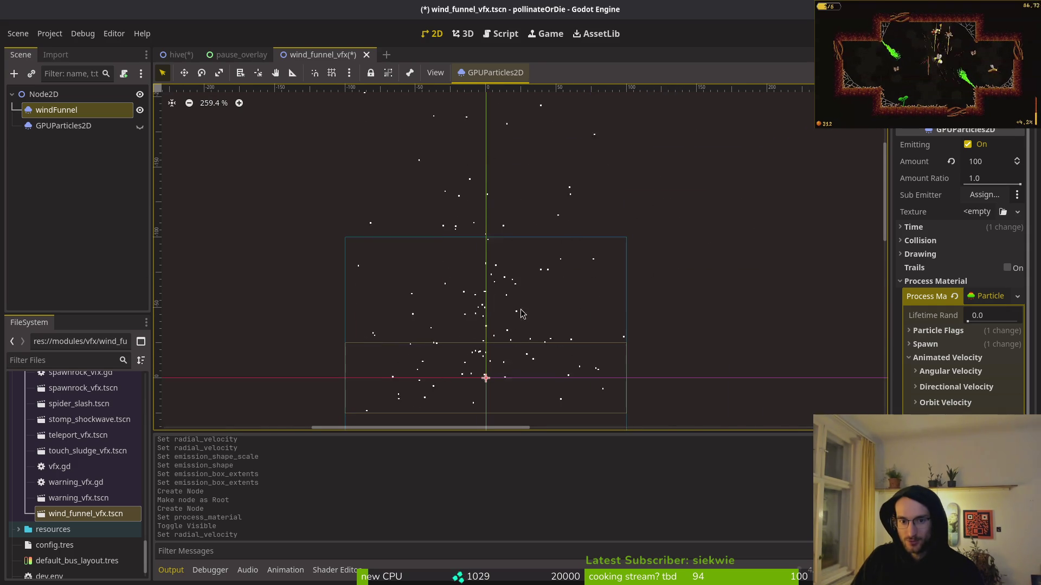
pyautogui.moveTo(563, 329); pyautogui.dragTo(561, 309)
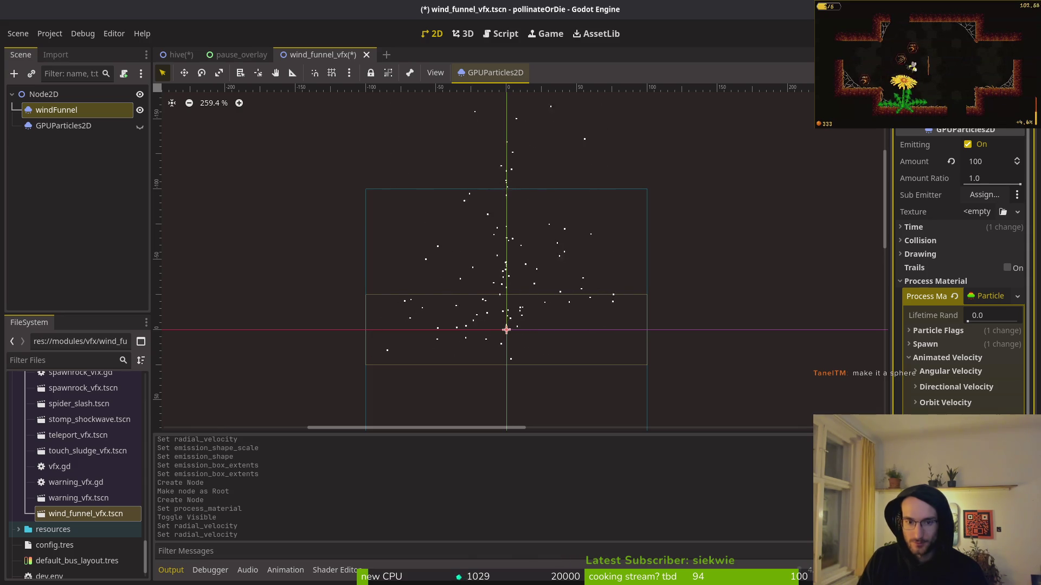
pyautogui.scroll(-4, 539, 332)
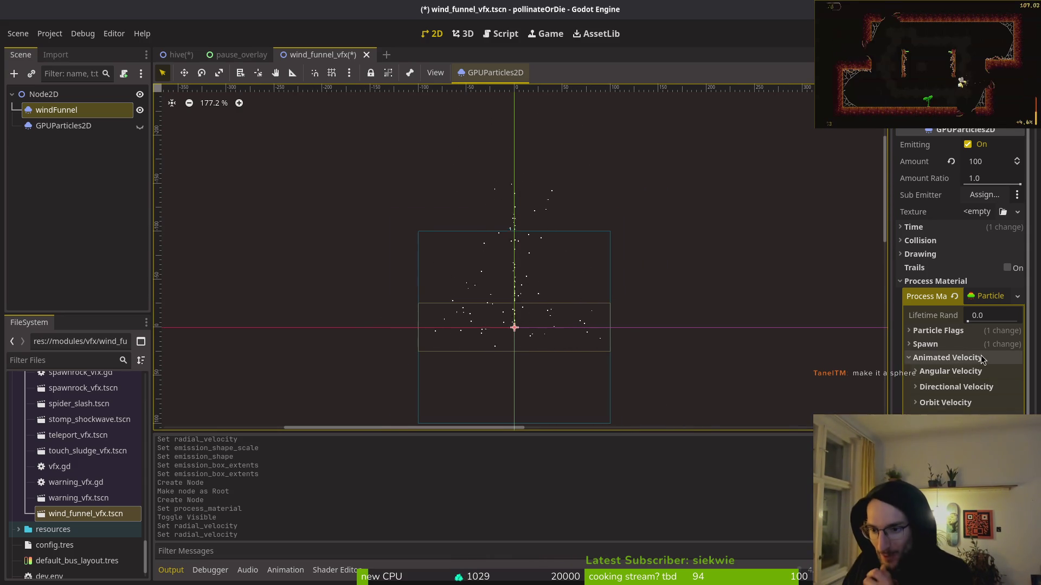
# Set the wind funnel's emission shape to Sphere under Spawn > Position
pyautogui.click(943, 347)
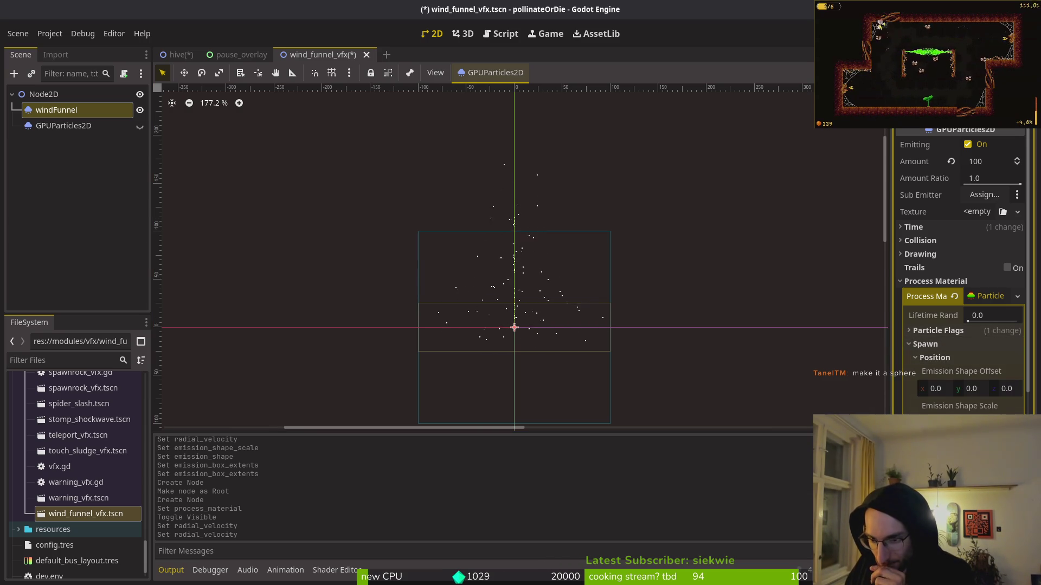
pyautogui.press('Return')
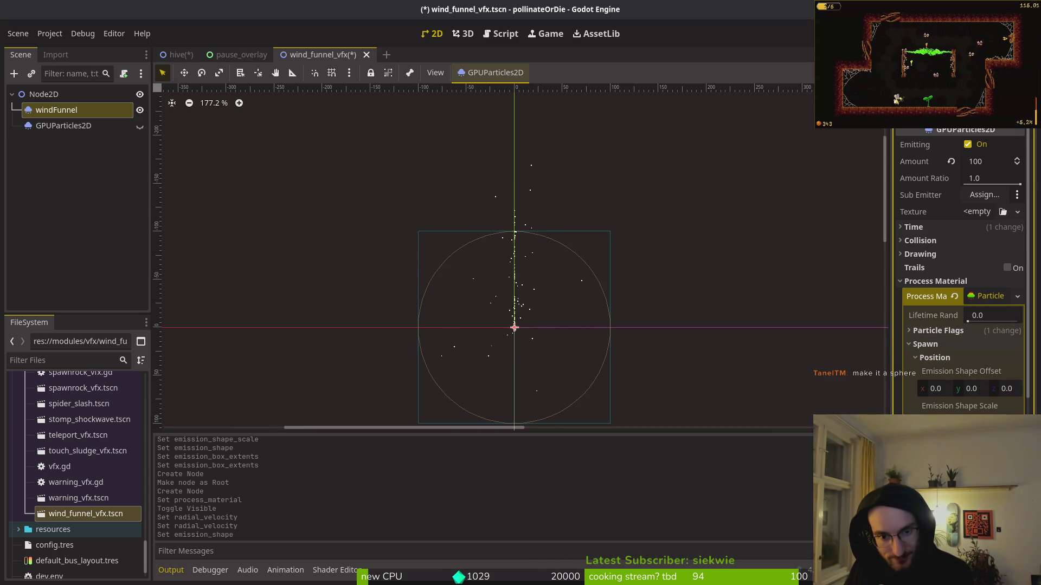
pyautogui.scroll(9, 519, 307)
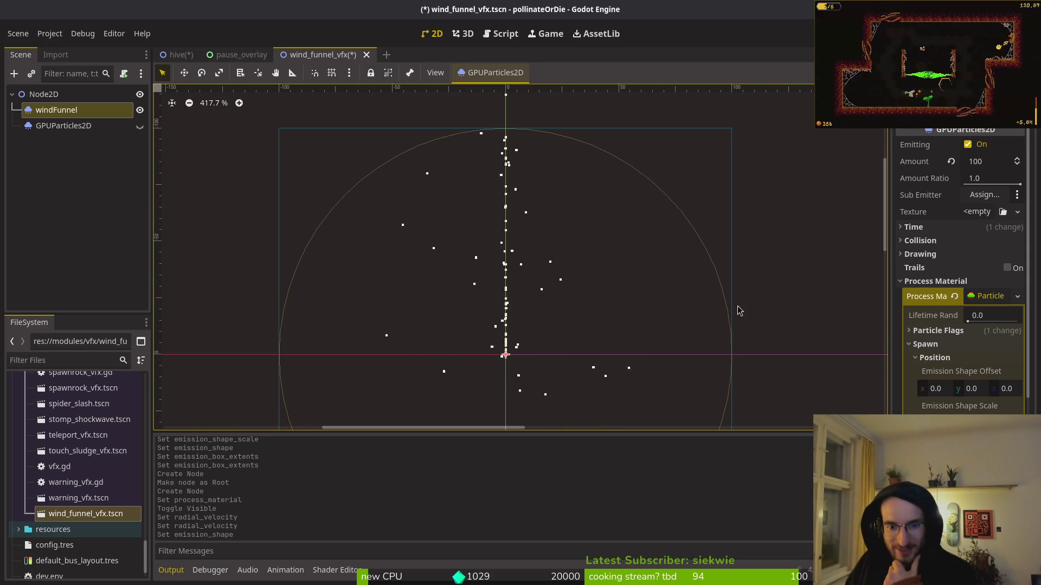
pyautogui.scroll(-3, 684, 317)
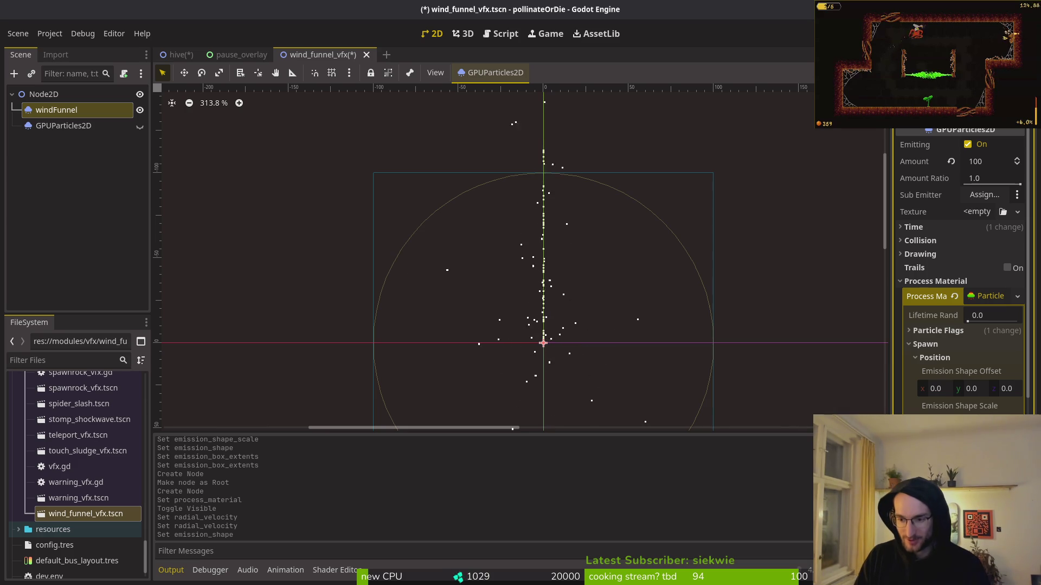
pyautogui.scroll(-6, 629, 243)
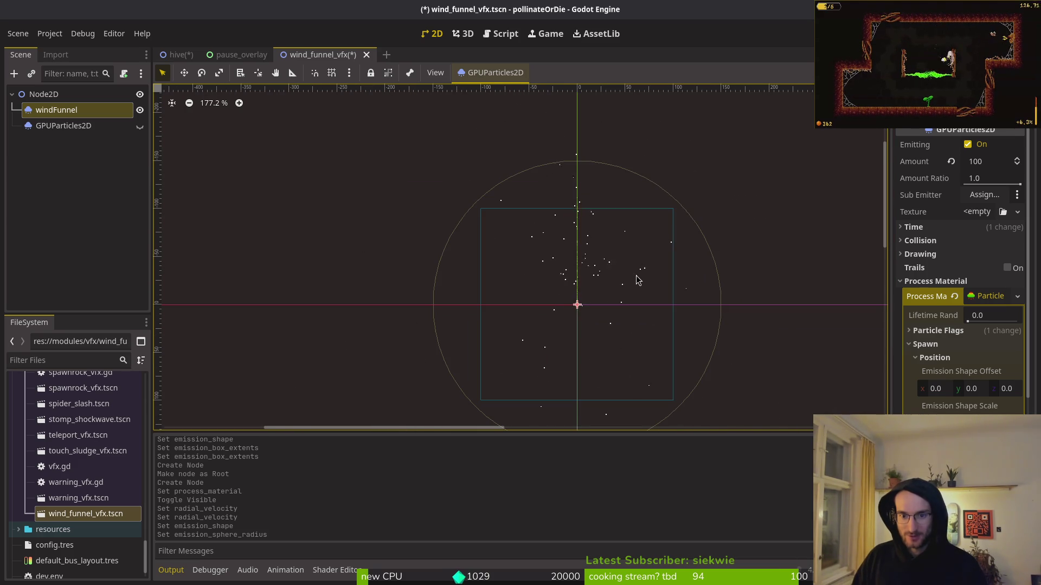
pyautogui.scroll(-2, 674, 293)
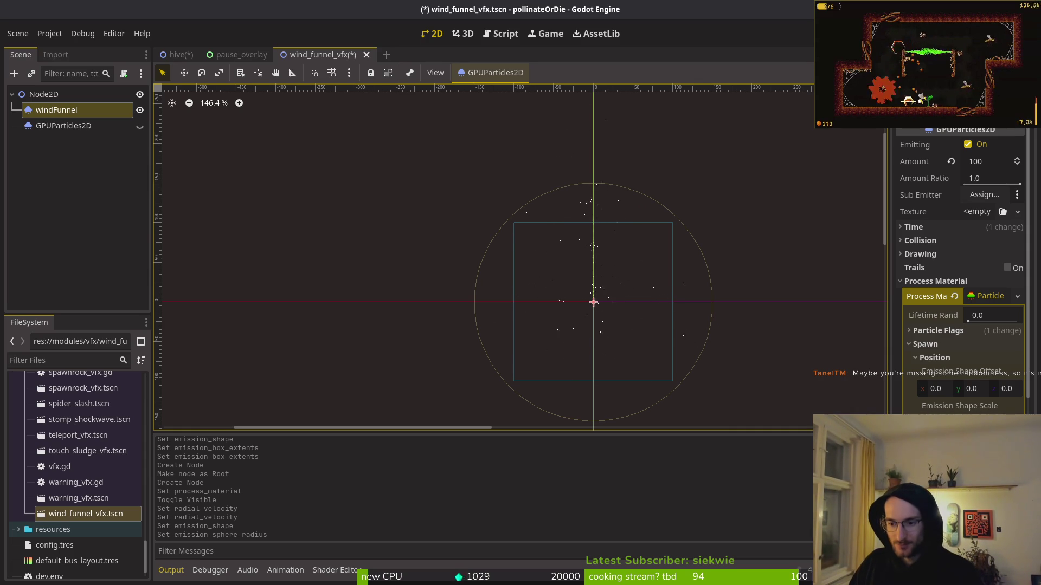
# Lower the Emission Sphere Radius to fit inside the box and save wind_funnel_vfx.tscn
pyautogui.click(940, 347)
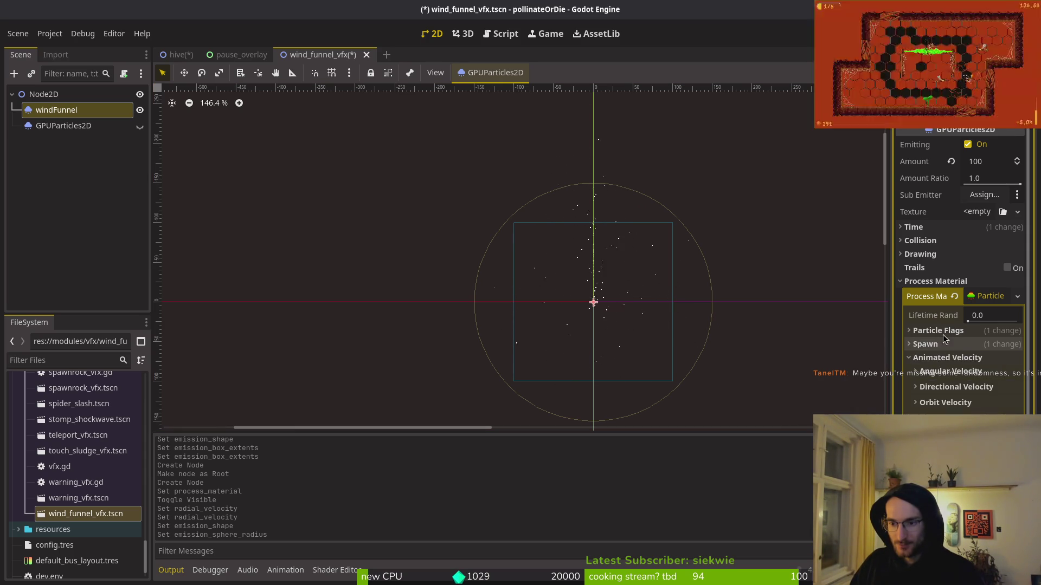
pyautogui.click(945, 358)
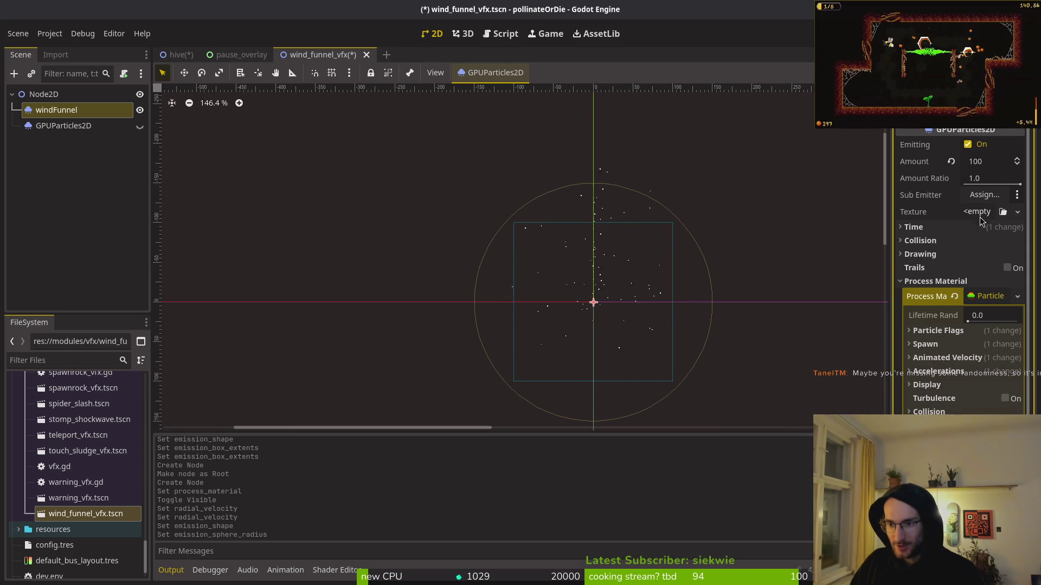
pyautogui.click(949, 330)
pyautogui.click(949, 330)
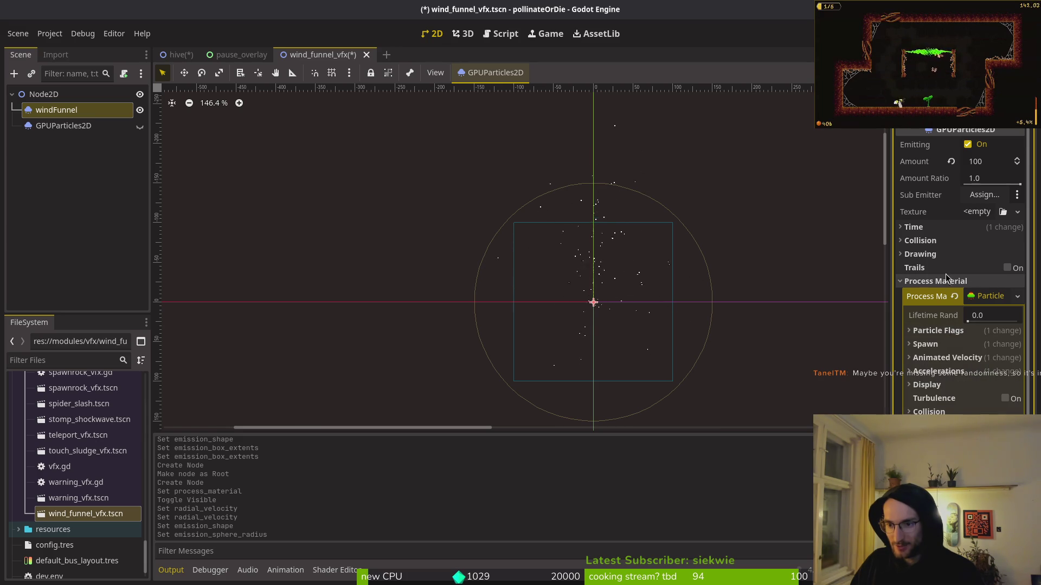
pyautogui.click(946, 345)
pyautogui.click(947, 344)
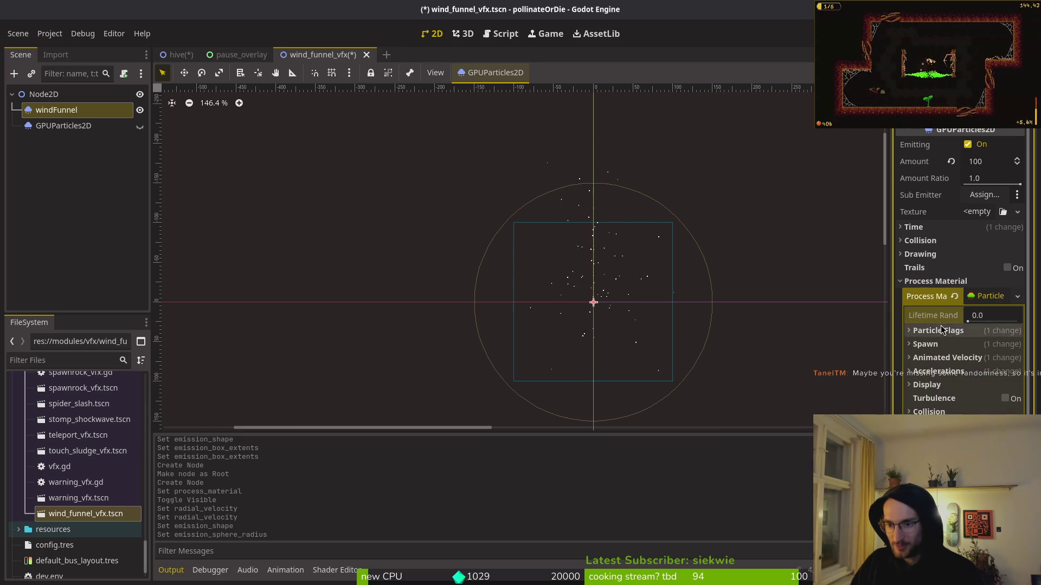
pyautogui.click(943, 331)
pyautogui.click(932, 334)
pyautogui.click(924, 344)
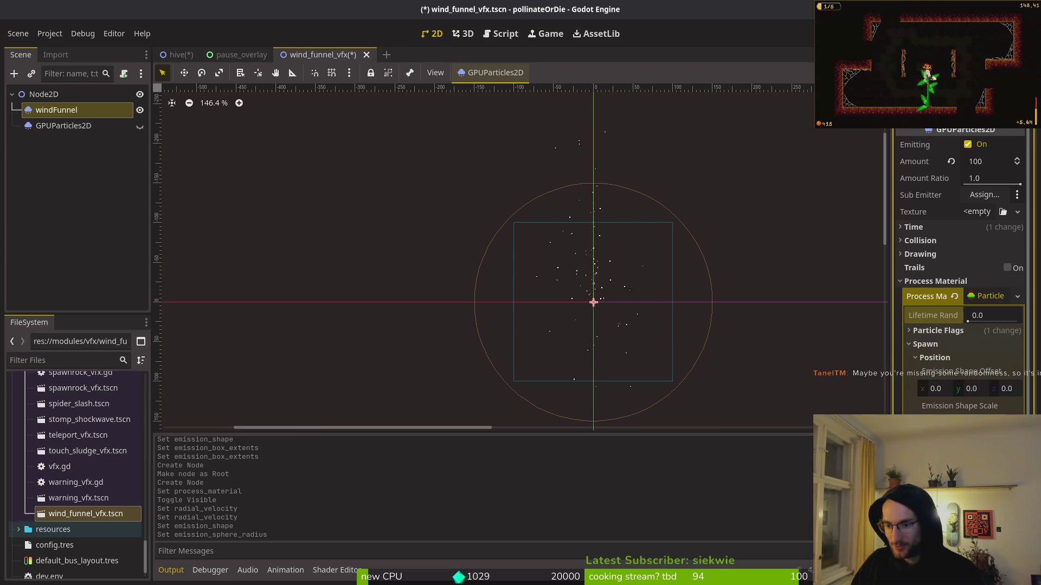
pyautogui.press('Return')
pyautogui.hotkey('ctrl', 's')
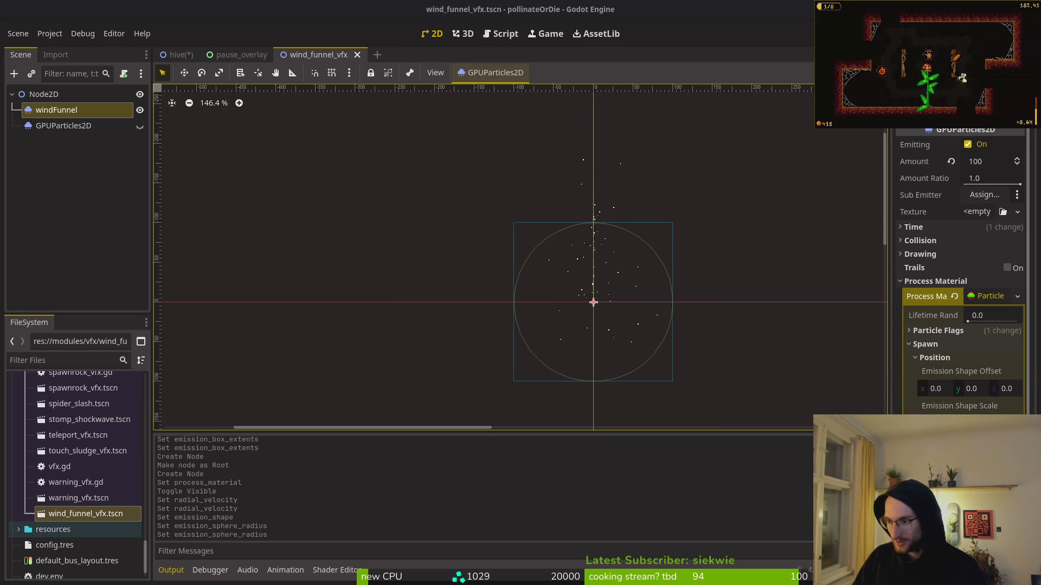
# Test-run the game in the hive level fullscreen, then return to the editor while it runs
pyautogui.press('F5')
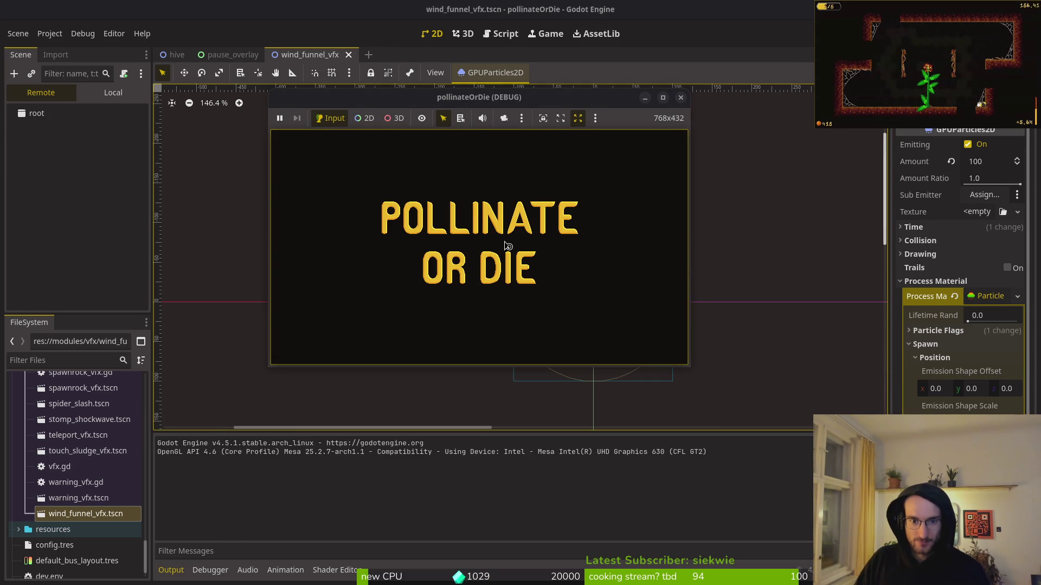
pyautogui.click(506, 239)
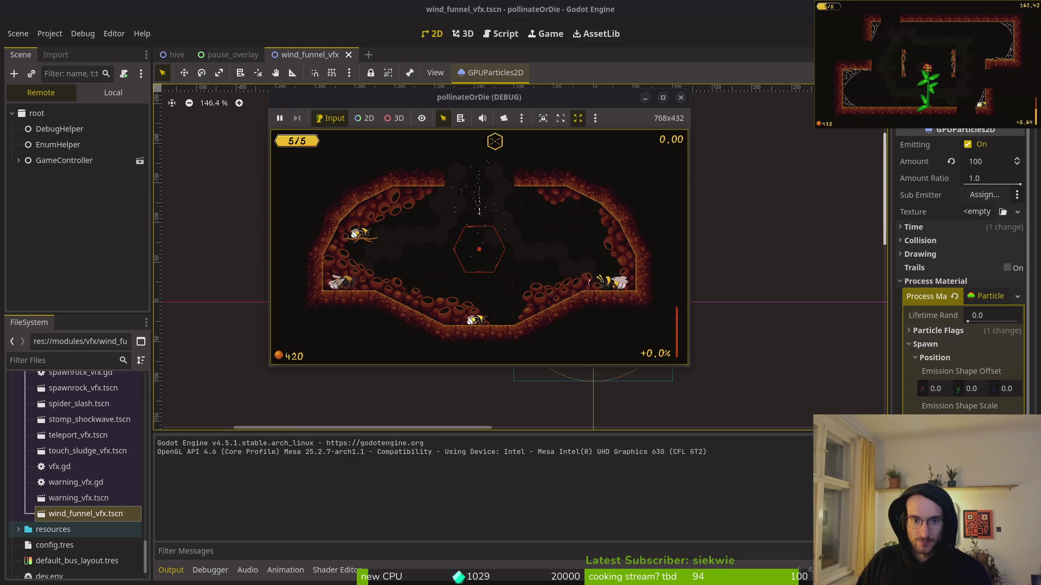
pyautogui.doubleClick(473, 99)
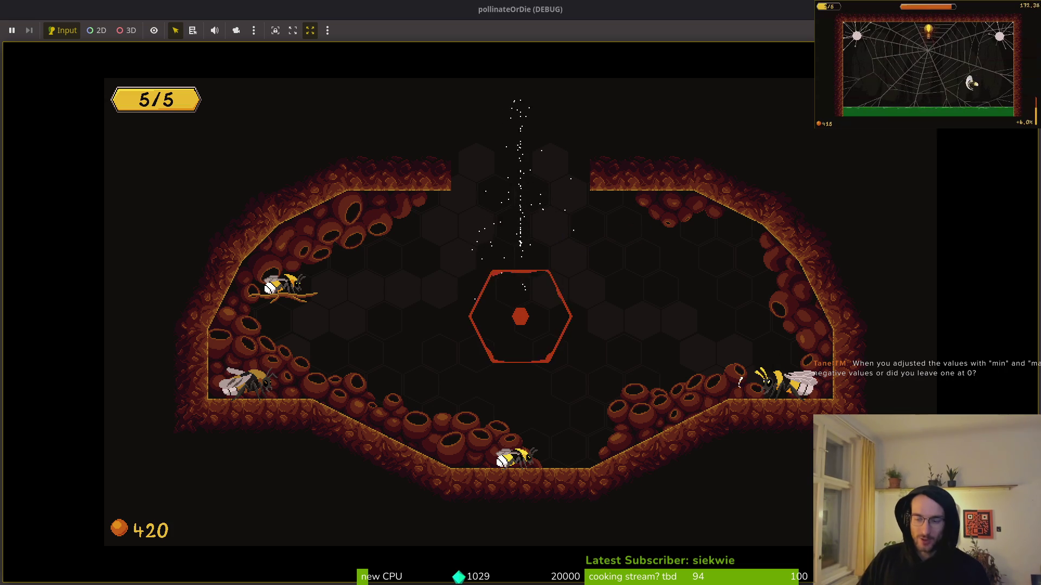
pyautogui.hotkey('alt', 'Tab')
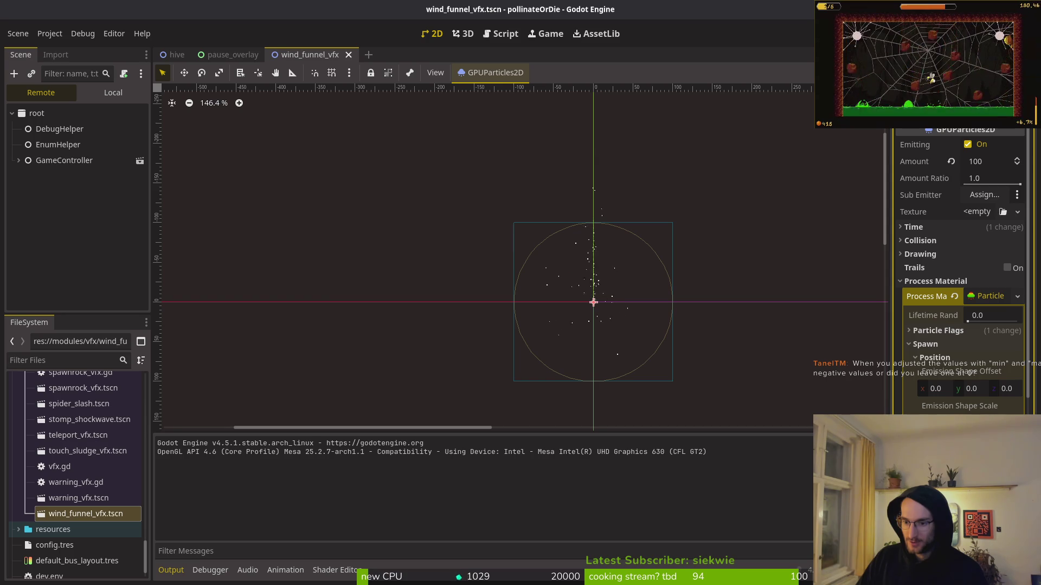
# Change the Radial Velocity value under Animated Velocity for the wind funnel particles
pyautogui.scroll(-4, 960, 325)
pyautogui.click(965, 400)
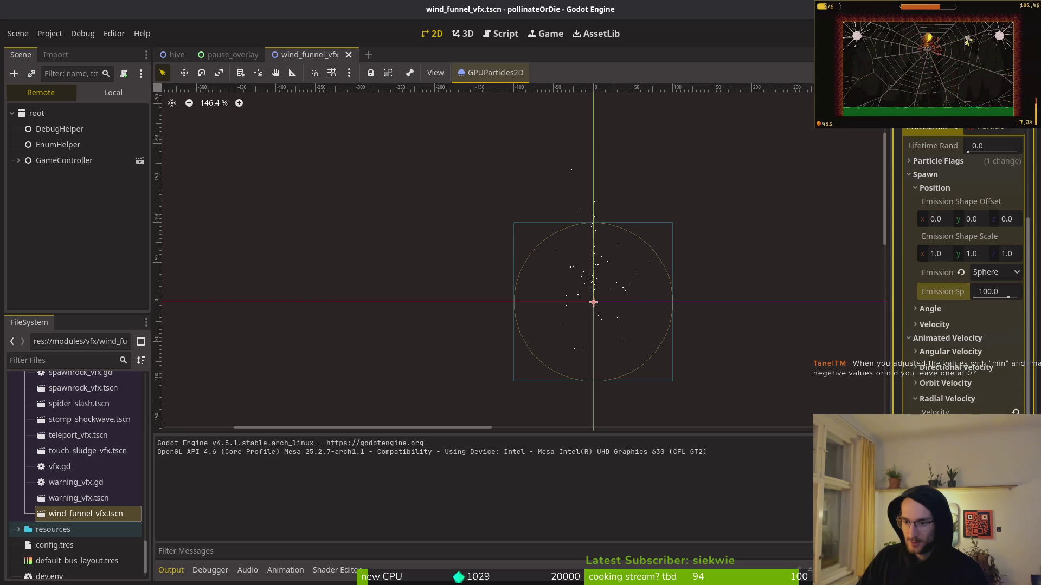
pyautogui.press('Return')
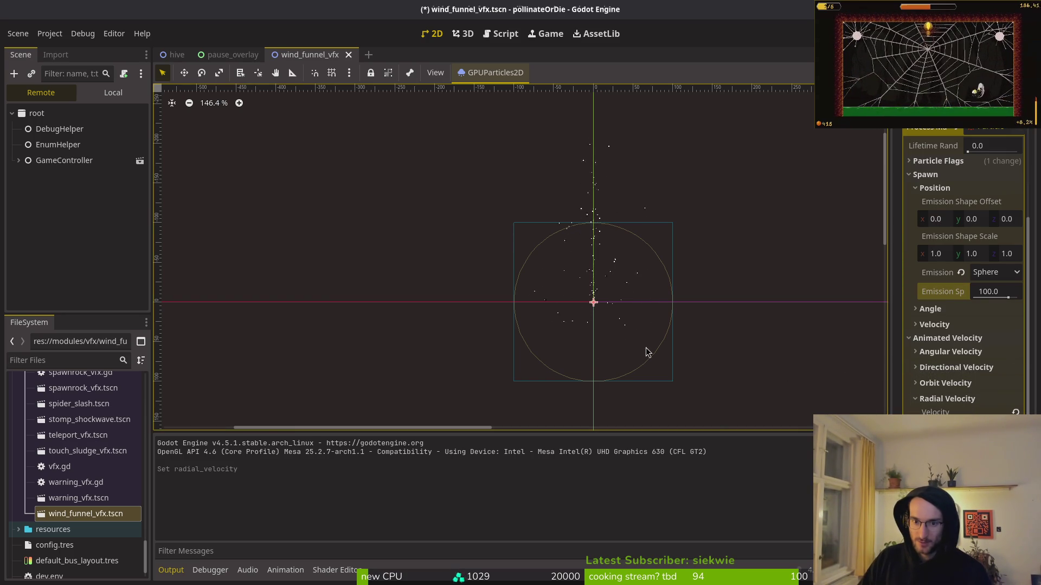
# Frame the rising particle column in the viewport and collapse the Radial Velocity section
pyautogui.scroll(3, 599, 297)
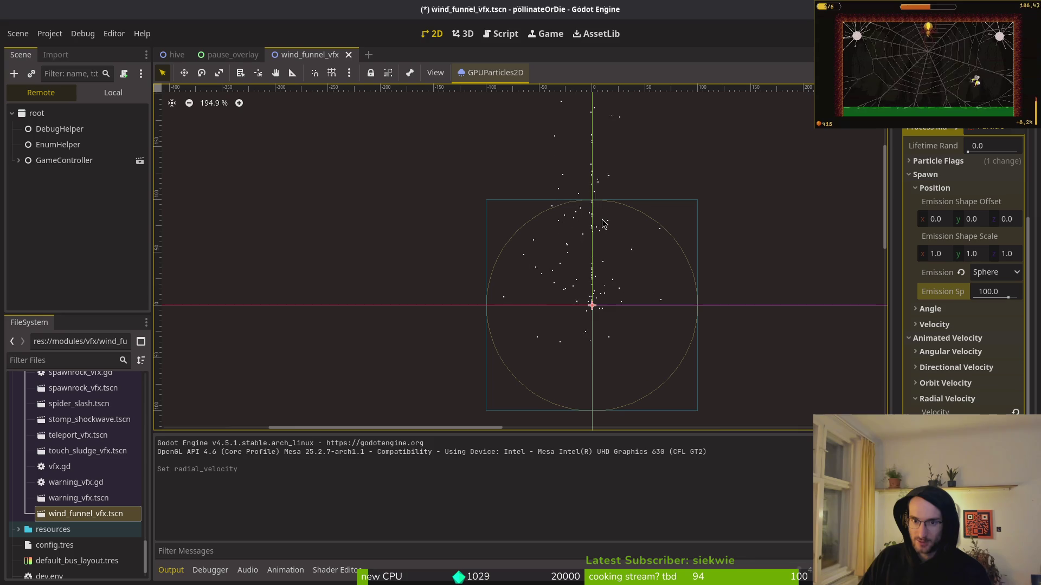
pyautogui.scroll(1, 601, 251)
pyautogui.moveTo(697, 341); pyautogui.dragTo(603, 318)
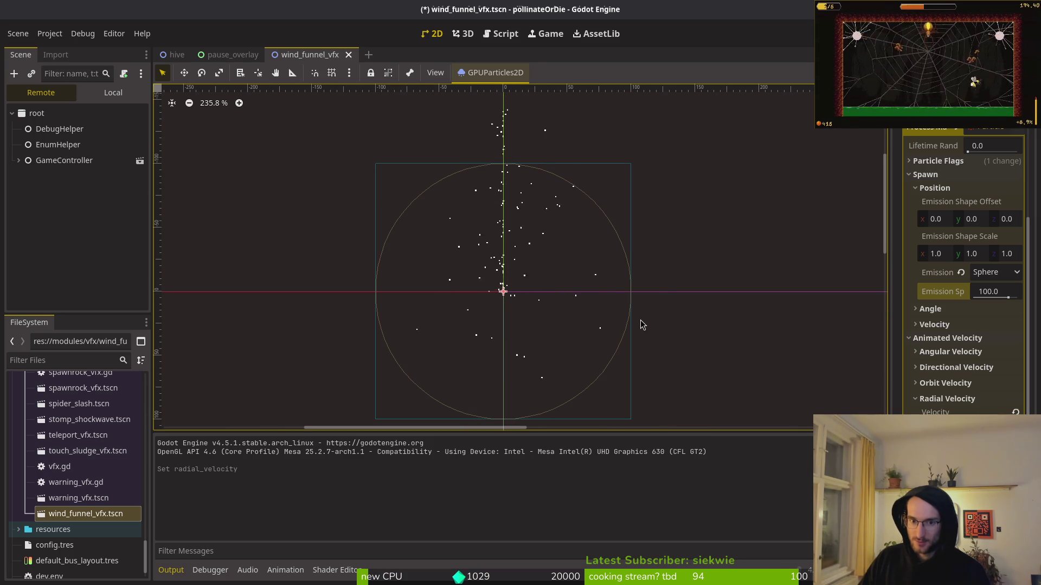
pyautogui.scroll(-3, 657, 319)
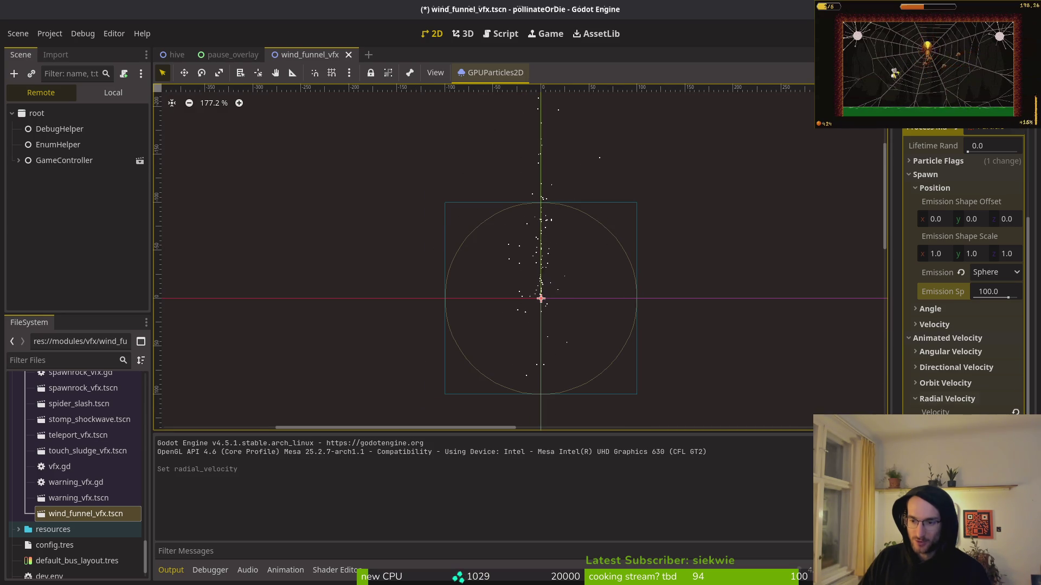
pyautogui.click(929, 399)
pyautogui.click(1002, 272)
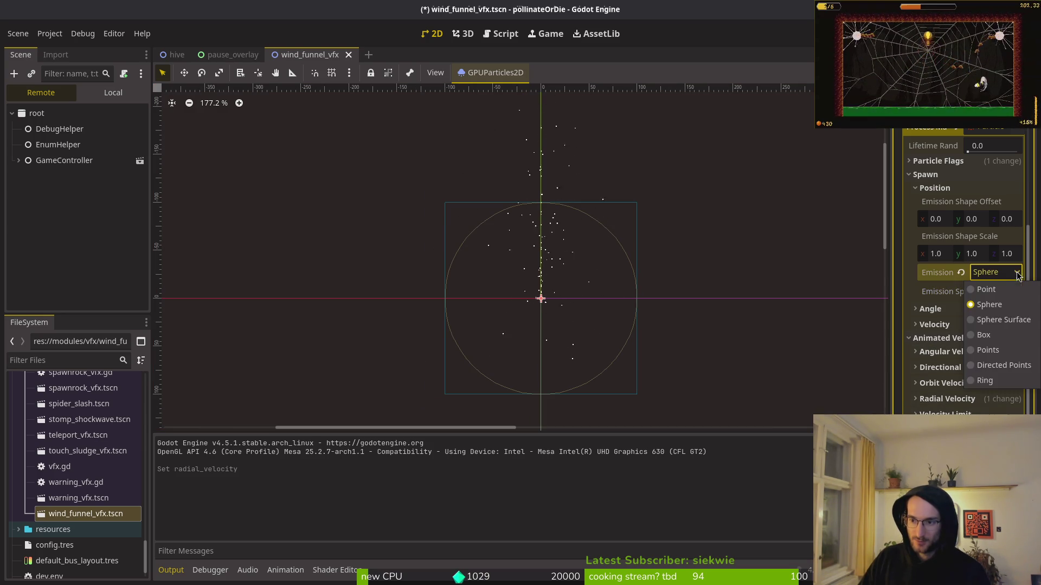
# Try a Ring emission shape, revert to Sphere, and briefly preview the game
pyautogui.click(986, 384)
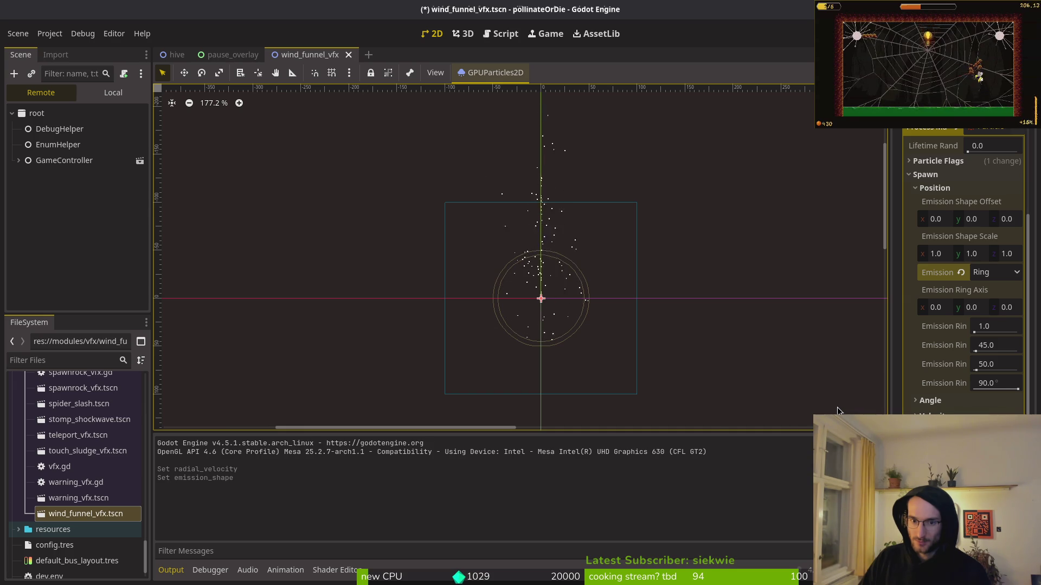
pyautogui.hotkey('ctrl', 'z')
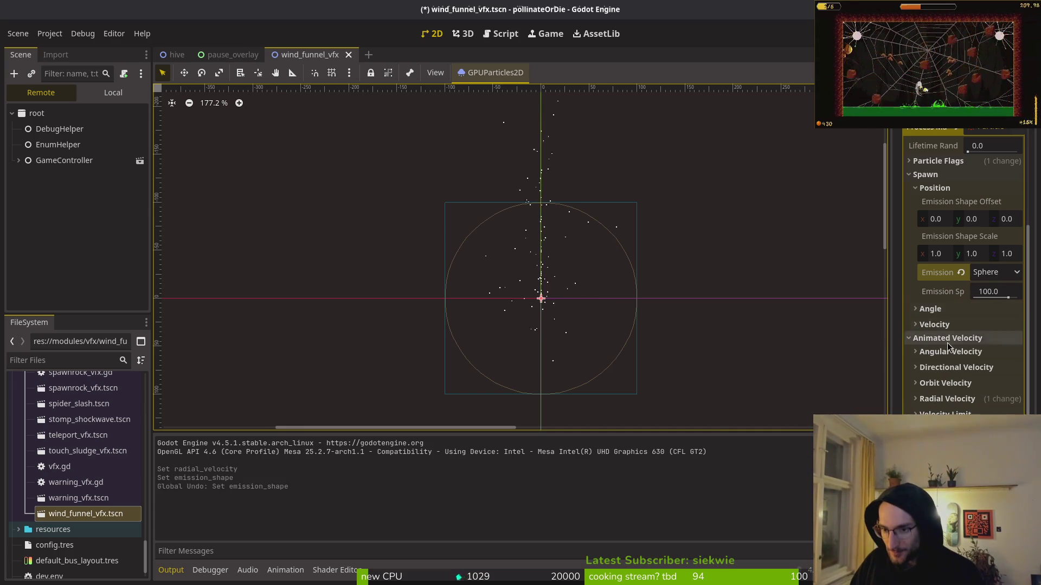
pyautogui.press('F5')
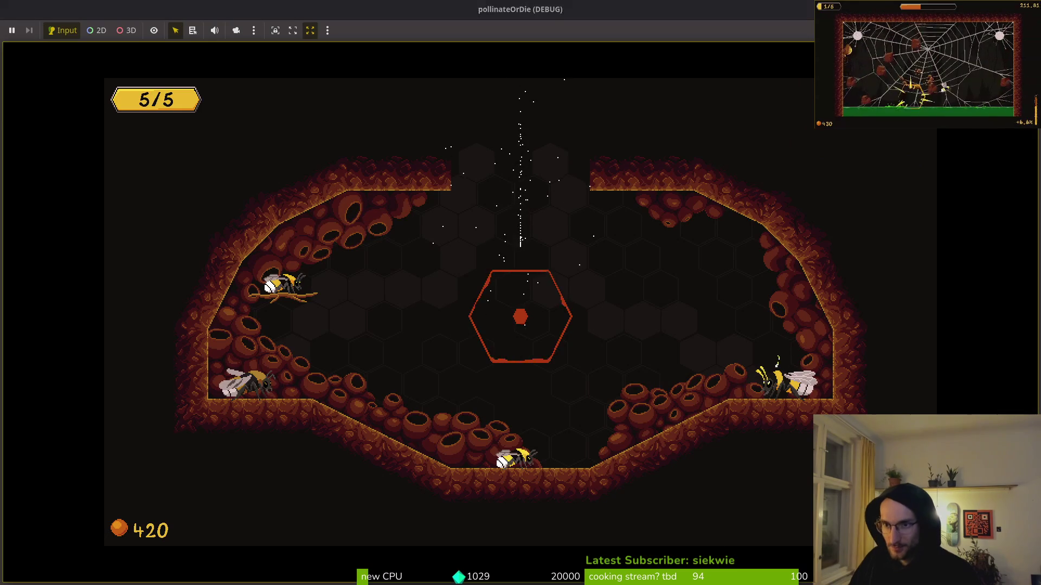
pyautogui.press('F8')
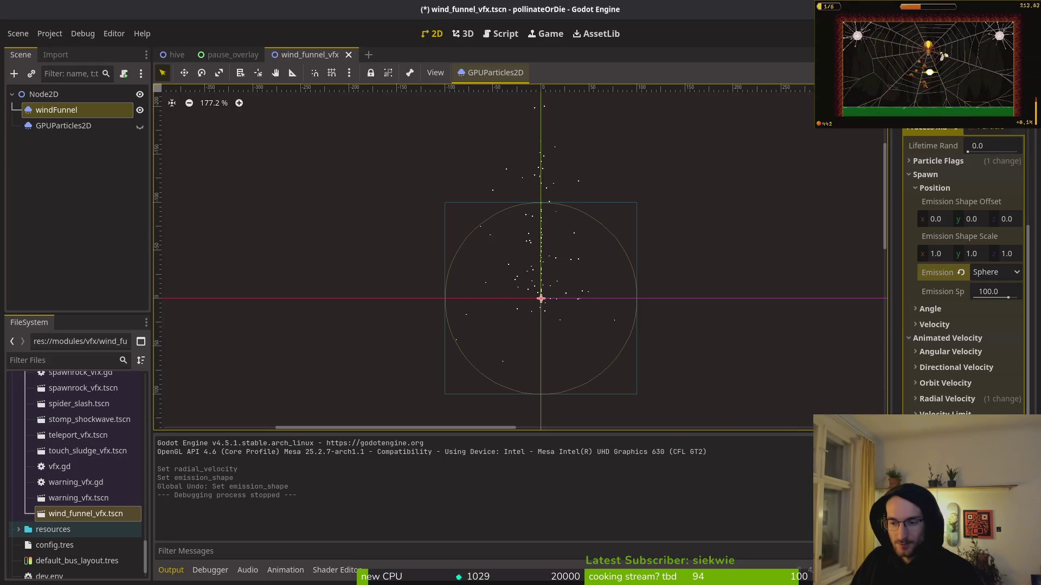
# Retune the Radial Velocity, save wind_funnel_vfx.tscn, and relaunch the game
pyautogui.click(959, 400)
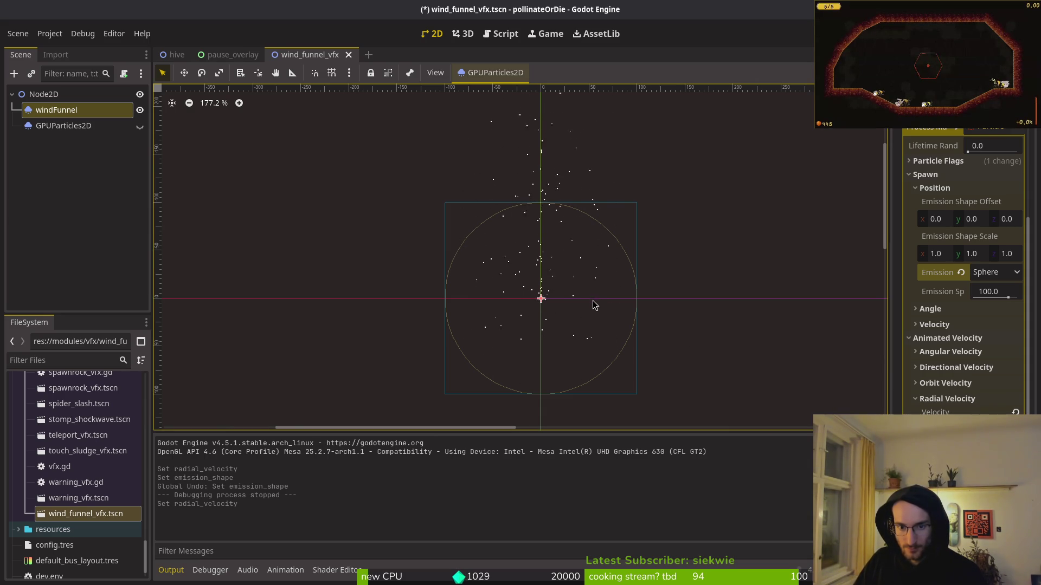
pyautogui.hotkey('ctrl', 's')
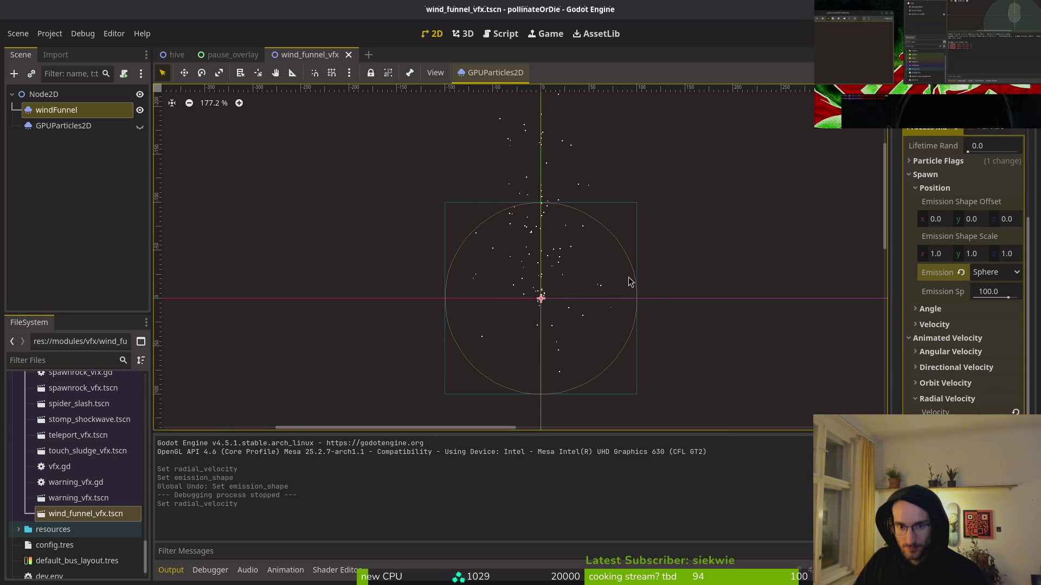
pyautogui.press('F5')
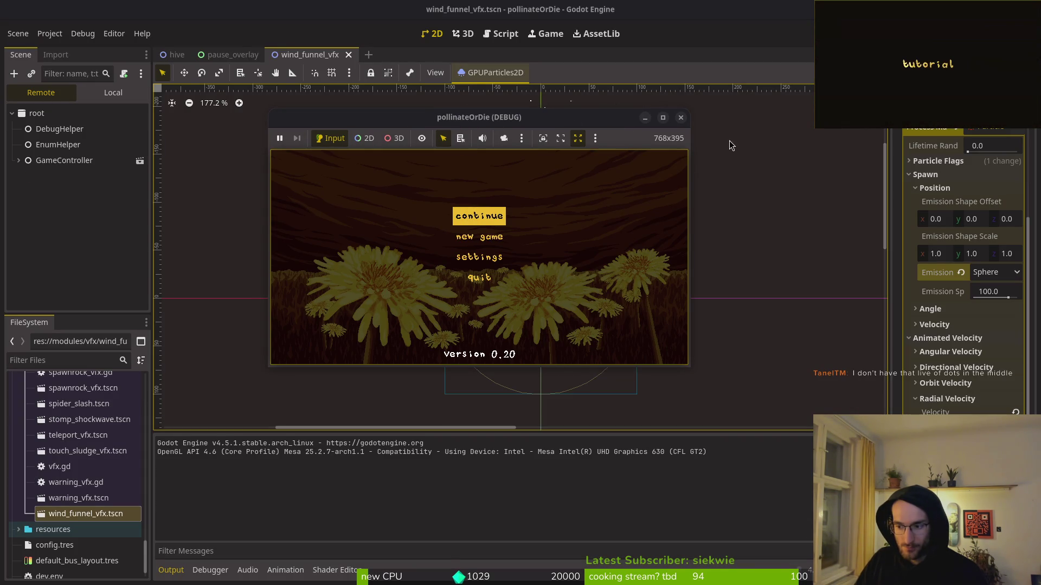
# Stop the running game and leave the particle Amount at 100
pyautogui.click(681, 117)
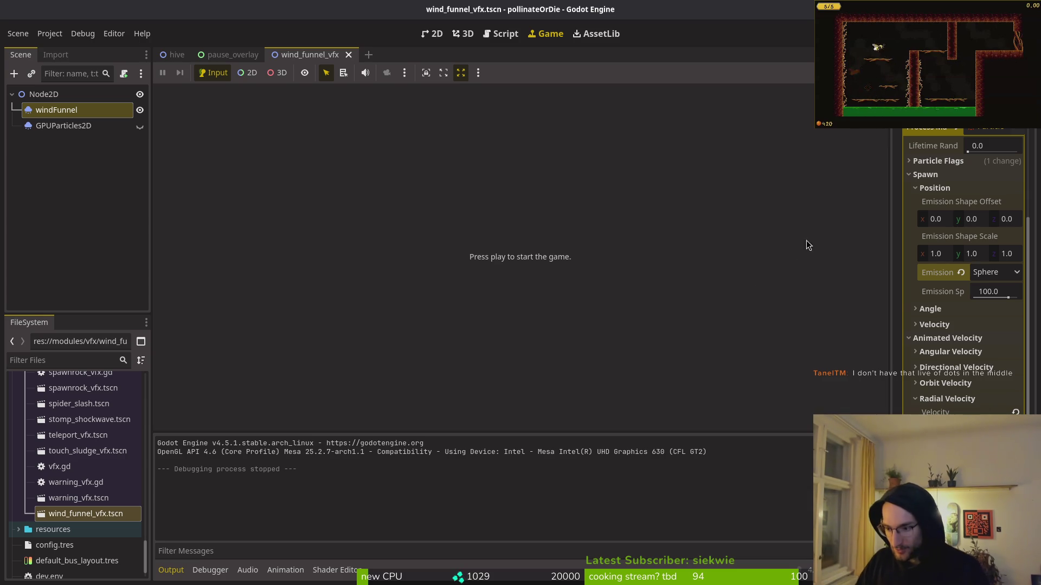
pyautogui.scroll(5, 975, 253)
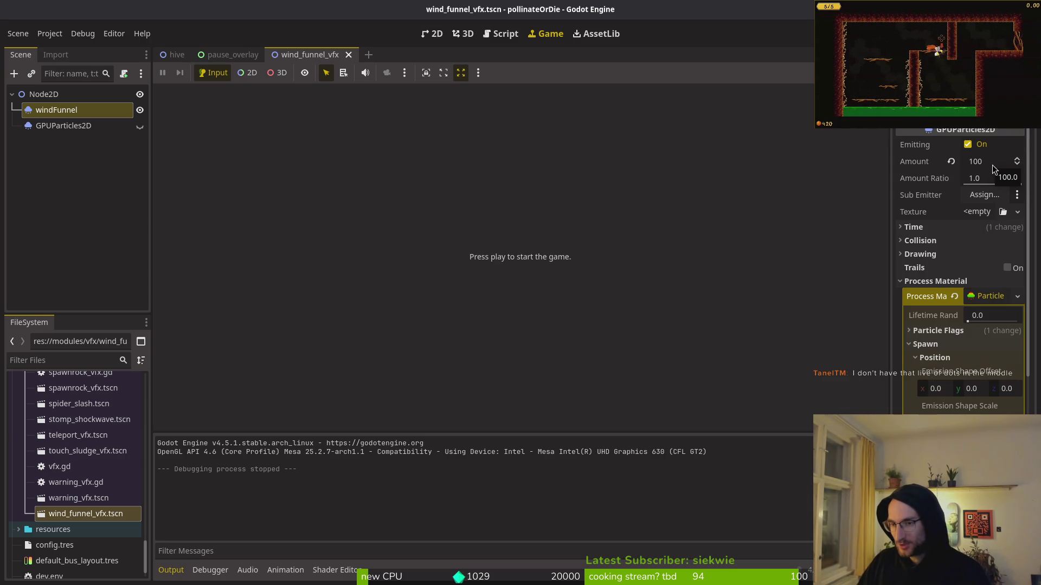
pyautogui.click(992, 165)
pyautogui.press('Return')
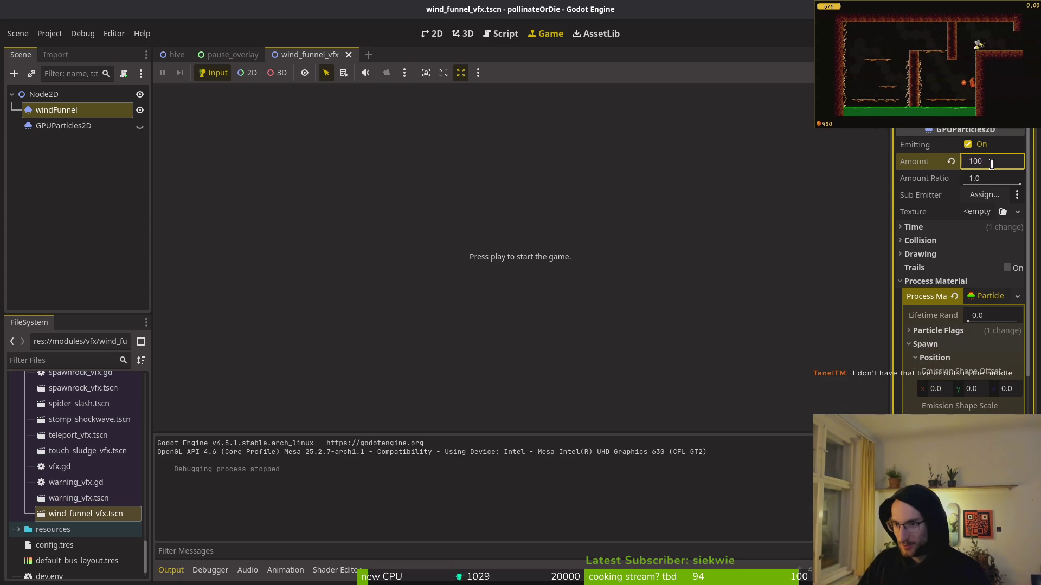
# Change the particles' Gravity value and save the scene
pyautogui.scroll(-2, 970, 336)
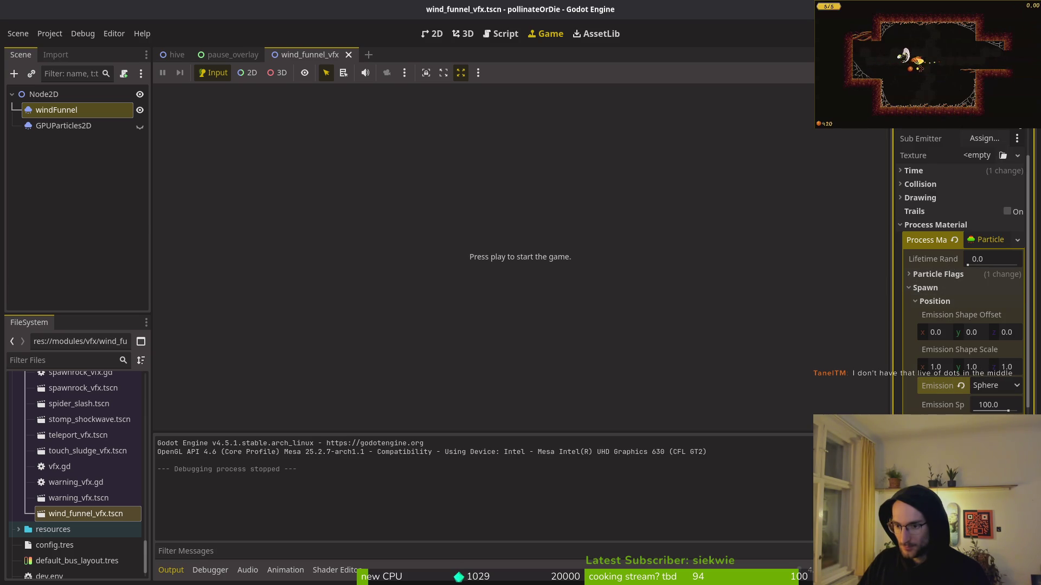
pyautogui.scroll(-2, 953, 332)
pyautogui.scroll(-2, 962, 271)
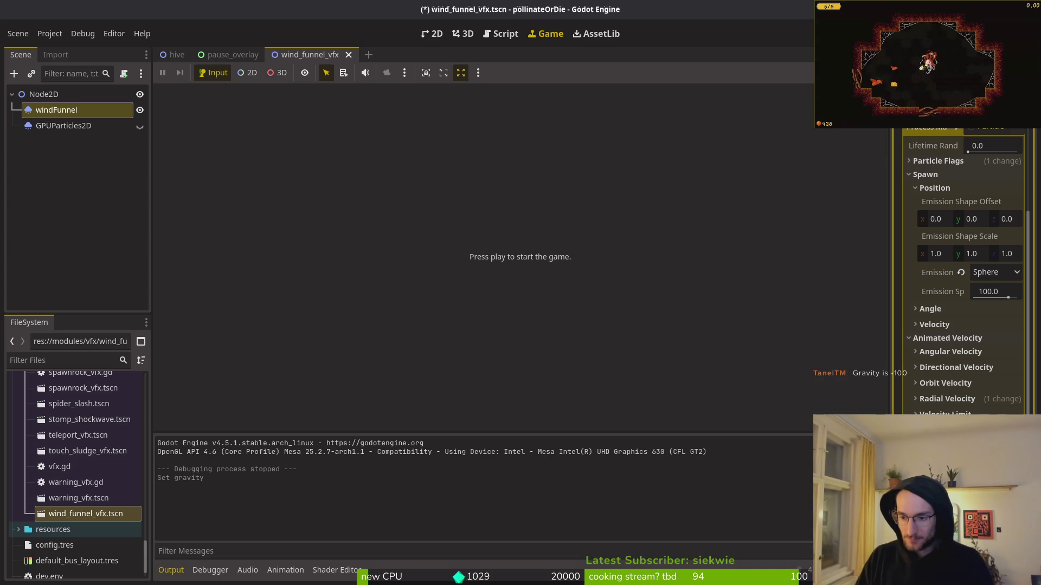
pyautogui.hotkey('ctrl', 's')
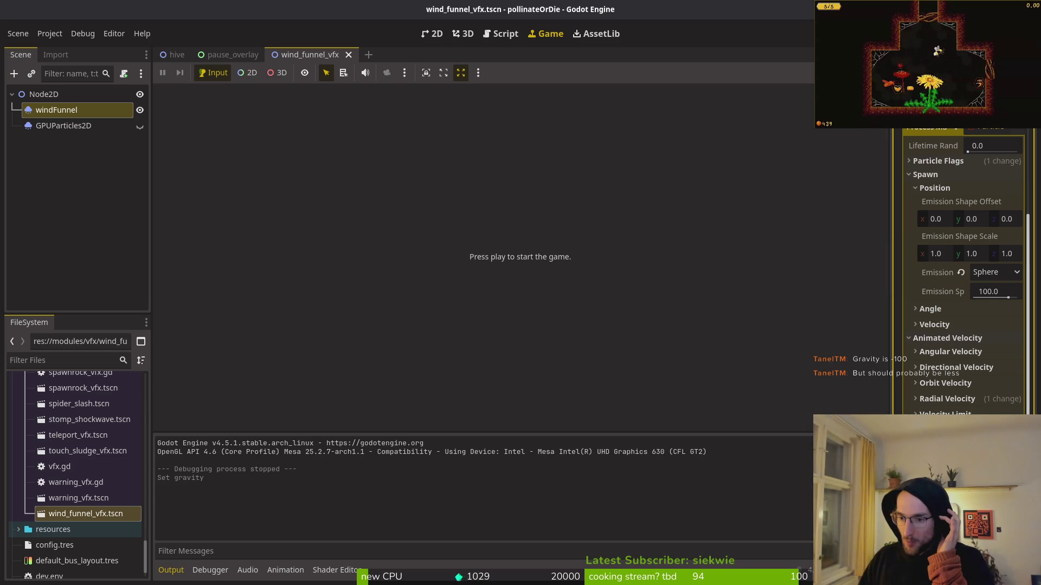
# Adjust the Radial Velocity again and run the project to test the funnel
pyautogui.click(944, 400)
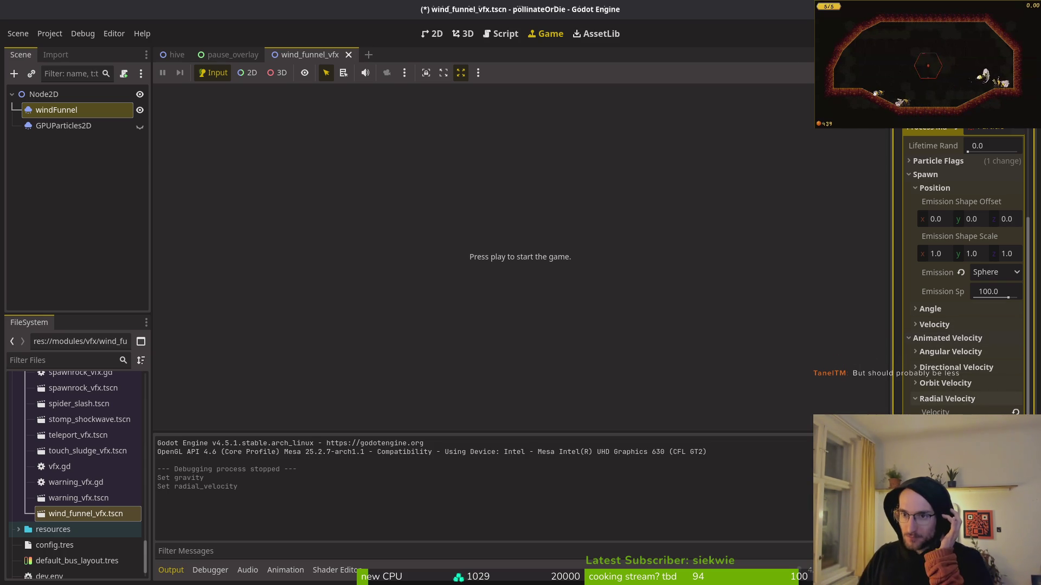
pyautogui.press('F5')
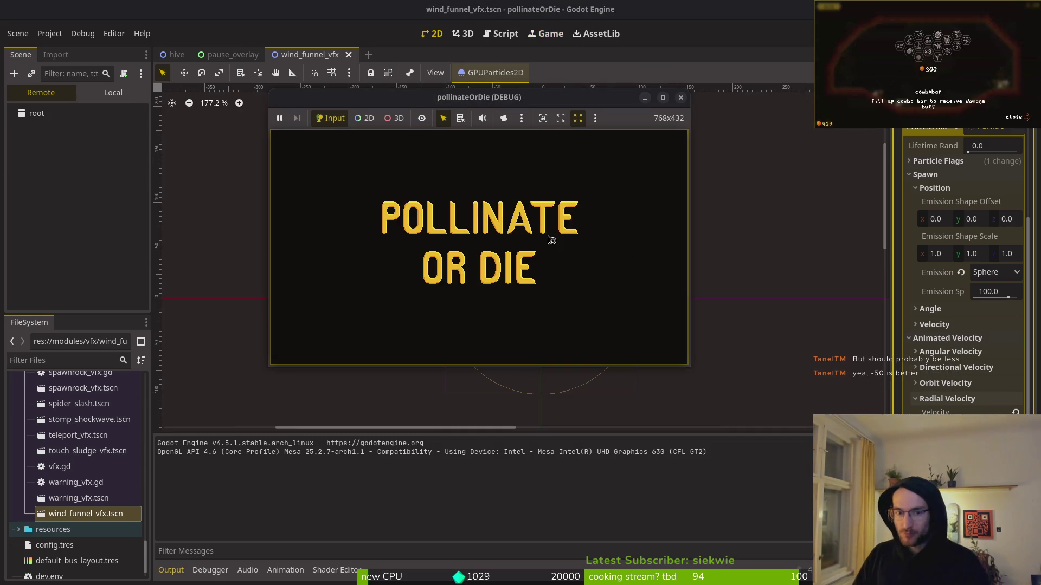
# Start playing from the game menu in a maximized window to watch the funnel in the hive level
pyautogui.click(477, 212)
pyautogui.doubleClick(474, 106)
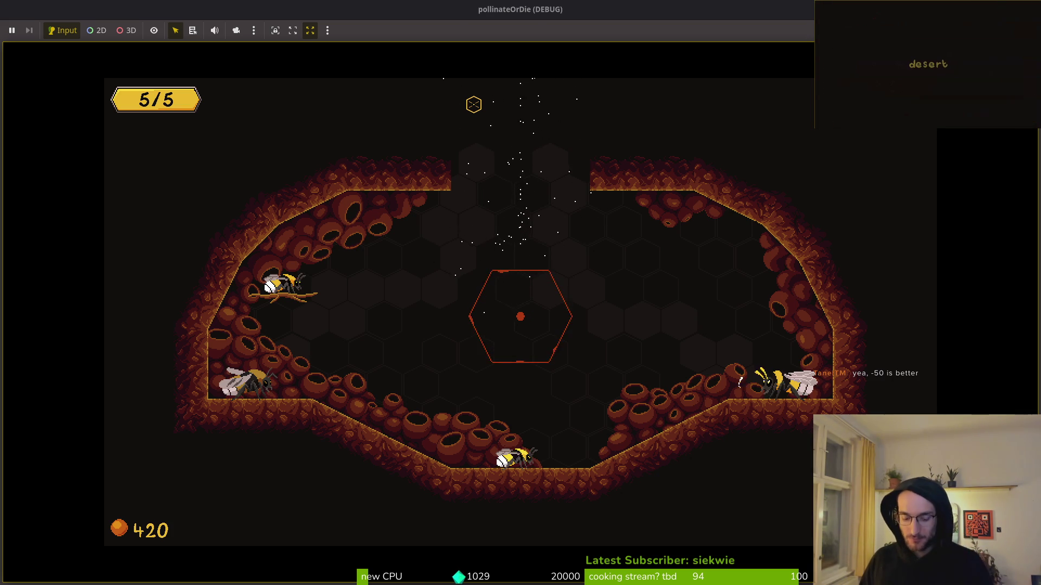
pyautogui.hotkey('alt', 'Tab')
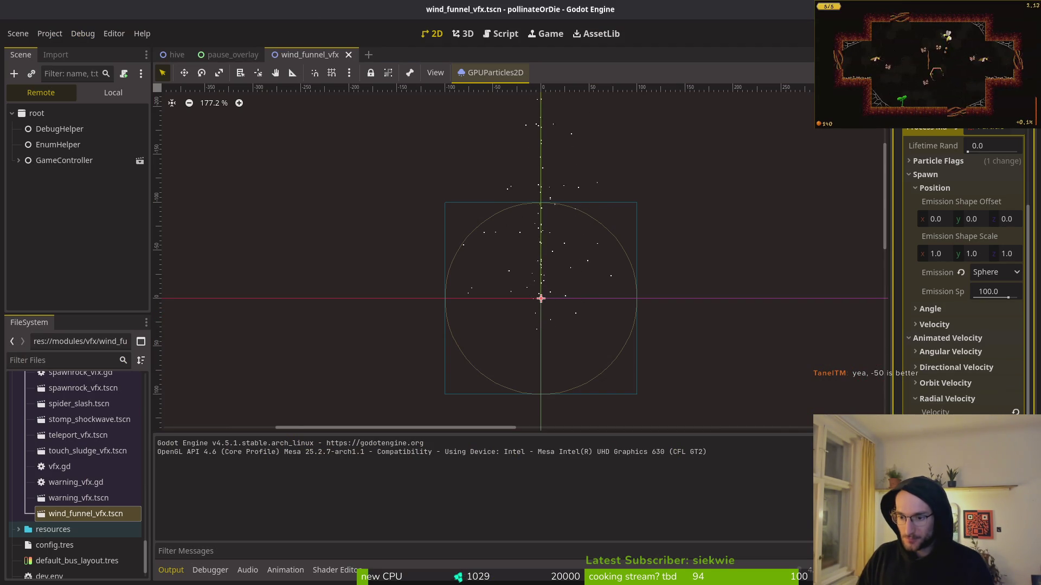
# Pause the game, show the Local scene tree, and stop the debug run with F8
pyautogui.scroll(-1, 672, 298)
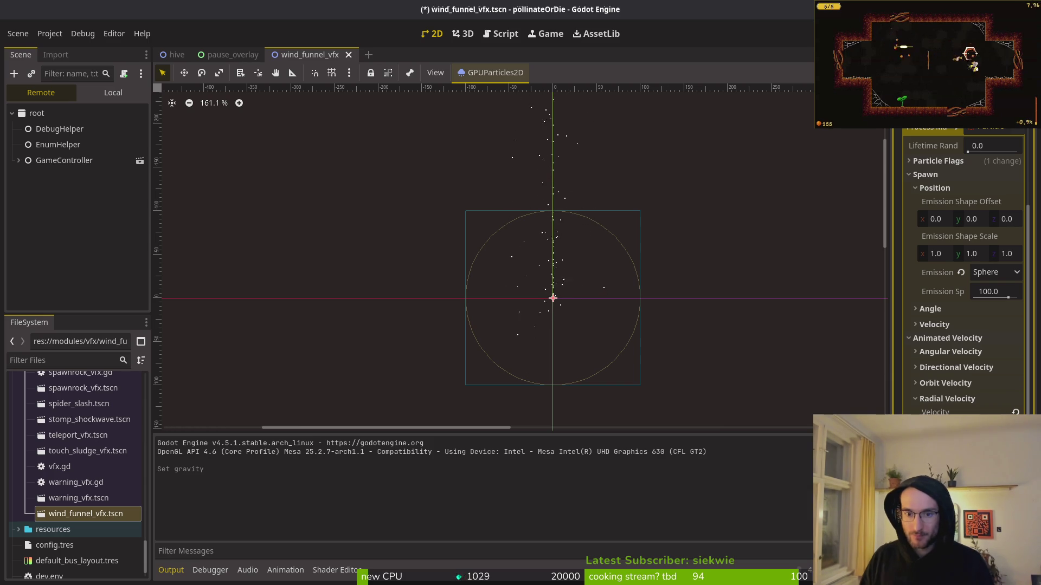
pyautogui.scroll(-2, 581, 297)
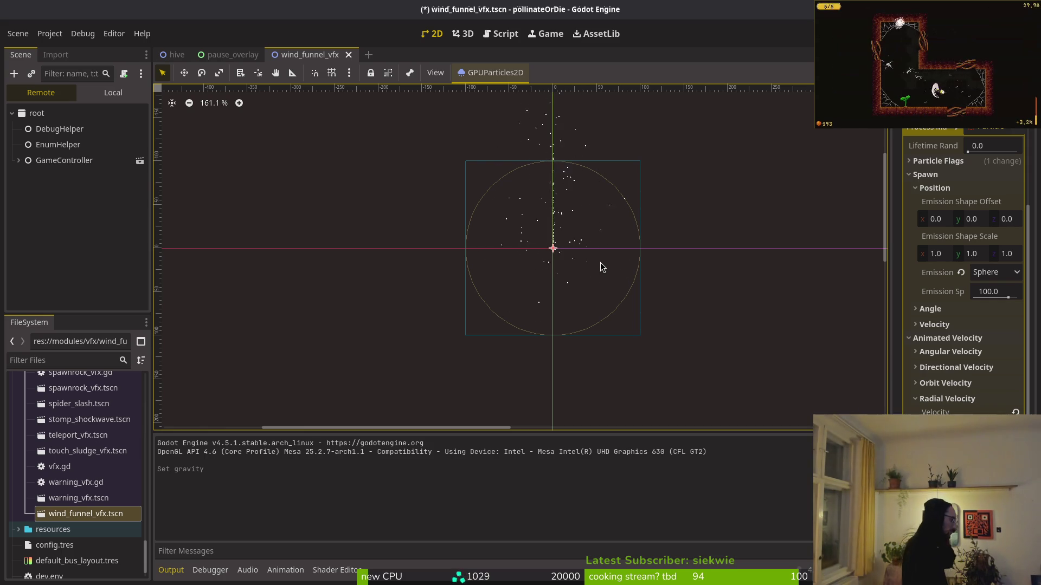
pyautogui.press('Escape')
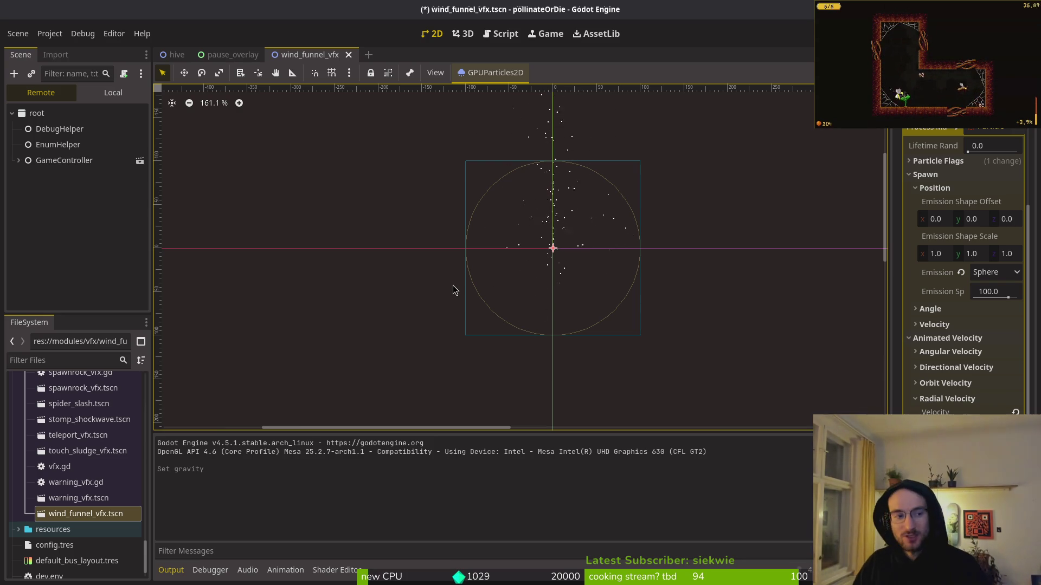
pyautogui.click(113, 92)
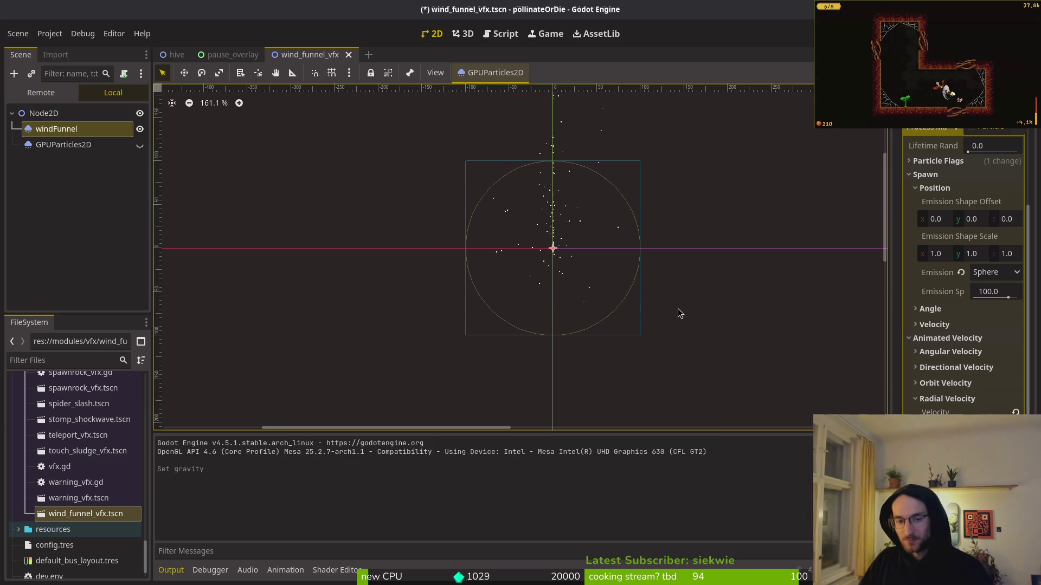
pyautogui.moveTo(616, 259); pyautogui.dragTo(600, 281)
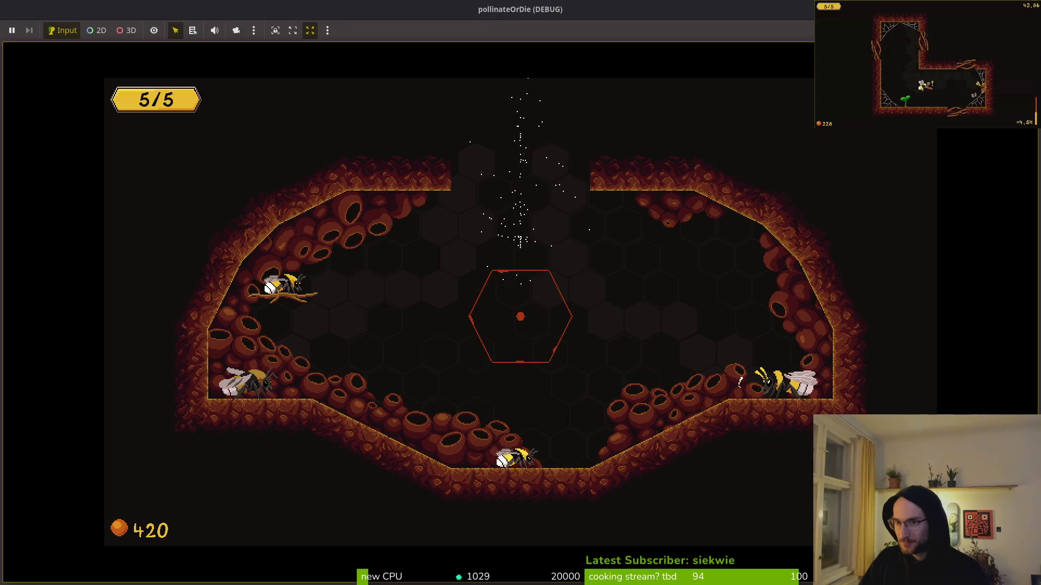
pyautogui.press('F8')
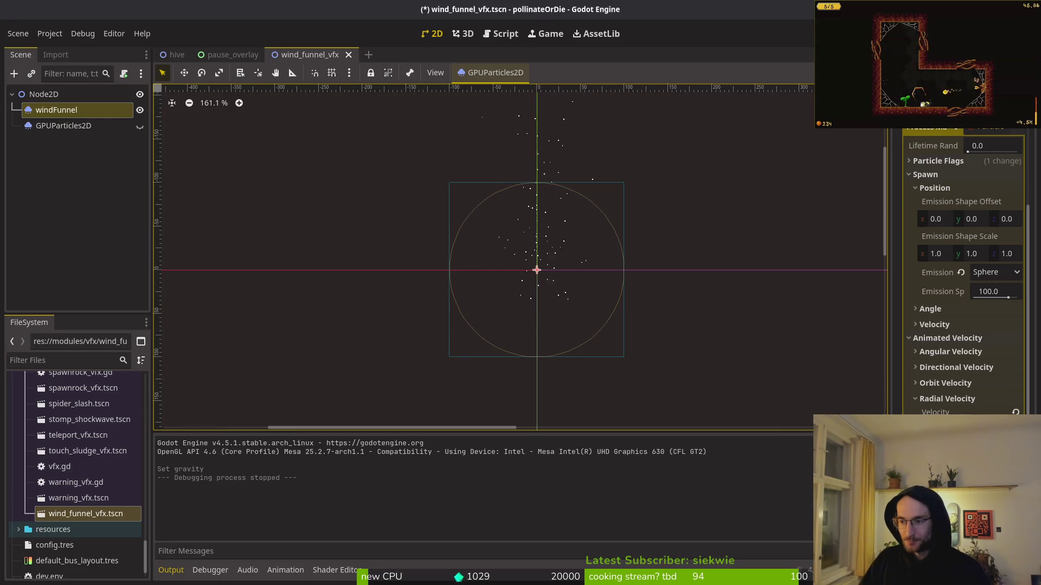
# Set the windFunnel emission shape to Box and save the scene
pyautogui.press('XF86AudioLowerVolume')
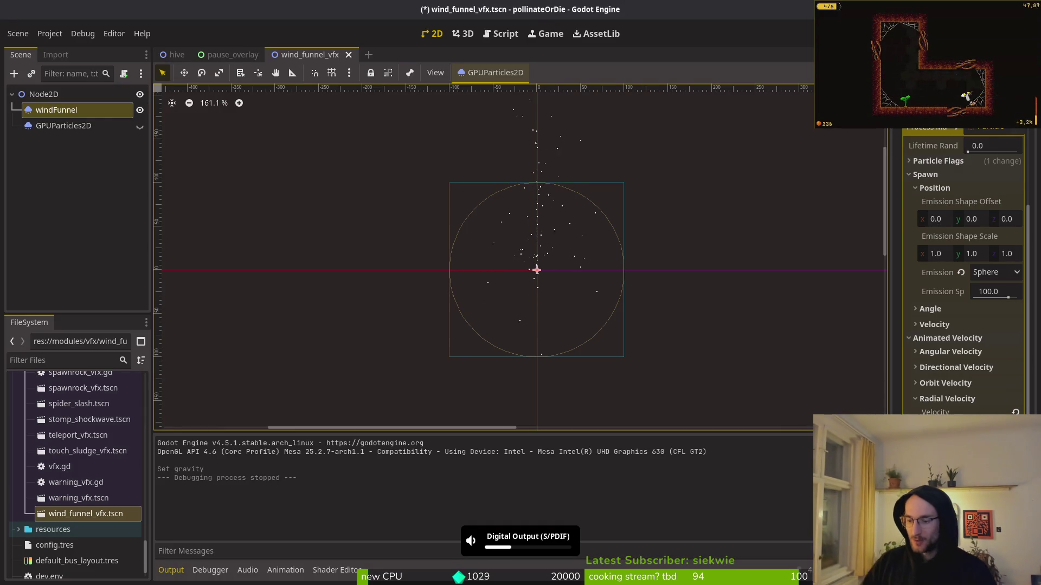
pyautogui.click(1016, 272)
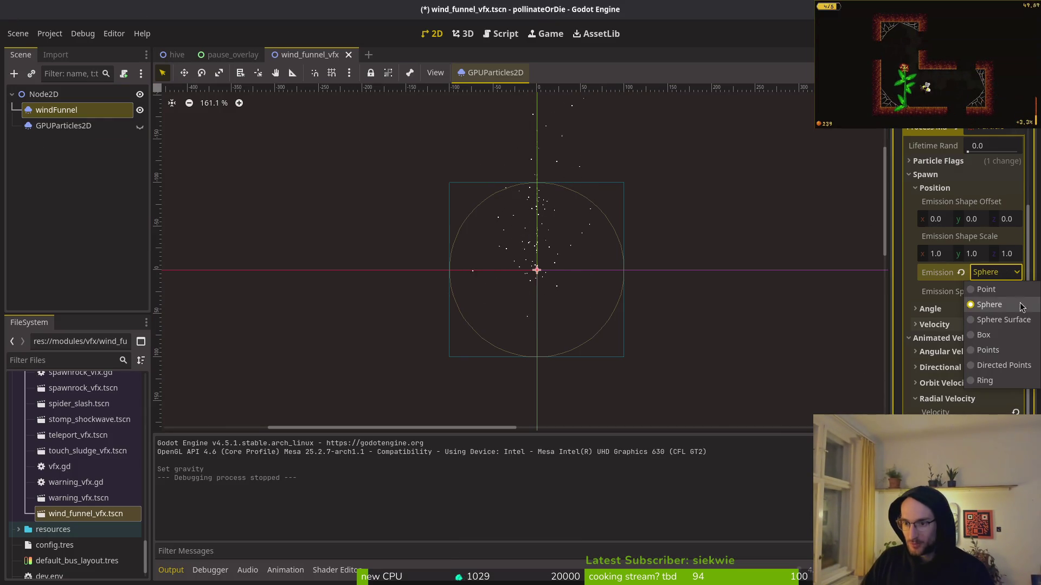
pyautogui.click(1002, 336)
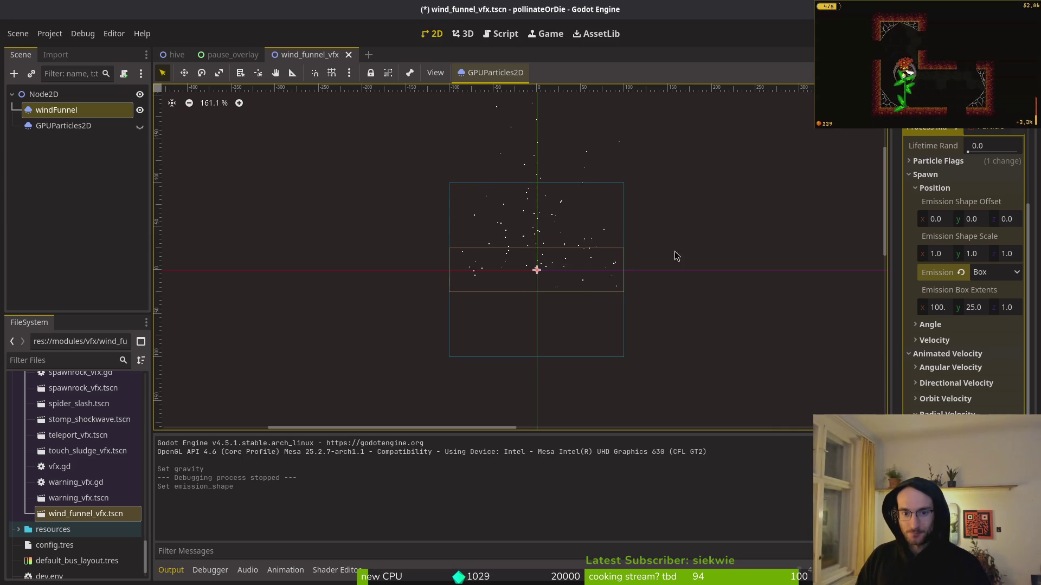
pyautogui.hotkey('ctrl', 's')
# Make the second GPUParticles2D emitter visible and open its process material properties
pyautogui.click(140, 135)
pyautogui.click(140, 129)
pyautogui.click(76, 125)
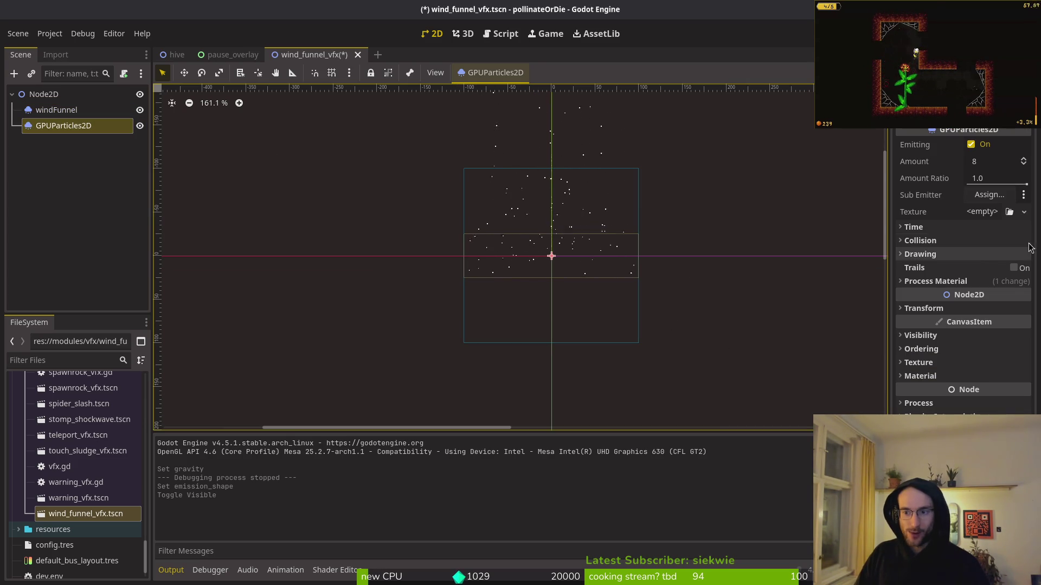
pyautogui.click(952, 281)
pyautogui.click(987, 164)
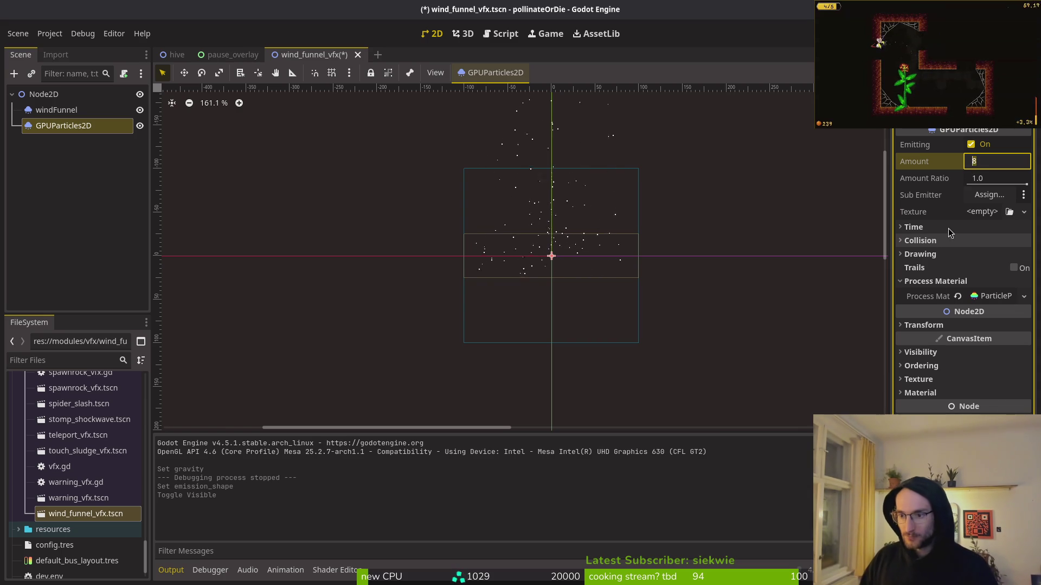
pyautogui.click(996, 296)
pyautogui.scroll(-3, 965, 271)
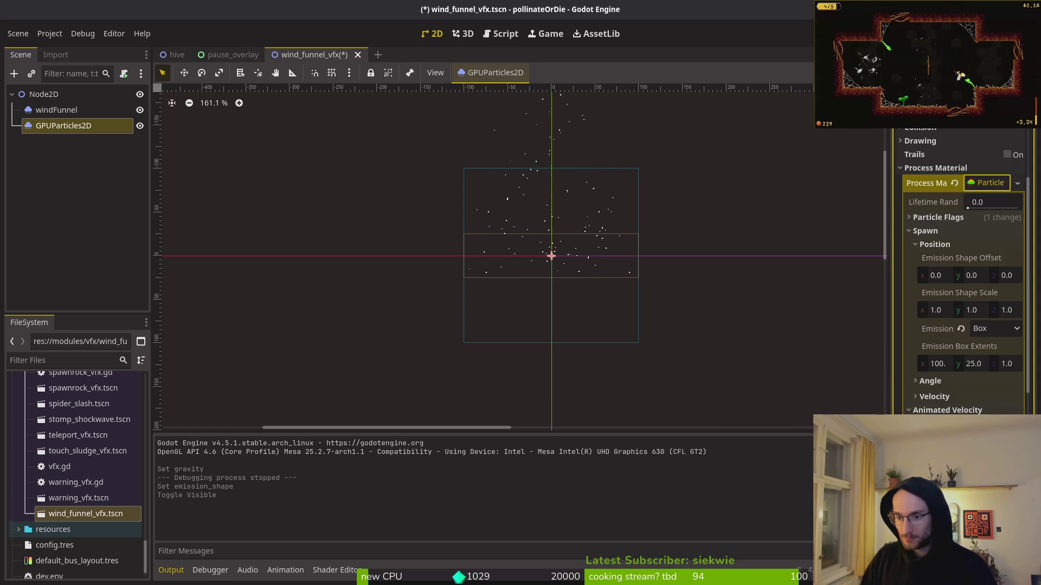
pyautogui.scroll(-3, 943, 402)
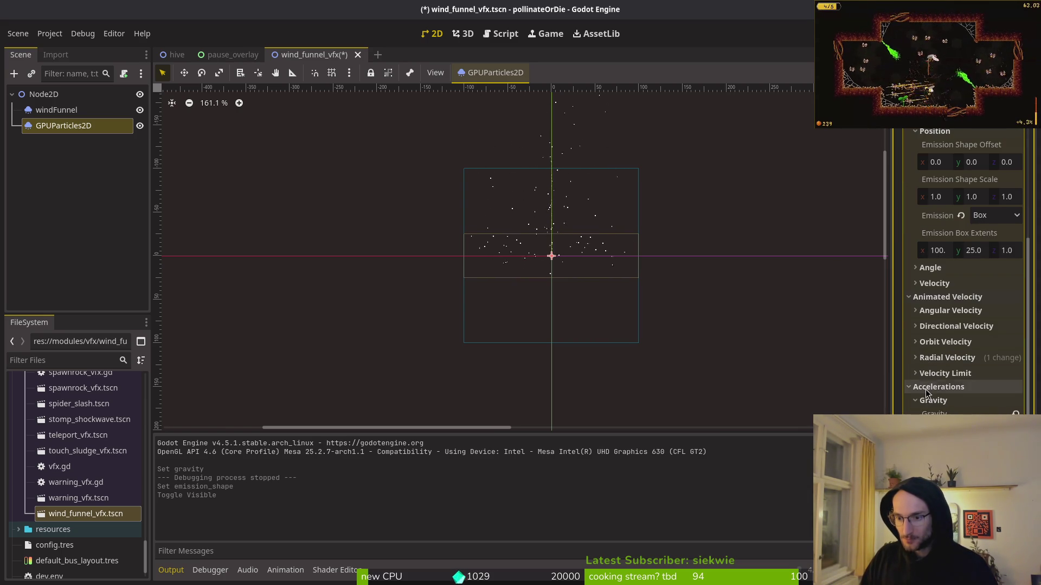
# Tint the emitter's Display colour magenta and save
pyautogui.click(927, 400)
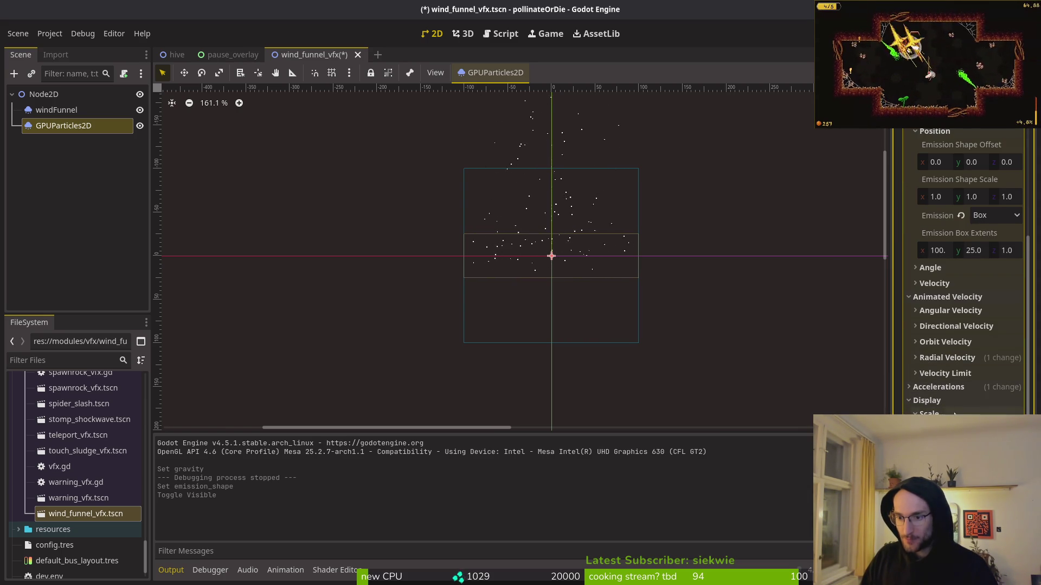
pyautogui.click(976, 428)
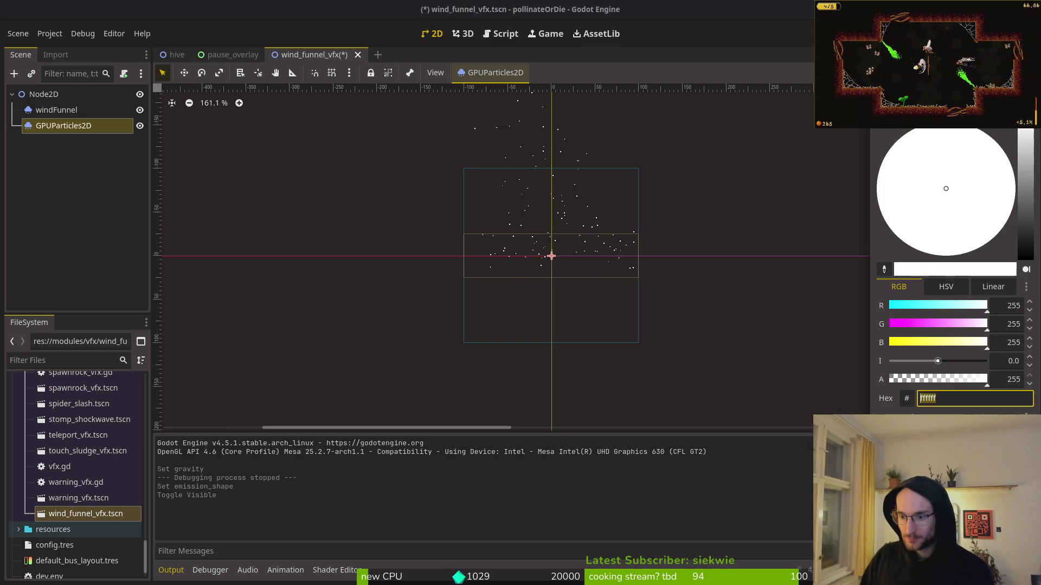
pyautogui.moveTo(935, 330); pyautogui.dragTo(820, 331)
pyautogui.click(812, 331)
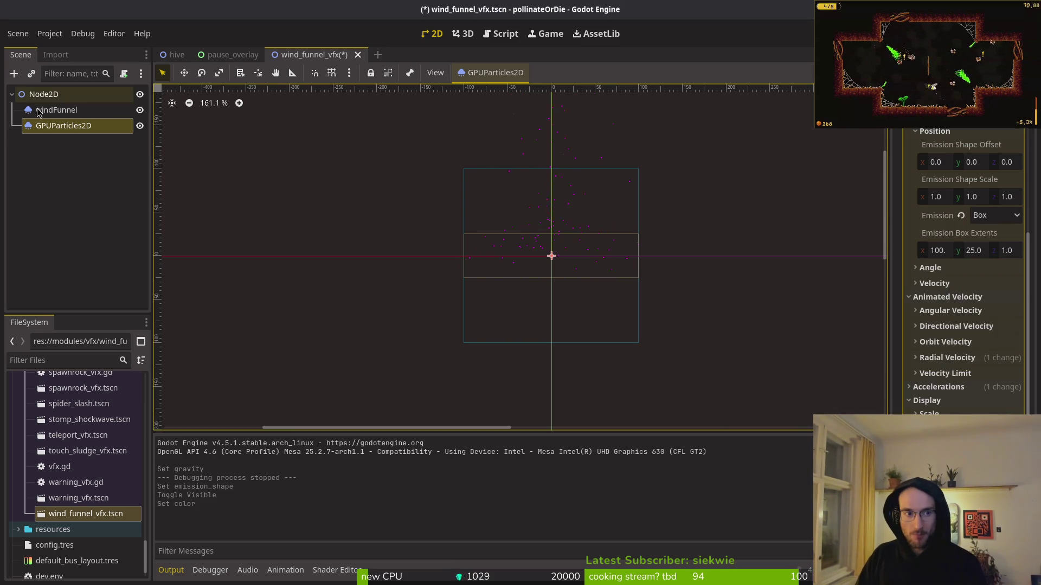
pyautogui.hotkey('ctrl', 's')
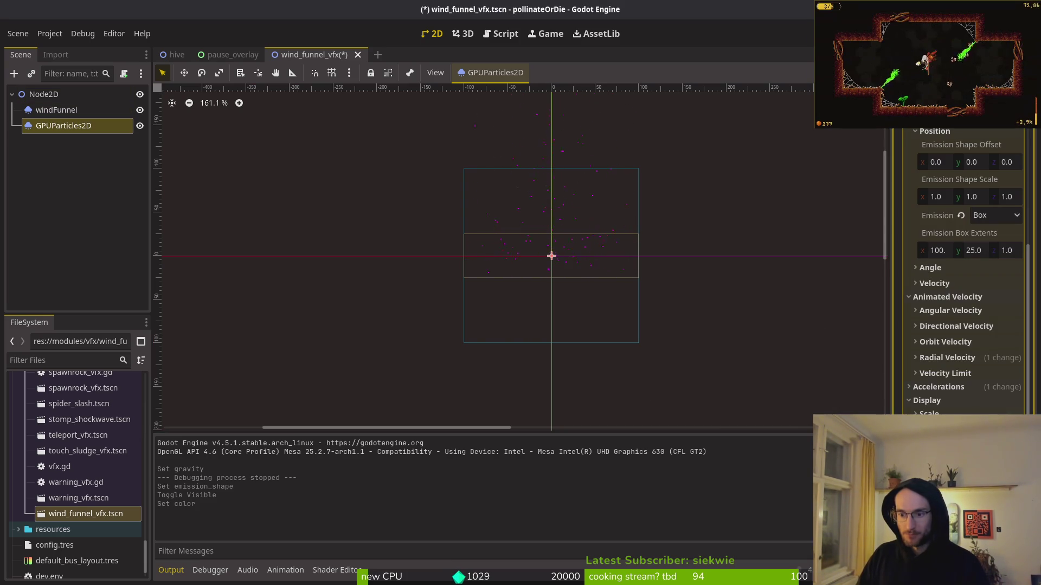
# Undo the magenta colour so the GPUParticles2D particles stay white
pyautogui.click(64, 111)
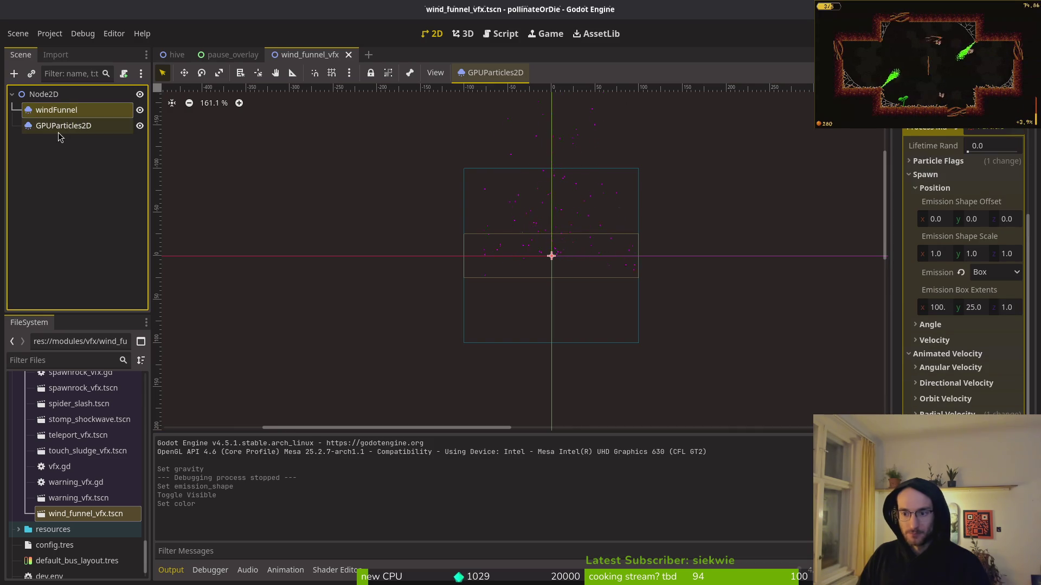
pyautogui.click(74, 126)
pyautogui.hotkey('ctrl', 'z')
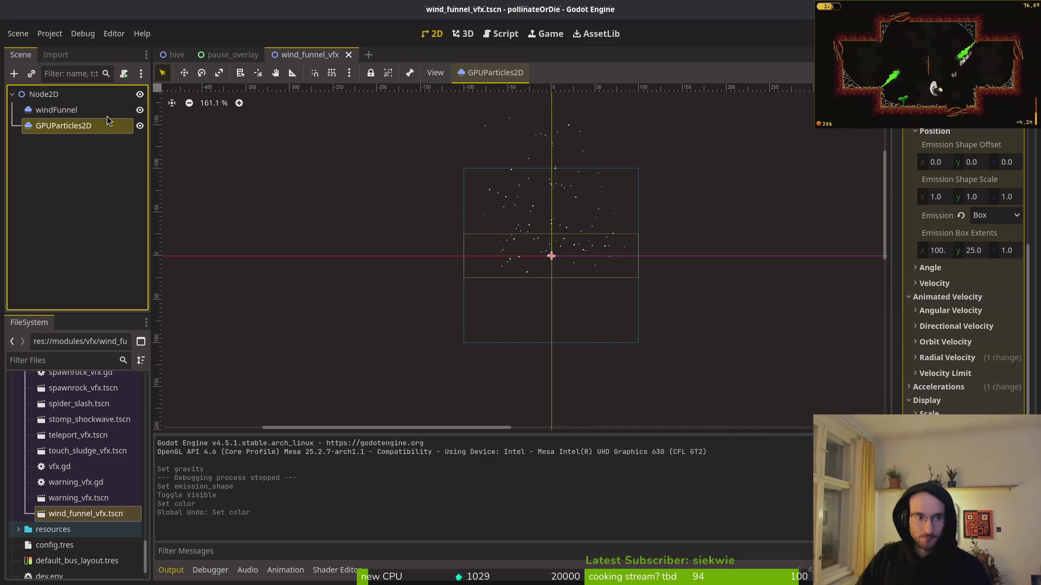
pyautogui.scroll(10, 945, 233)
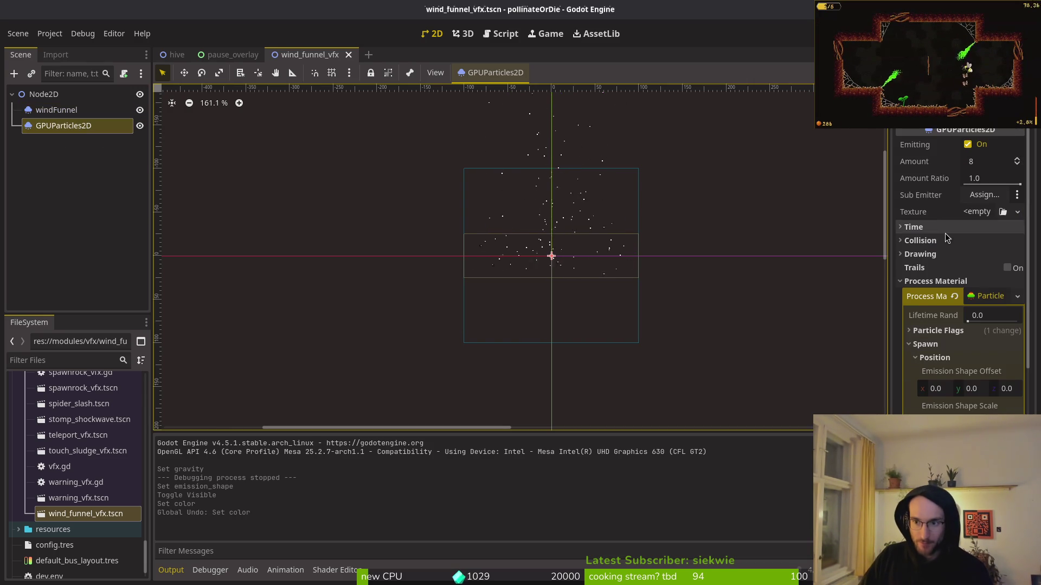
# Replace the second emitter's process material with a new ParticleProcessMaterial
pyautogui.click(955, 299)
pyautogui.click(981, 297)
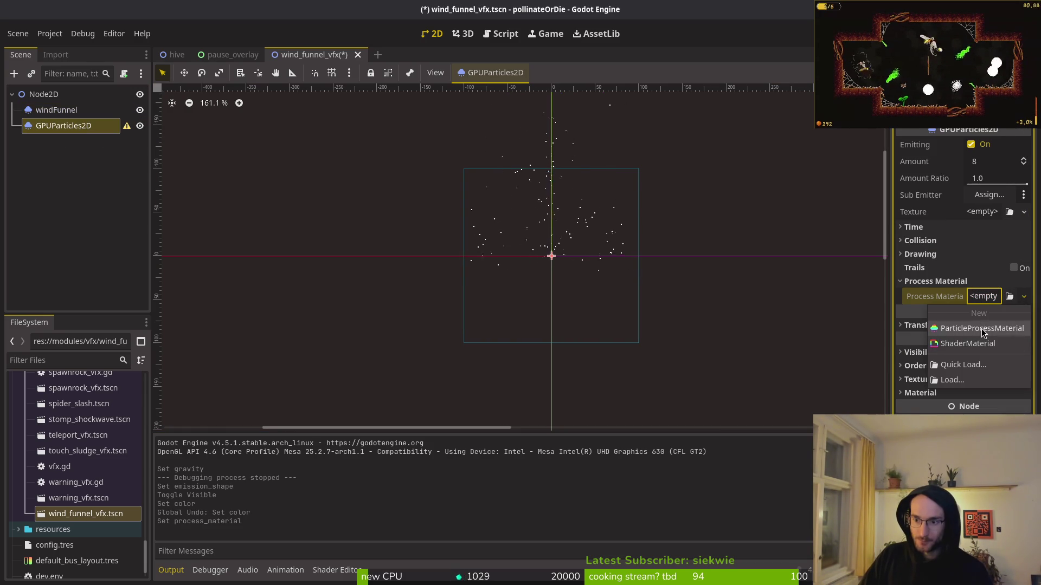
pyautogui.click(983, 328)
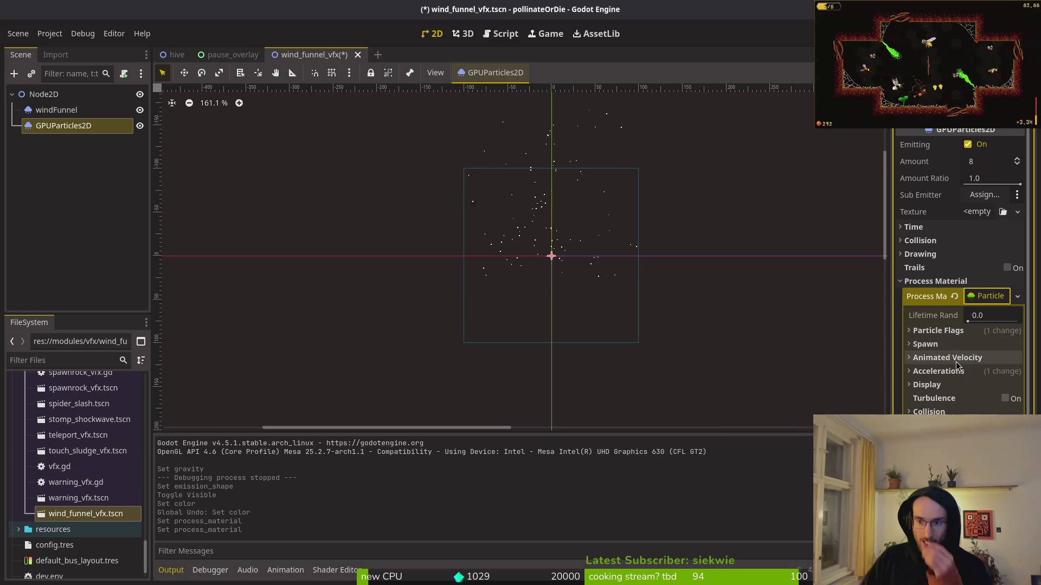
# Set the Spawn Position emission shape to Ring and adjust its radius and inner radius
pyautogui.click(955, 345)
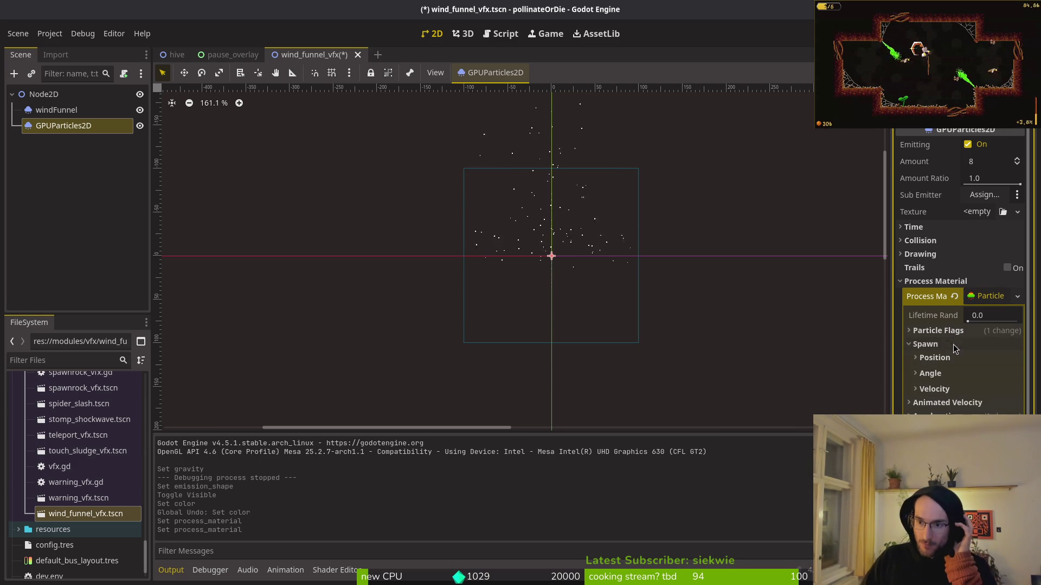
pyautogui.click(955, 359)
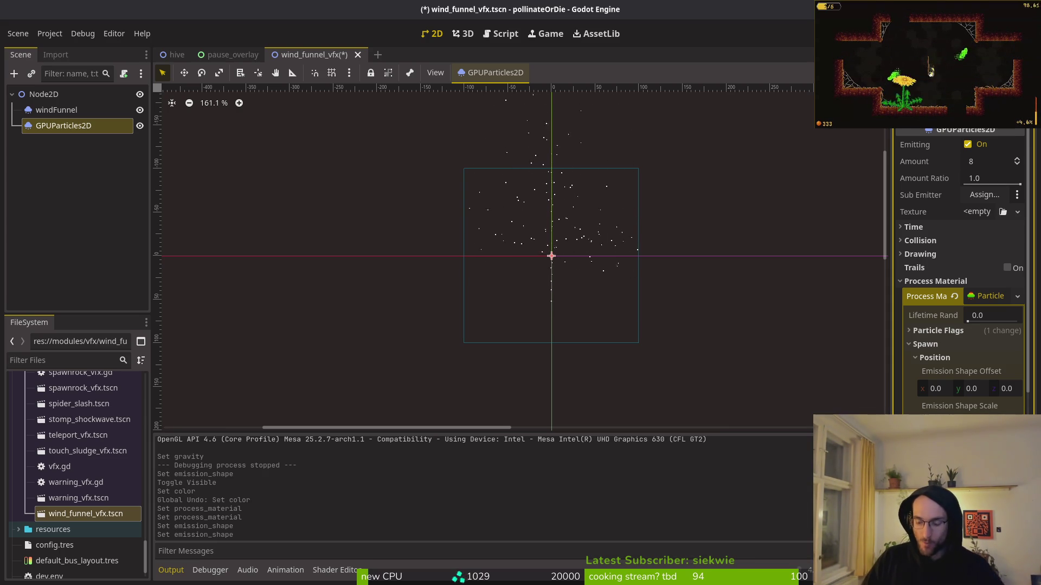
pyautogui.press('Return')
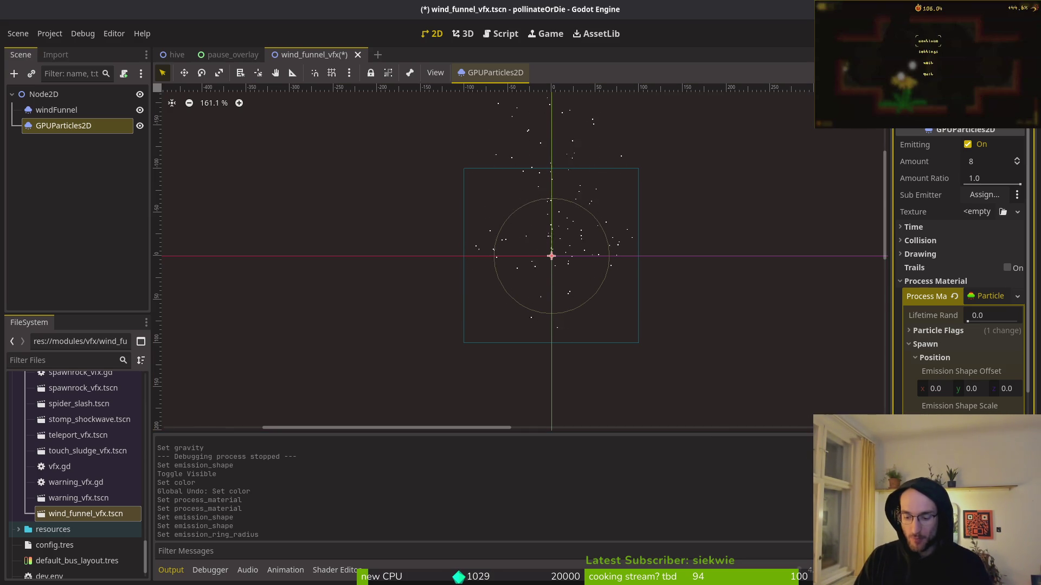
pyautogui.press('Return')
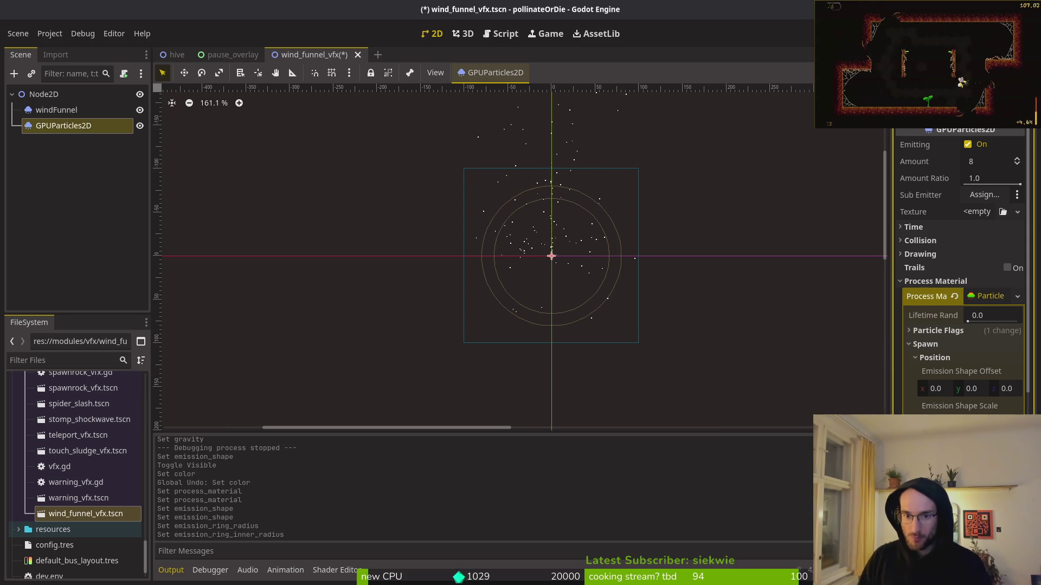